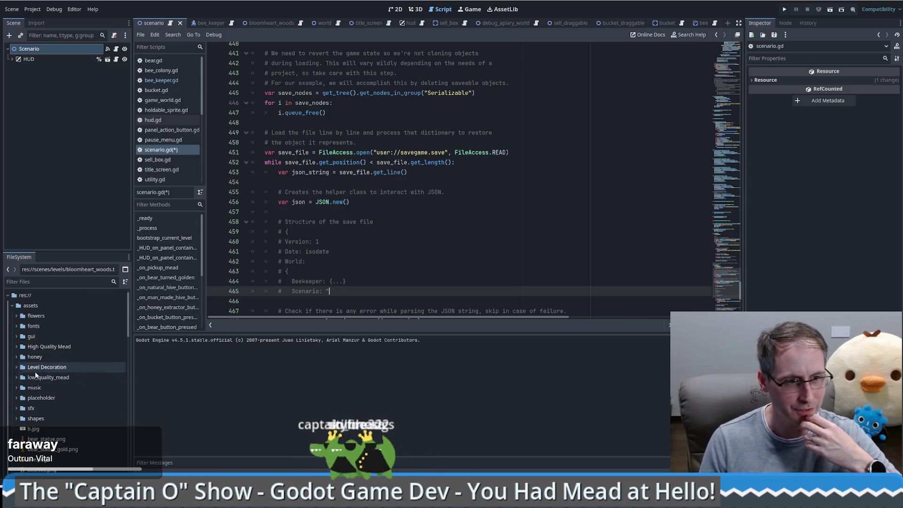
pyautogui.scroll(-1, 43, 379)
pyautogui.scroll(-2, 43, 381)
pyautogui.scroll(-4, 47, 411)
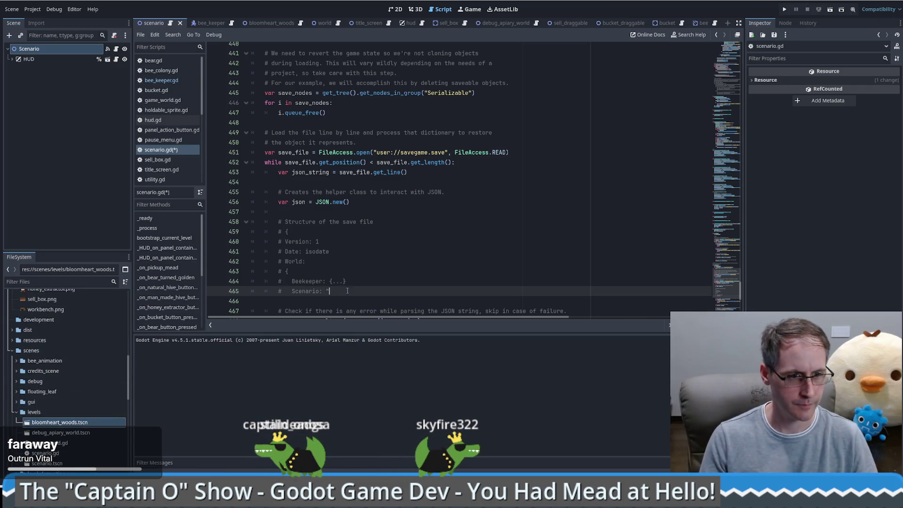
pyautogui.write('oomheart_woods.tscn')
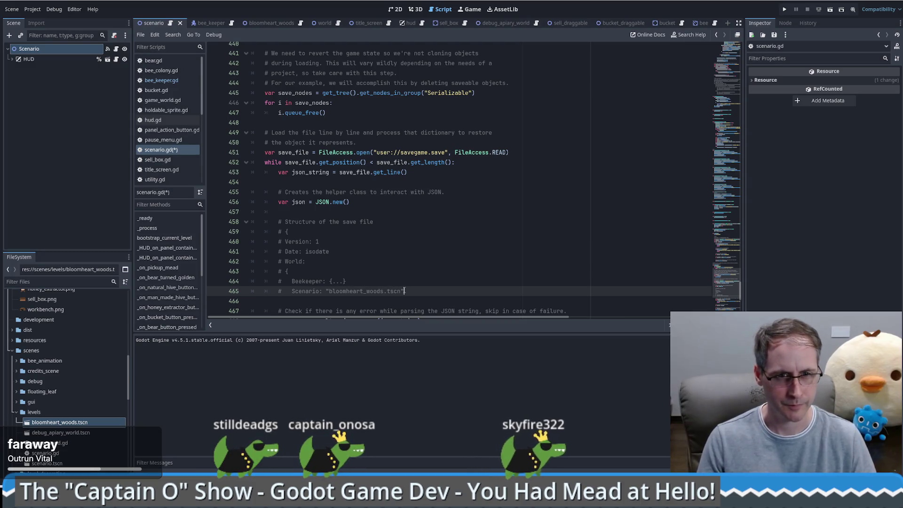
# Step: Finish the Scenario: bloomheart_woods.tscn line and reorder it relative to the Beekeeper line, then start a new comment line
pyautogui.press('Return')
pyautogui.moveTo(405, 290); pyautogui.dragTo(361, 281)
pyautogui.click(361, 282)
pyautogui.hotkey('alt', 'Down')
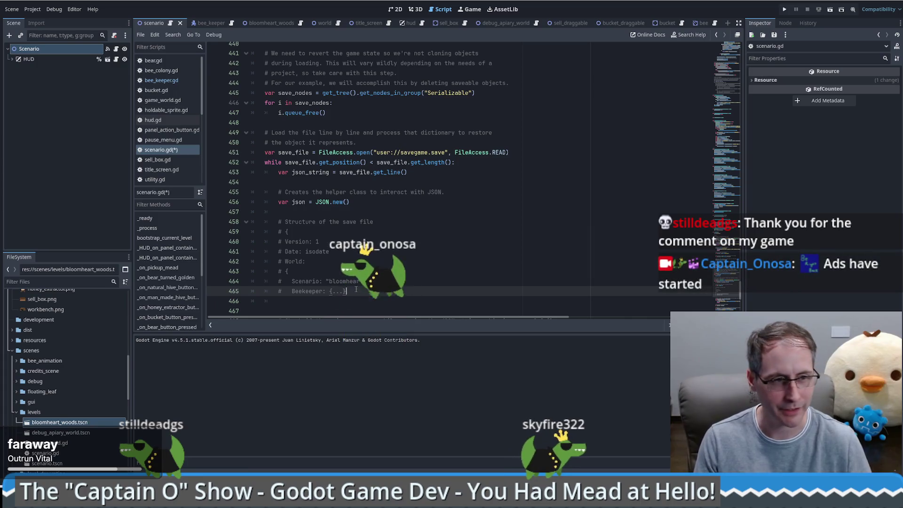
pyautogui.press('Return')
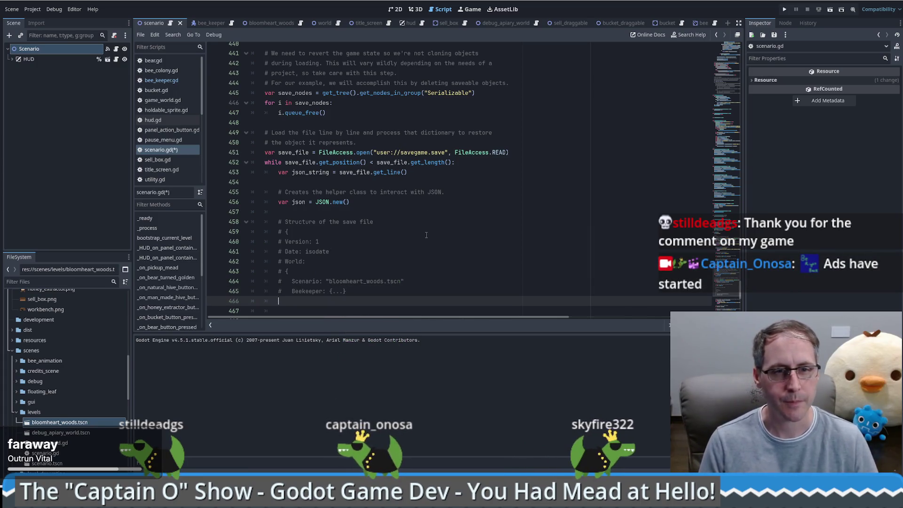
pyautogui.write('#   ')
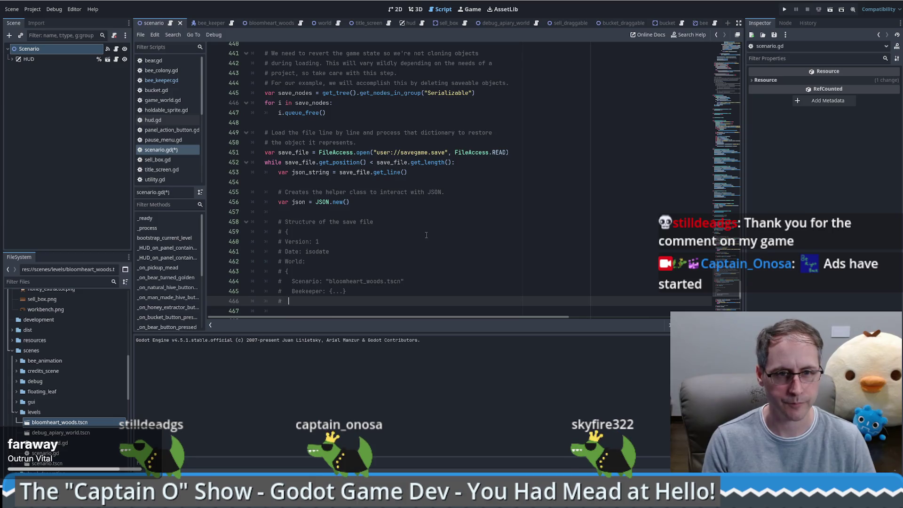
pyautogui.write('Placeable: [{...},{...}]')
# Step: Add the Placeable, Bees and Flowers comment lines with a closing brace, and a blank line after Date
pyautogui.press('Return')
pyautogui.write('#   Bees: [{...},{...}]')
pyautogui.press('Return')
pyautogui.write('#   Flowers: [{...},{...')
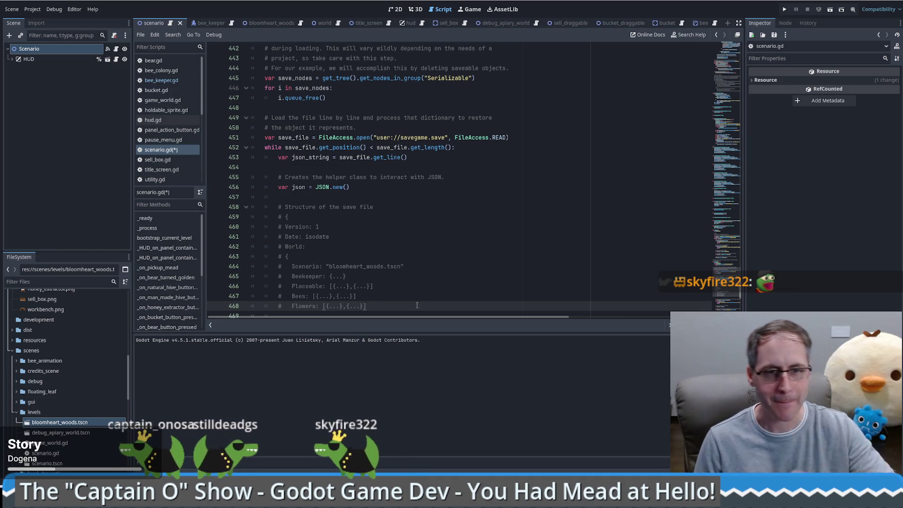
pyautogui.press('Return')
pyautogui.write('#')
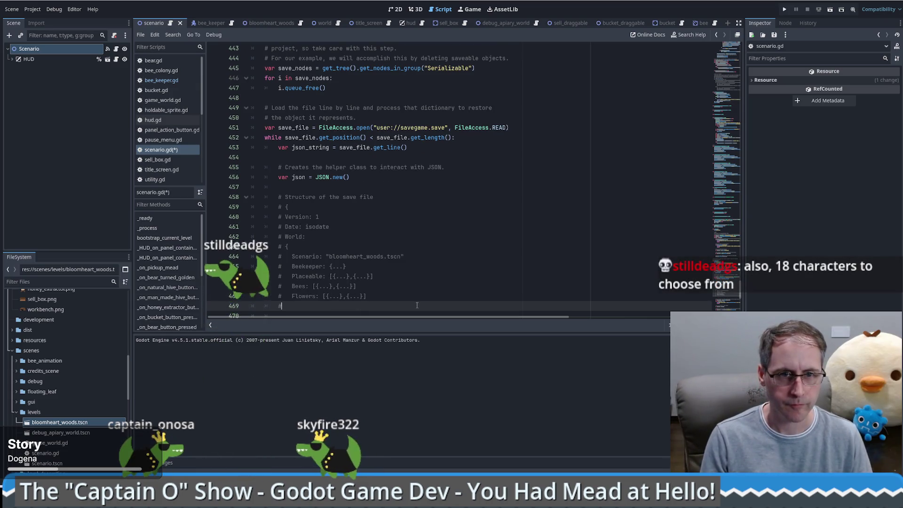
pyautogui.write('}')
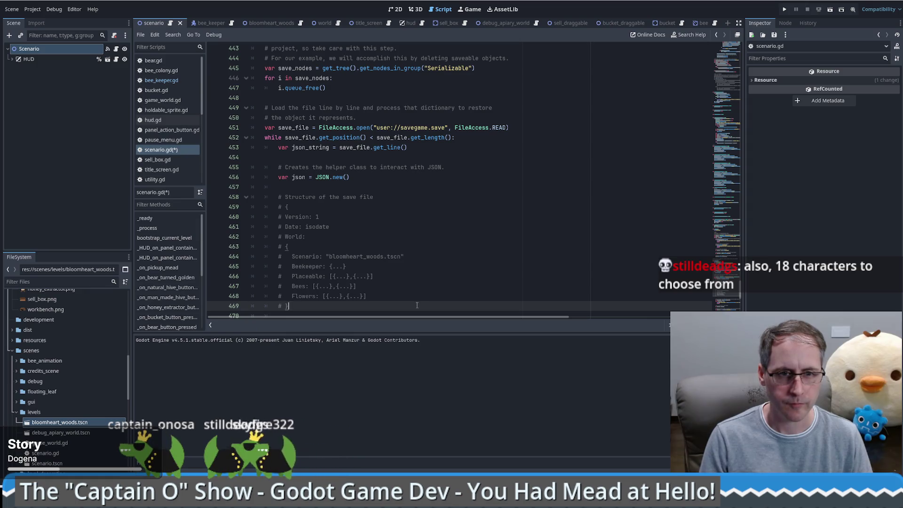
pyautogui.click(354, 226)
pyautogui.press('Return')
pyautogui.write('#')
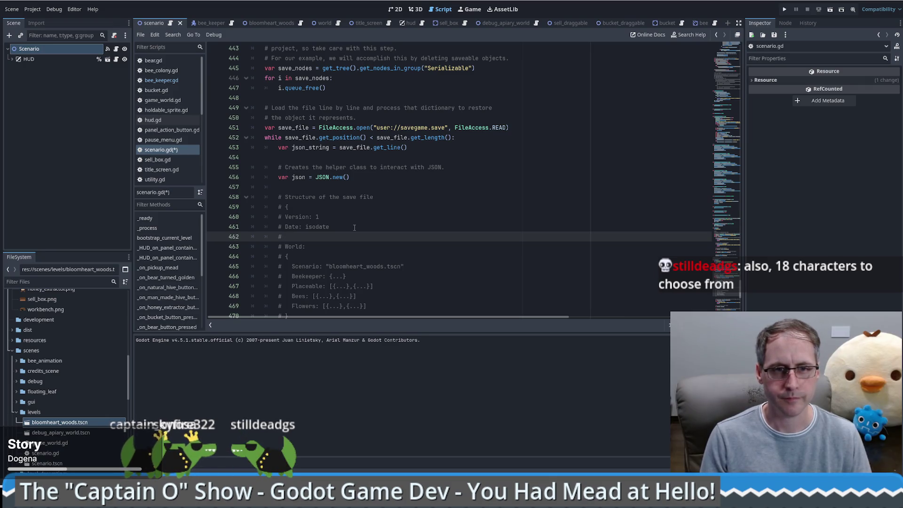
pyautogui.write('cenario')
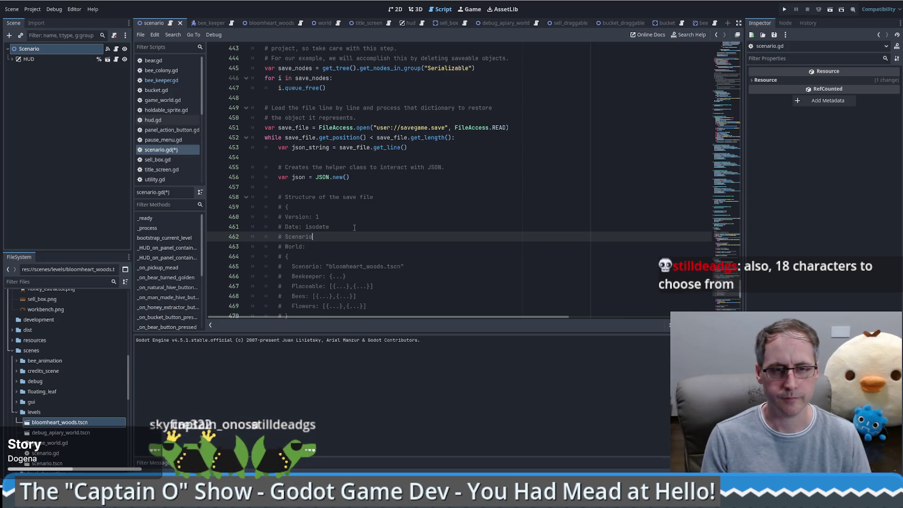
pyautogui.write(': {')
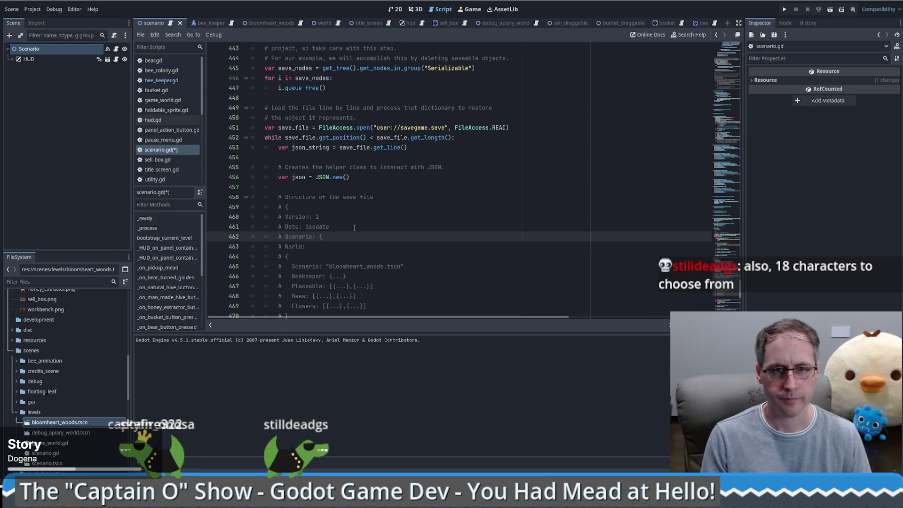
pyautogui.write('lan')
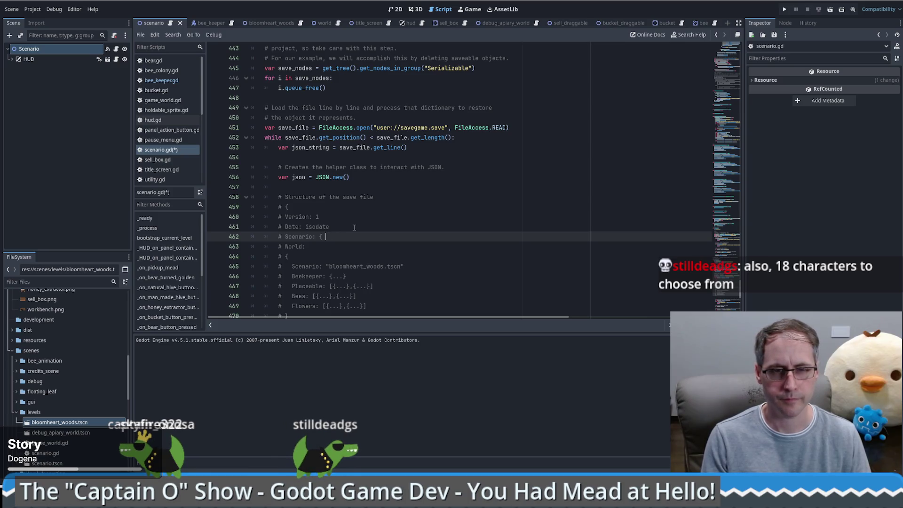
pyautogui.write(' /* Stuff that affects the hud */')
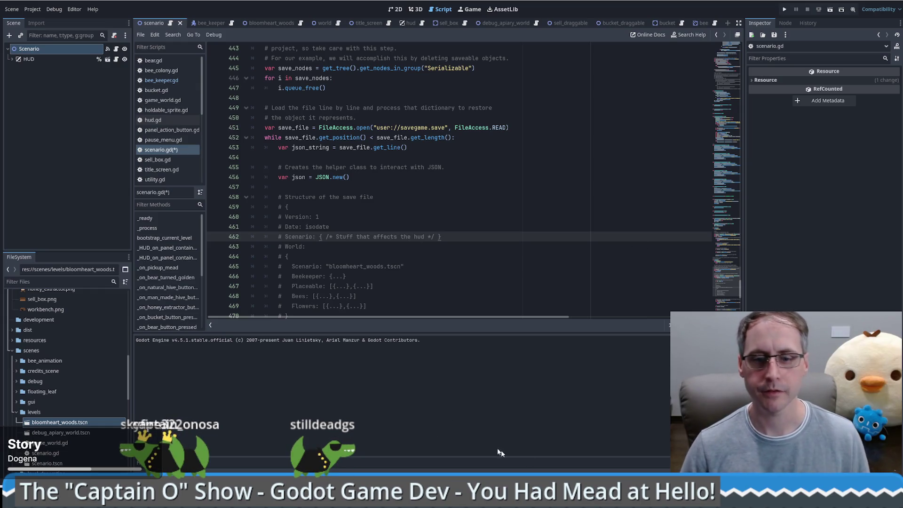
# Step: Write the Scenario entry noting stuff that affects the hud, then switch to the browser
pyautogui.hotkey('alt', 'Tab')
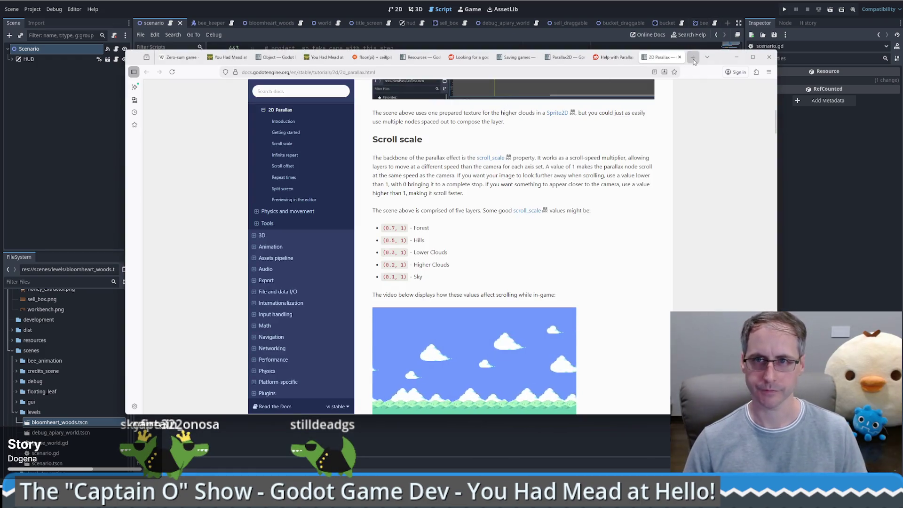
# Step: Load the stilldeadgs itch.io therunjump page in a new tab and read the Finally Done devlog
pyautogui.hotkey('ctrl', 't')
pyautogui.write('https://stilldeadgs.itch.io/therunjump')
pyautogui.press('Return')
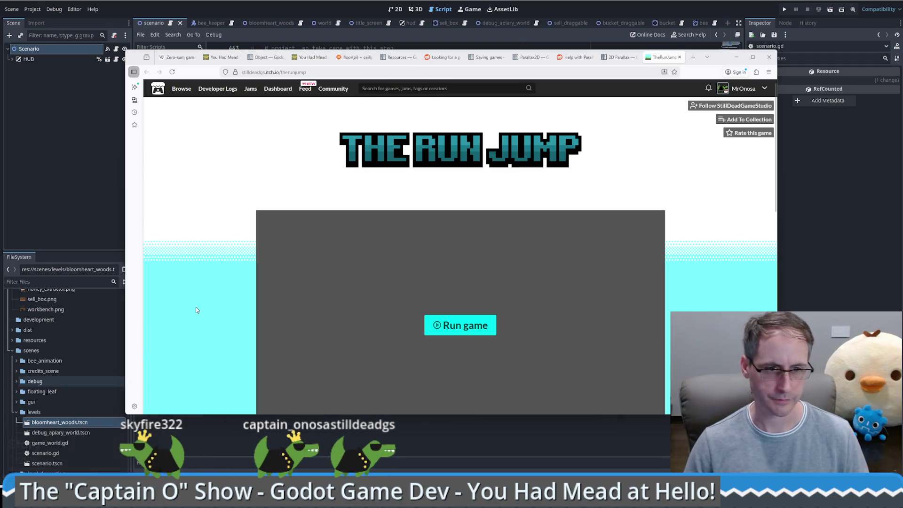
pyautogui.scroll(-5, 207, 317)
pyautogui.click(287, 294)
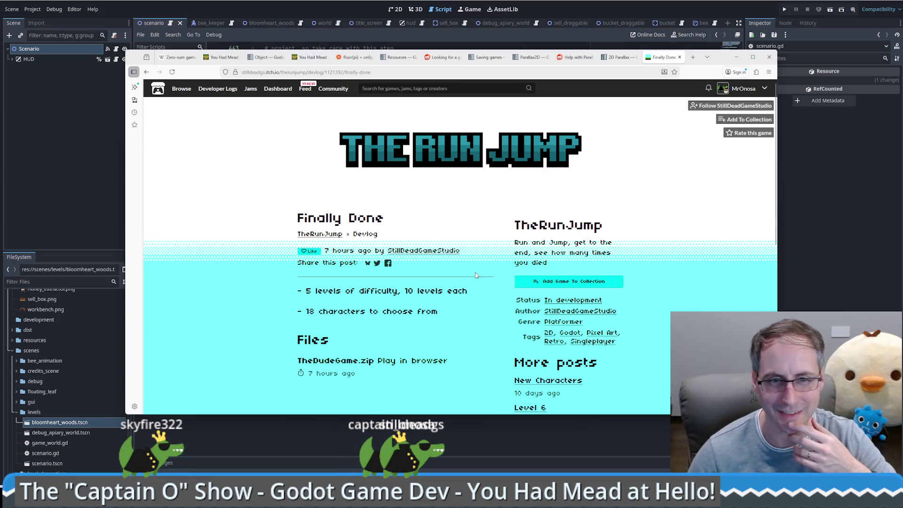
pyautogui.scroll(-1, 476, 273)
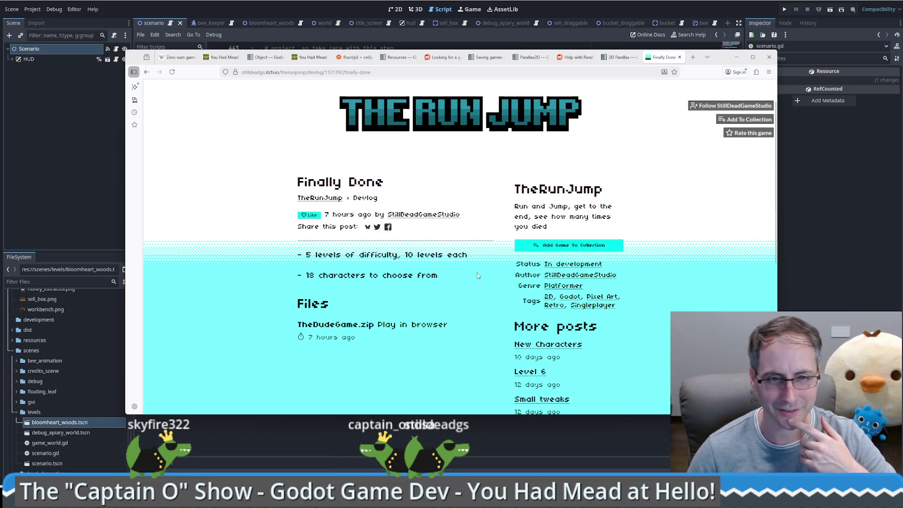
pyautogui.scroll(1, 476, 273)
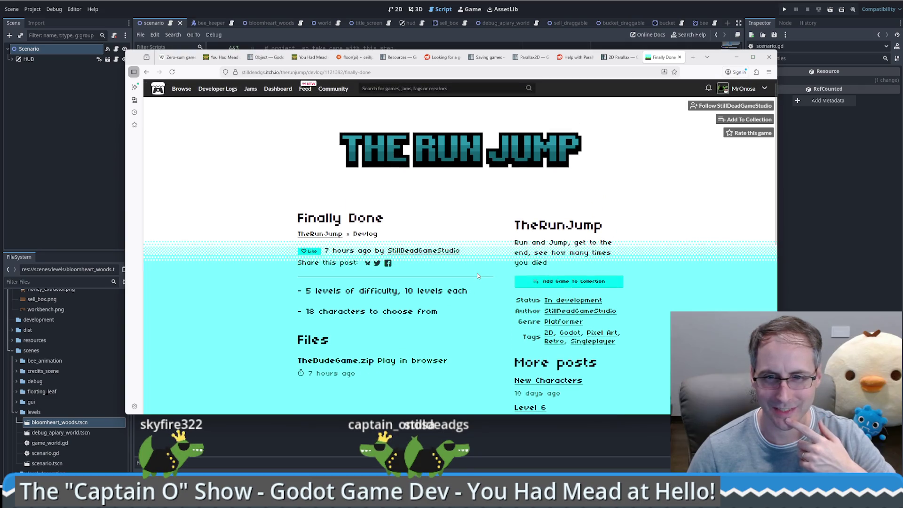
# Step: Return to The Run Jump game page and launch the game in the browser
pyautogui.hotkey('alt', 'Left')
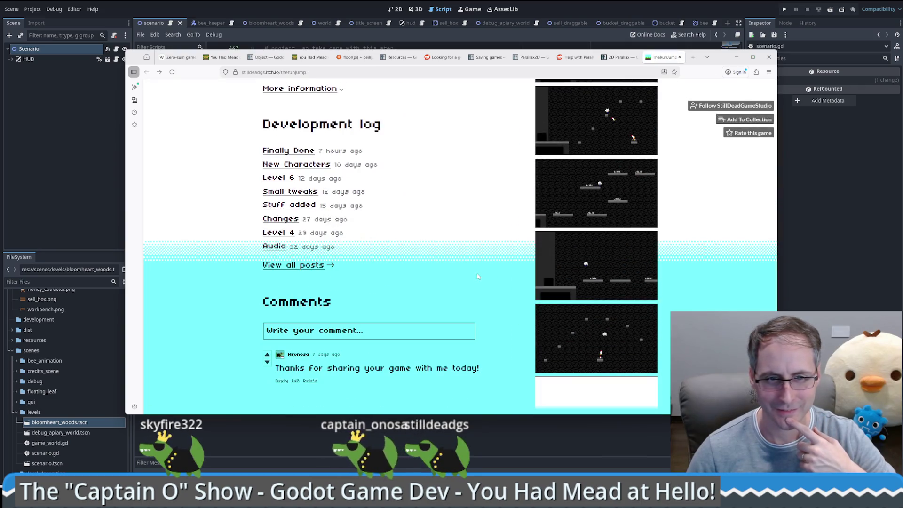
pyautogui.scroll(-1, 477, 273)
pyautogui.scroll(5, 476, 272)
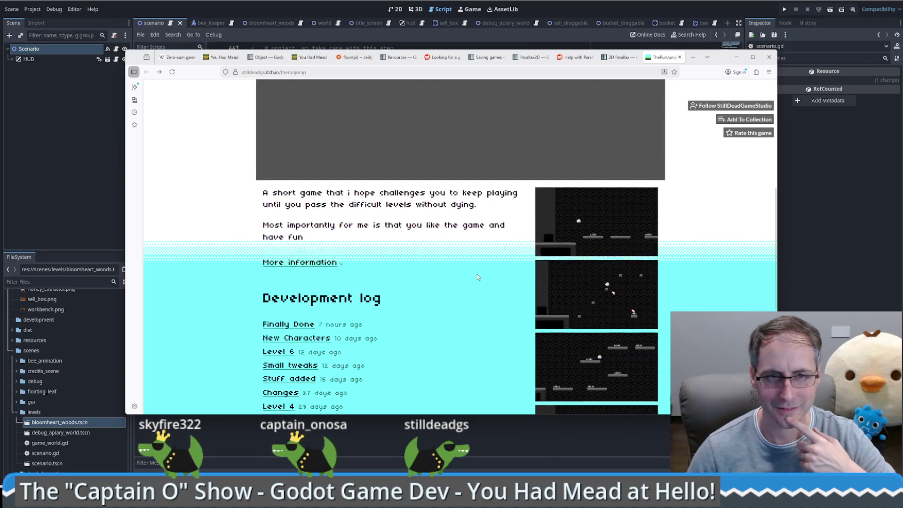
pyautogui.scroll(3, 477, 274)
pyautogui.click(459, 234)
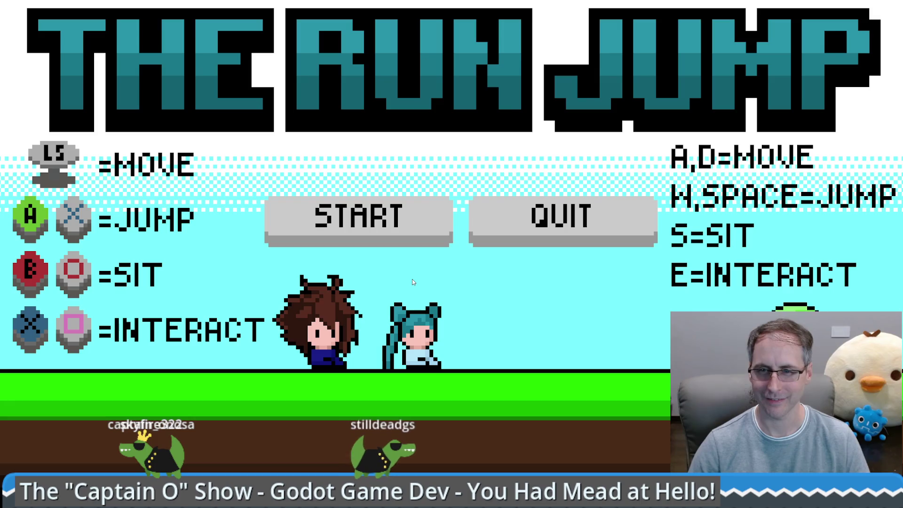
# Step: Start a new game from the title screen with the GEON character
pyautogui.press('Return')
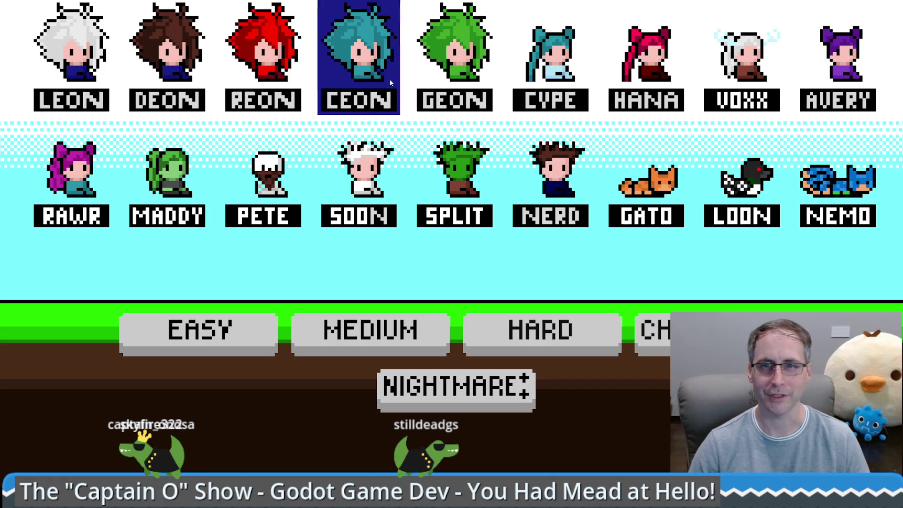
pyautogui.click(443, 69)
pyautogui.click(254, 323)
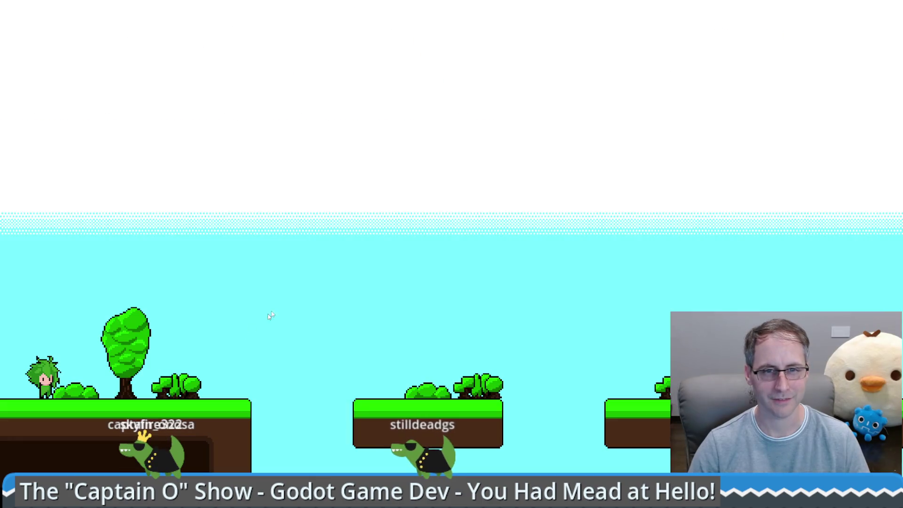
# Step: Run right and jump across the first grassy platforms, retrying after a fall
pyautogui.press('Right')
pyautogui.press('space')
pyautogui.press('Right')
pyautogui.press('space')
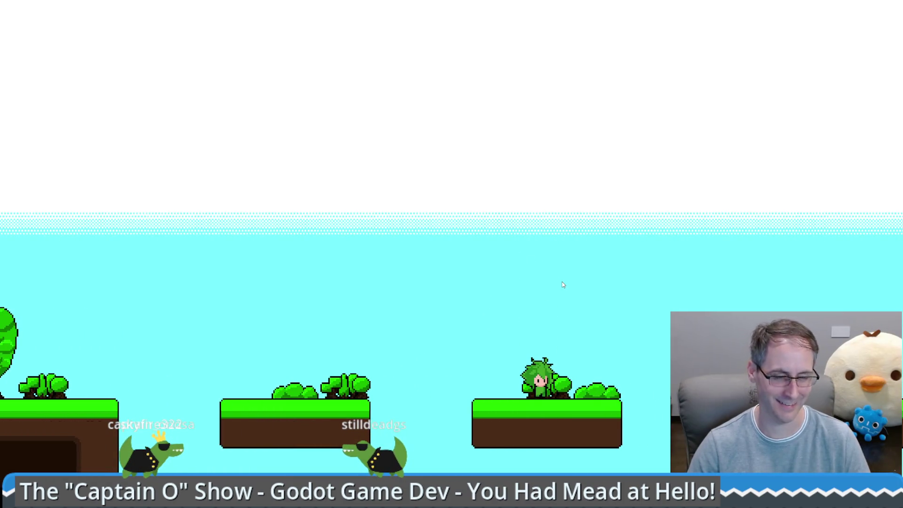
pyautogui.press('Left')
pyautogui.press('space')
pyautogui.press('Right')
pyautogui.press('space')
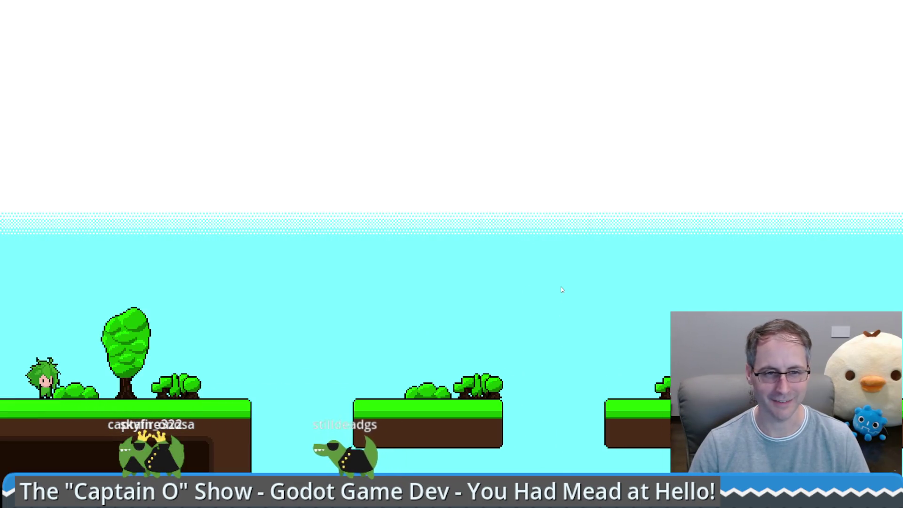
pyautogui.press('Right')
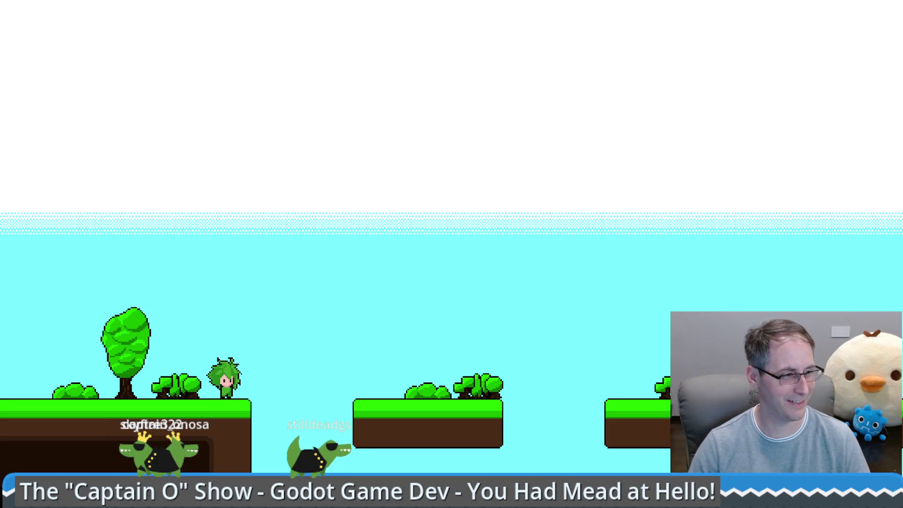
# Step: Recover onto the middle platform and jump rightward across the next gaps
pyautogui.press('space')
pyautogui.press('Left')
pyautogui.press('Right')
pyautogui.press('space')
pyautogui.press('Right')
pyautogui.press('space')
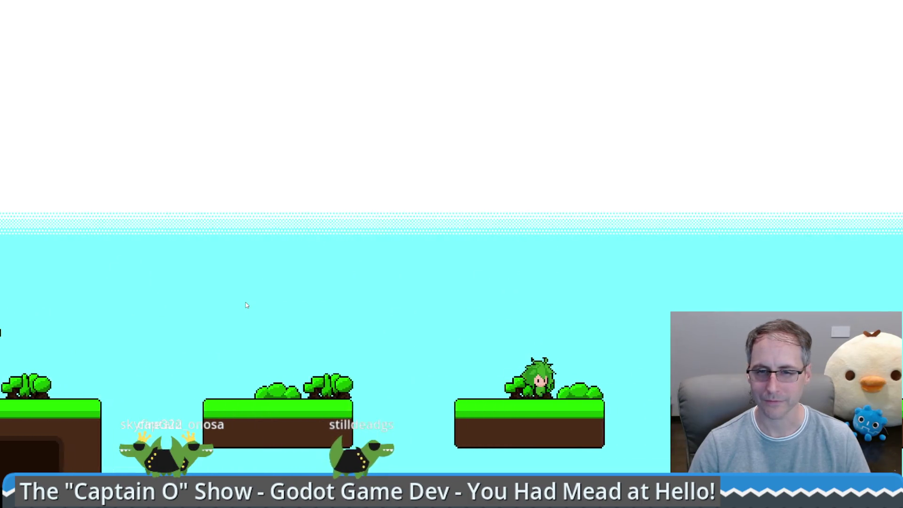
pyautogui.press('space')
pyautogui.press('space')
pyautogui.press('Right')
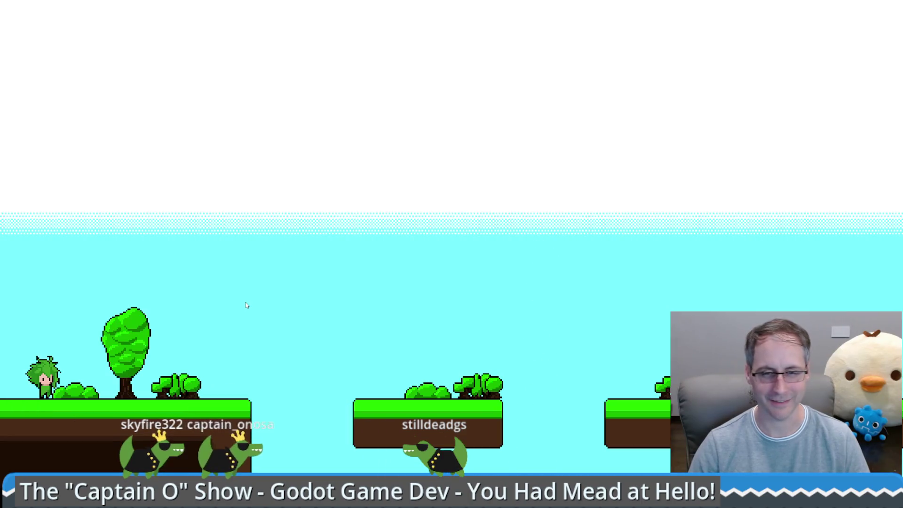
# Step: Run right from the respawn point and jump onto the next grassy platforms
pyautogui.press('Right')
pyautogui.press('space')
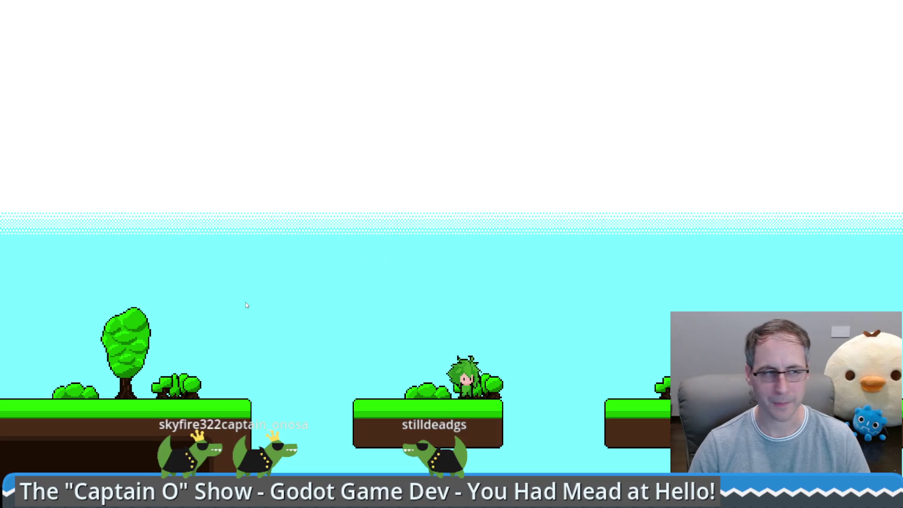
pyautogui.press('space')
pyautogui.press('Right')
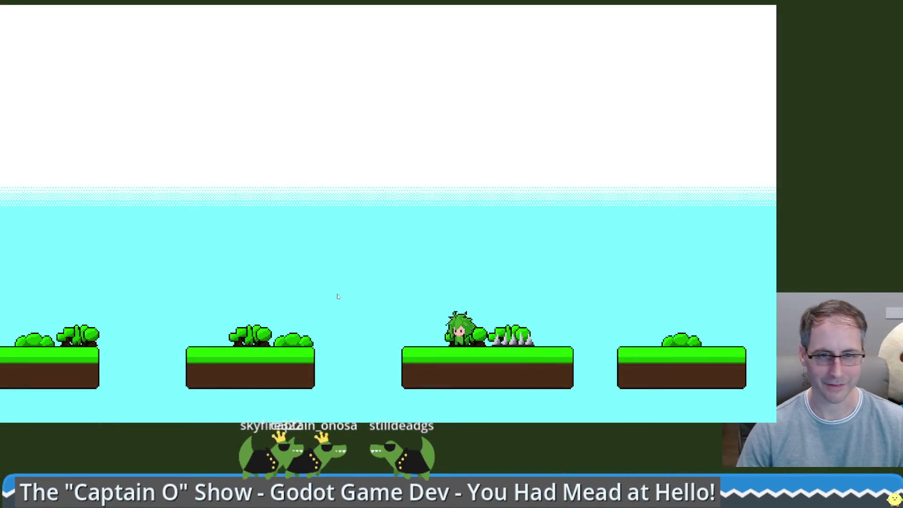
# Step: Jump across the remaining grassy gaps and drop onto the grey stone platform
pyautogui.press('space')
pyautogui.press('space')
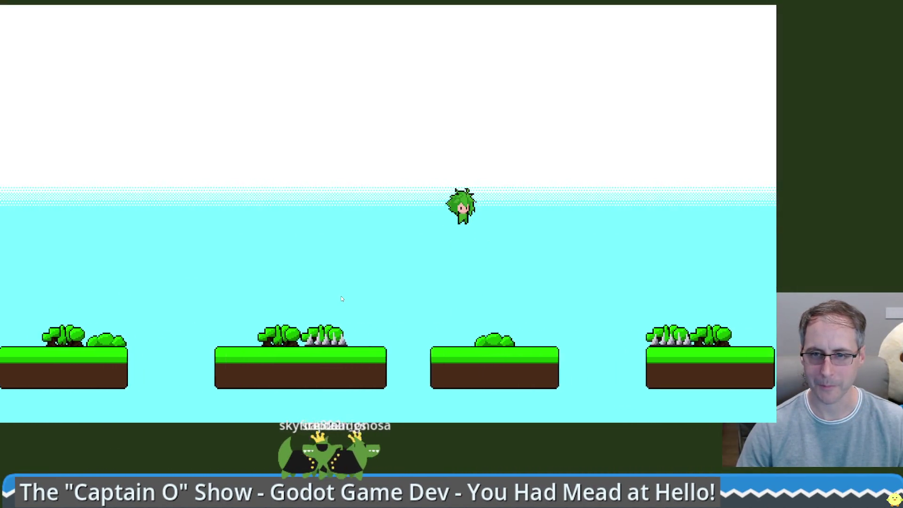
pyautogui.press('space')
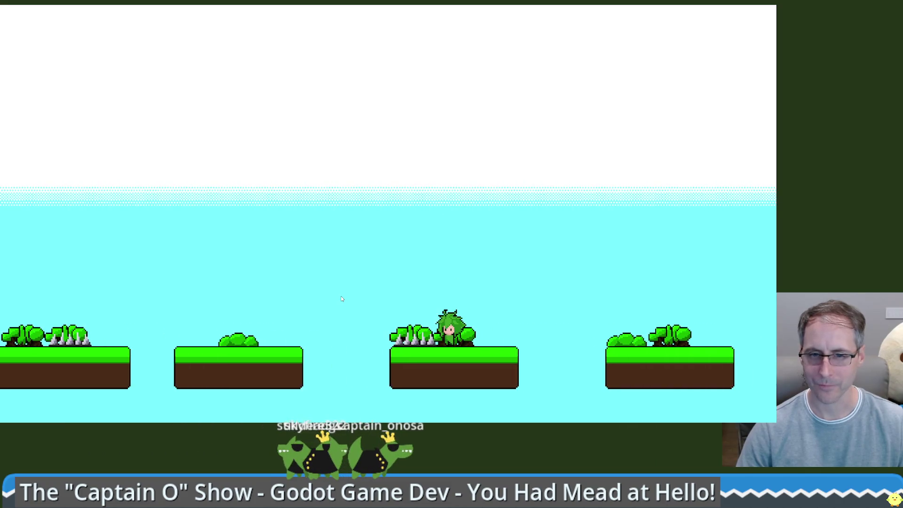
pyautogui.press('space')
pyautogui.press('space')
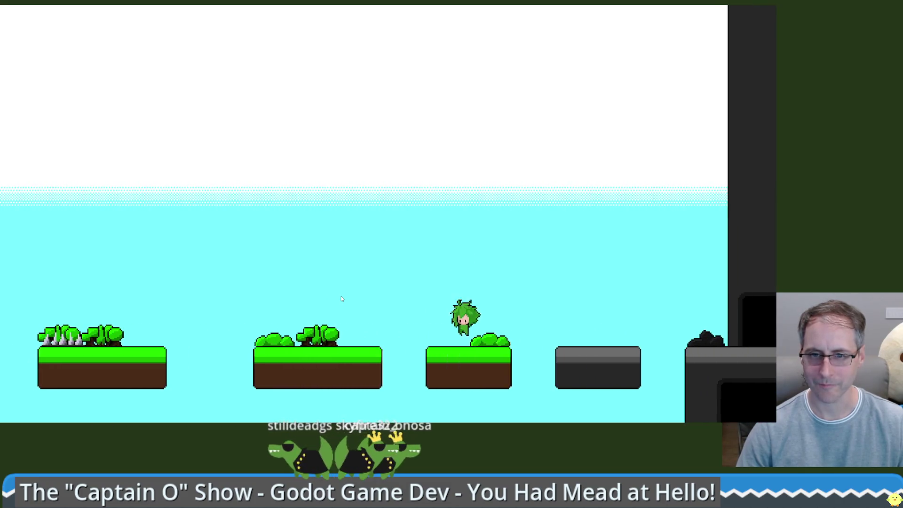
pyautogui.press('space')
pyautogui.press('space')
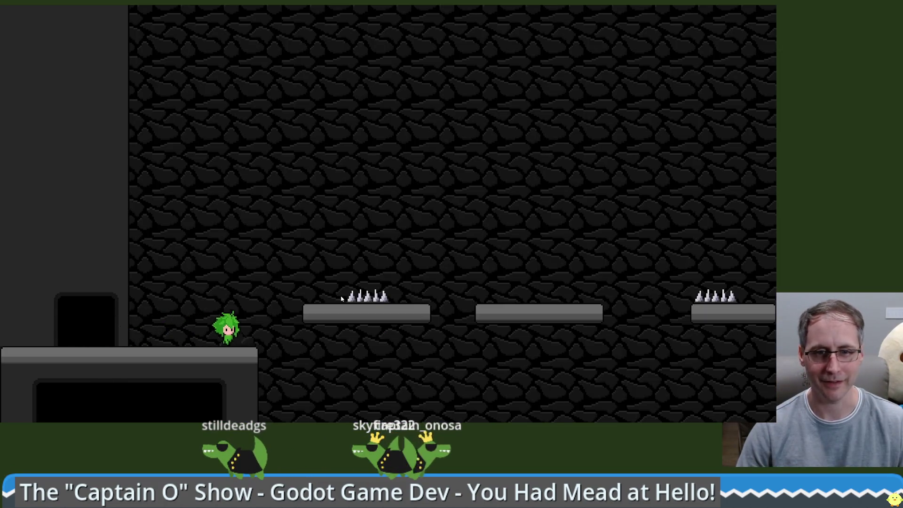
pyautogui.press('Right')
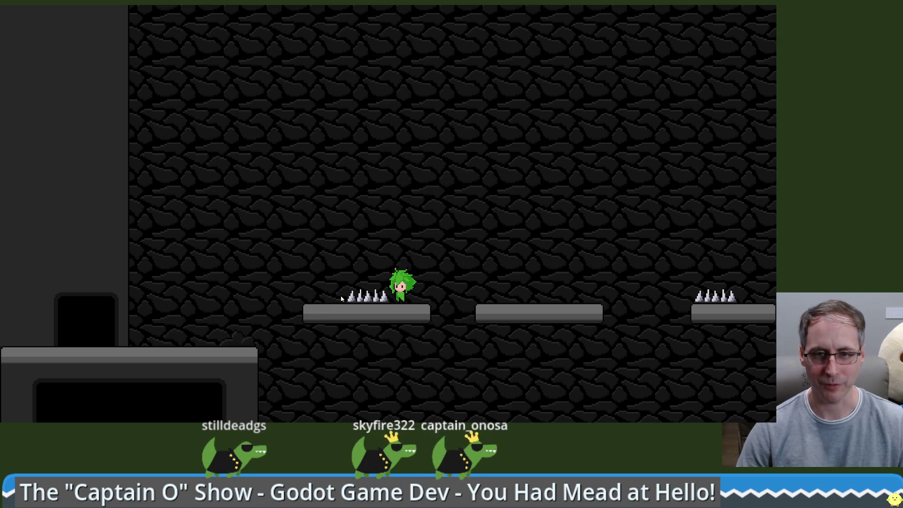
# Step: Run right over the stone platforms, hopping on and off the spiked one and along the lower ledges
pyautogui.press('Right')
pyautogui.press('space')
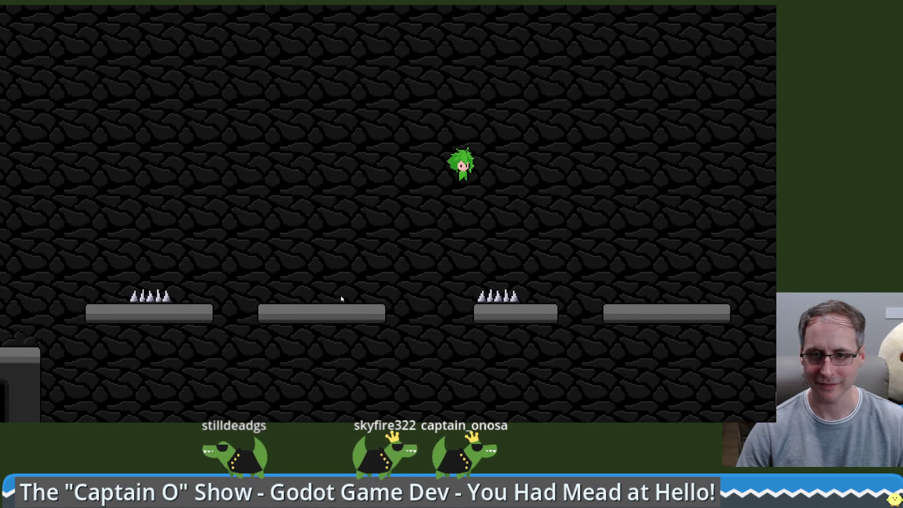
pyautogui.press('space')
pyautogui.press('Right')
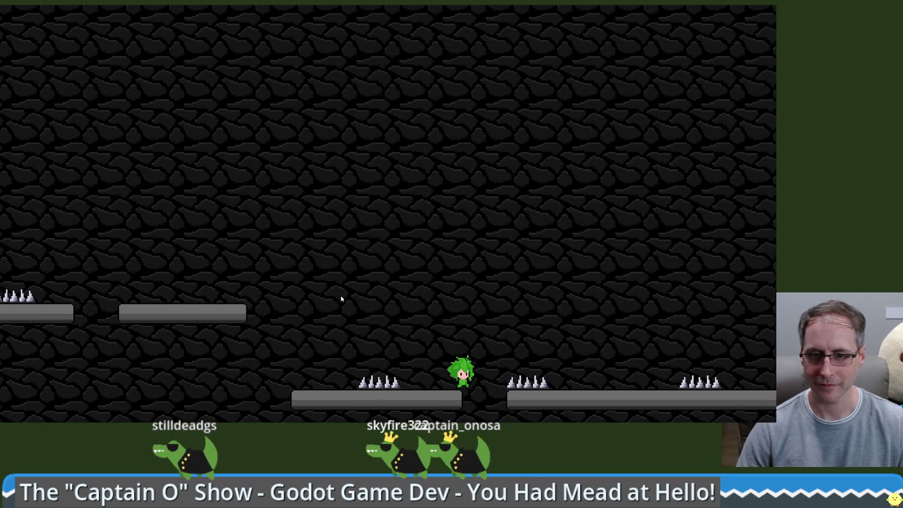
pyautogui.press('space')
pyautogui.press('space')
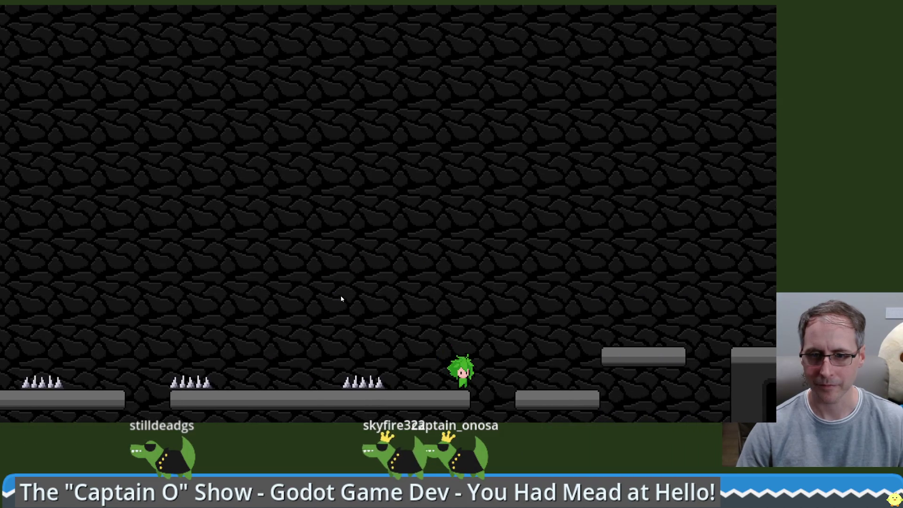
pyautogui.press('space')
pyautogui.press('space')
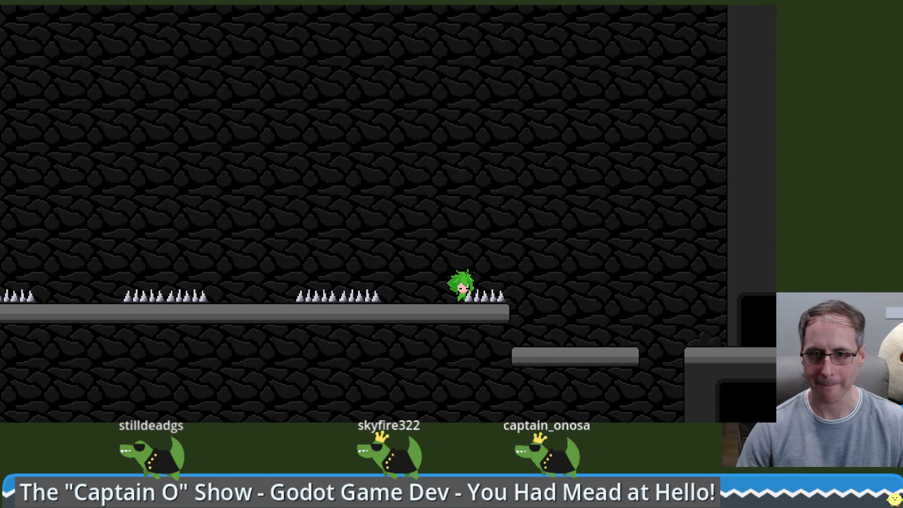
# Step: From the door respawn, run right jumping the gaps and the long spiked platform into the stacked-platform room
pyautogui.press('Right')
pyautogui.press('space')
pyautogui.press('Right')
pyautogui.press('Right')
pyautogui.press('space')
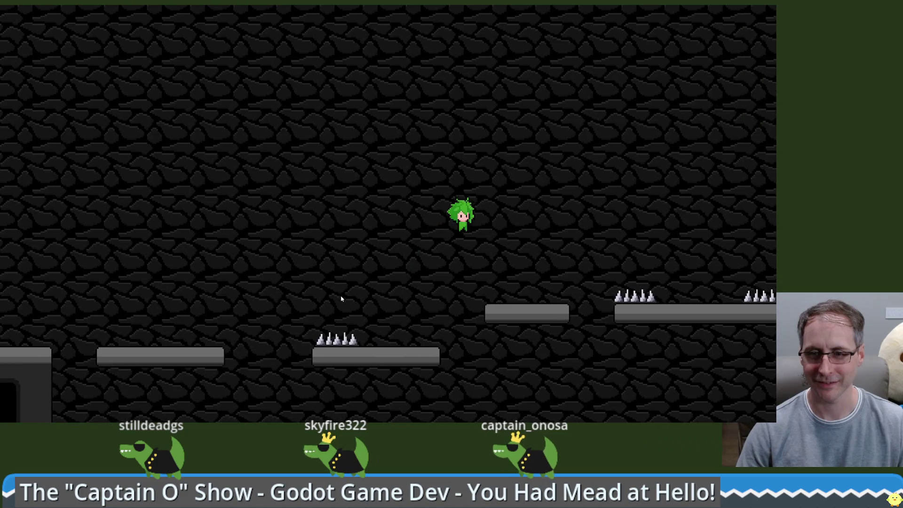
pyautogui.press('Right')
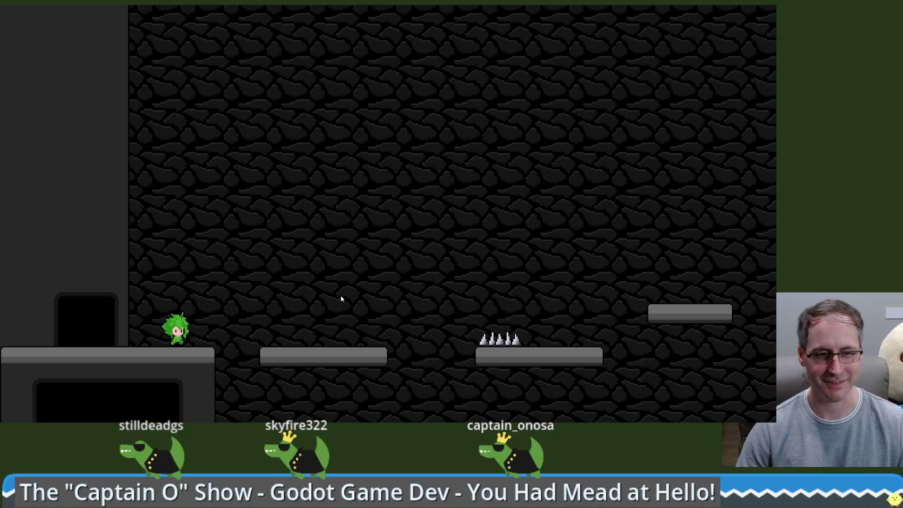
pyautogui.press('Right')
pyautogui.press('space')
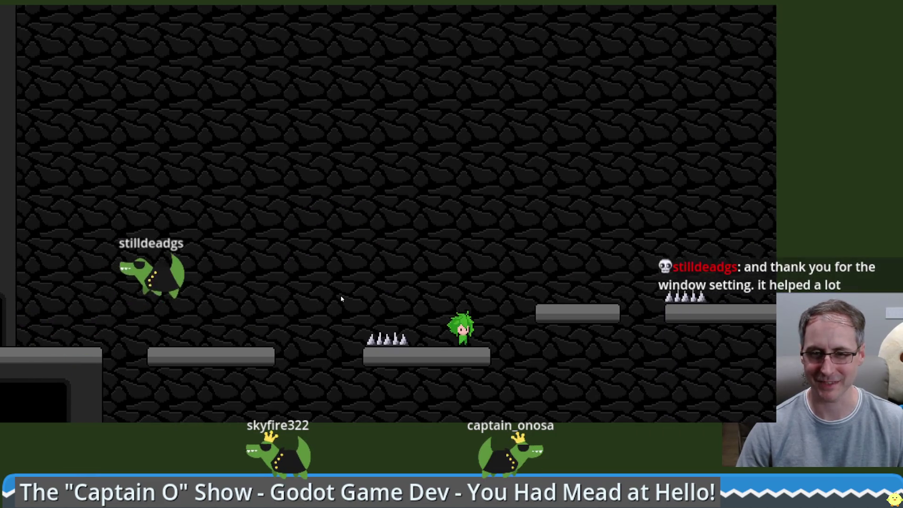
pyautogui.press('space')
pyautogui.press('space')
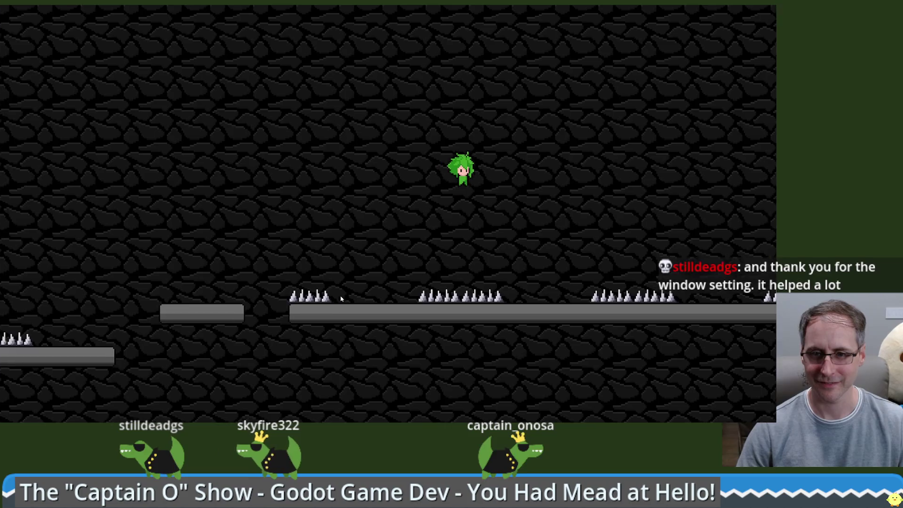
pyautogui.press('space')
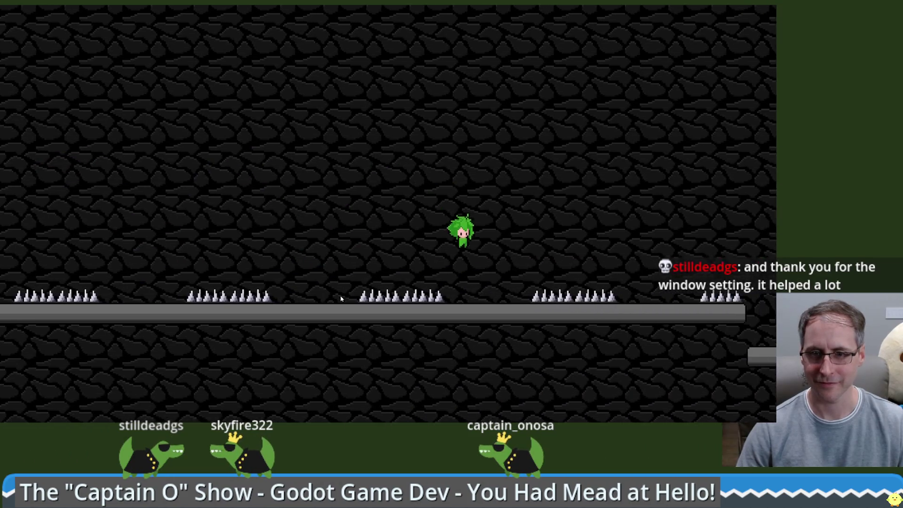
pyautogui.press('space')
pyautogui.press('space')
pyautogui.press('space')
pyautogui.press('Right')
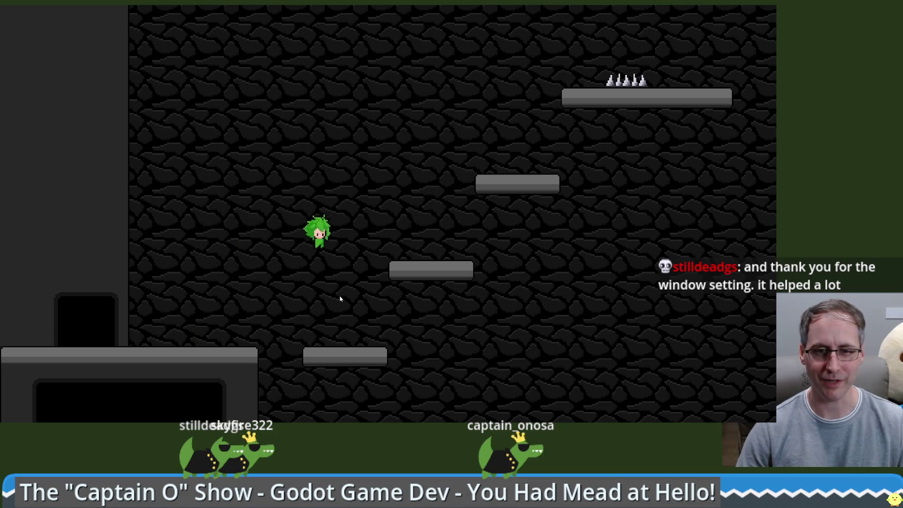
# Step: Climb the stack of platforms past the spiked top and walk through the door into the new room
pyautogui.press('space')
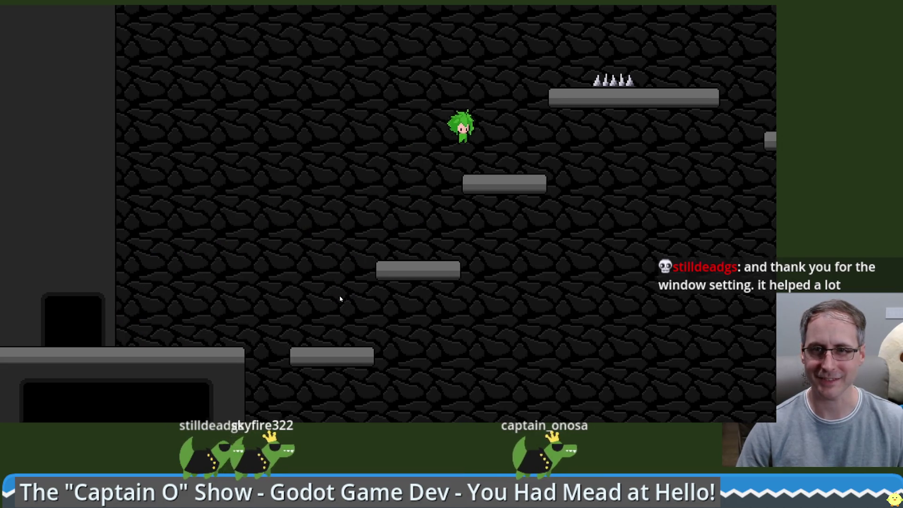
pyautogui.press('space')
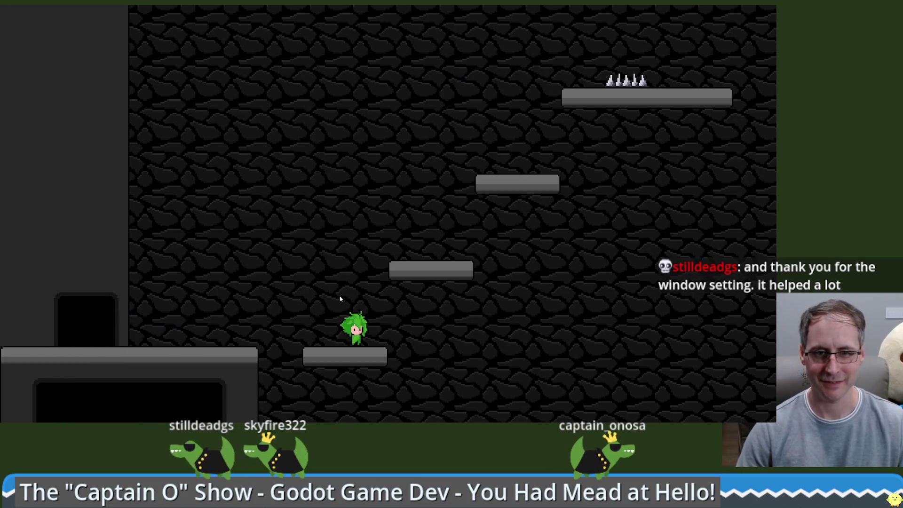
pyautogui.press('space')
pyautogui.press('space')
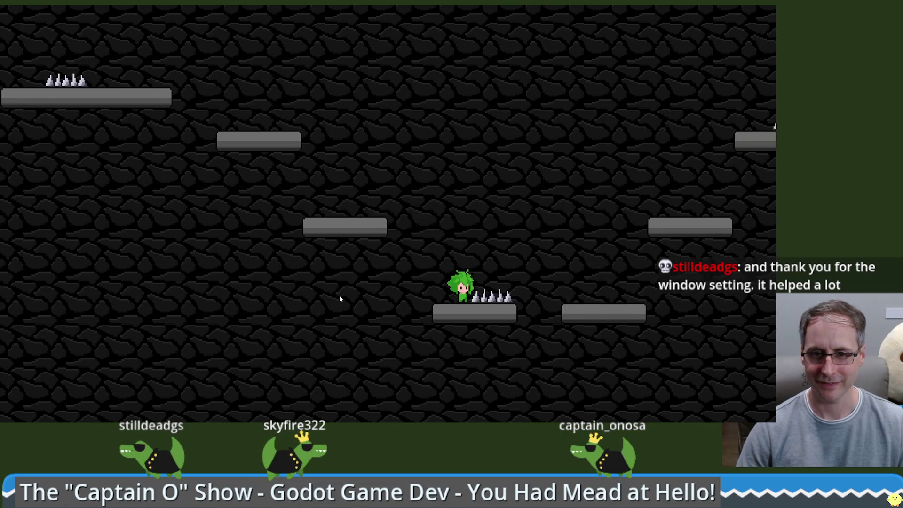
pyautogui.press('space')
pyautogui.press('space')
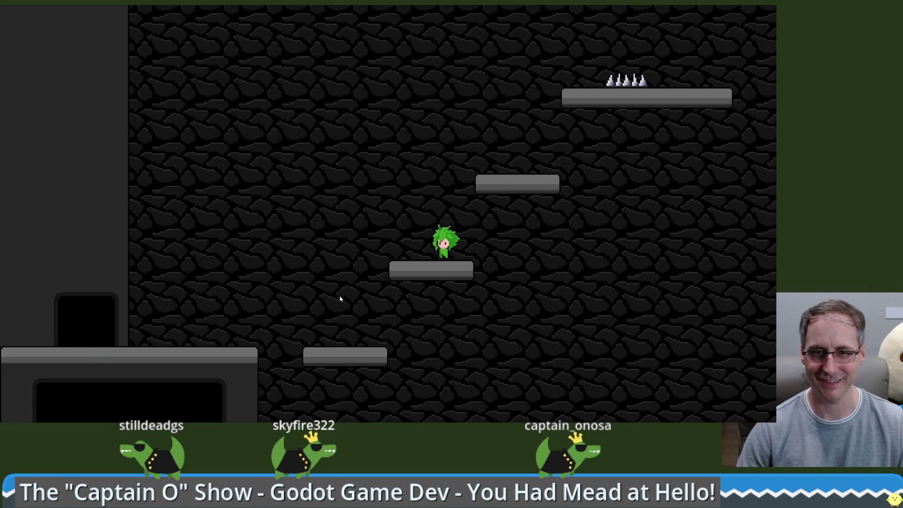
pyautogui.press('space')
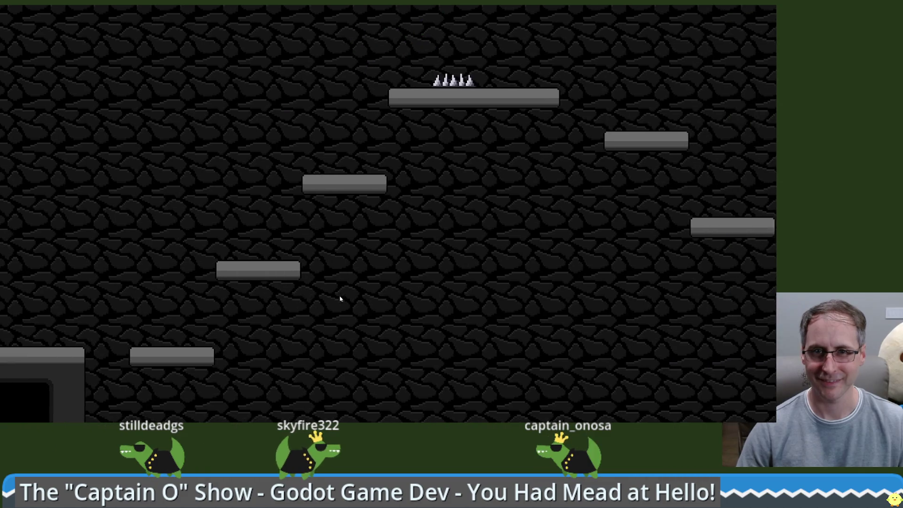
pyautogui.press('space')
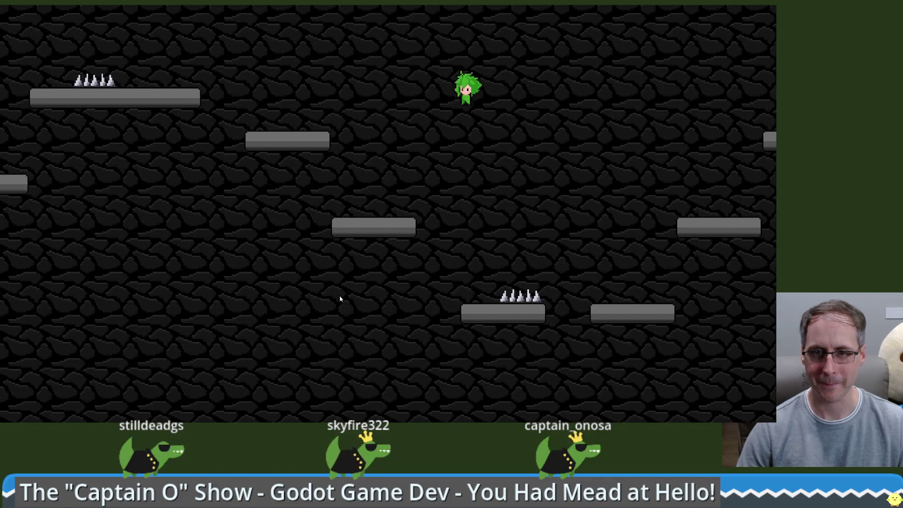
pyautogui.press('space')
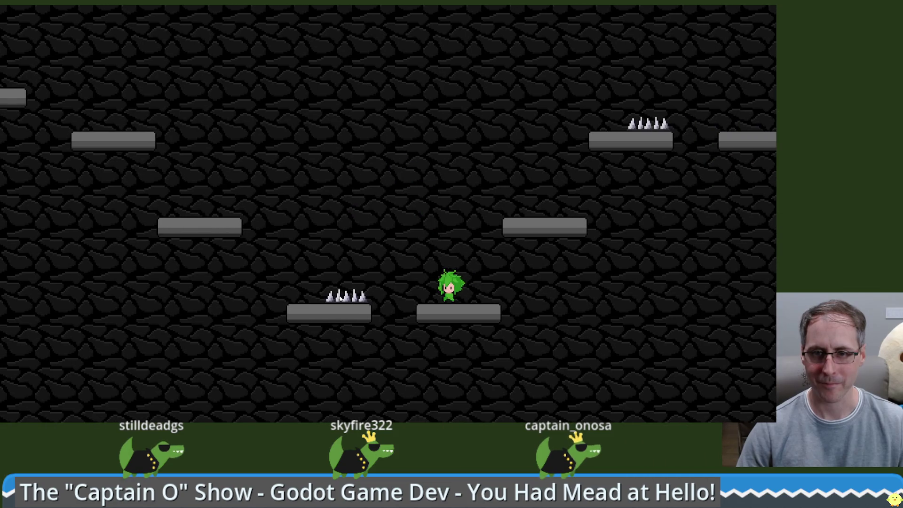
pyautogui.press('space')
pyautogui.press('space')
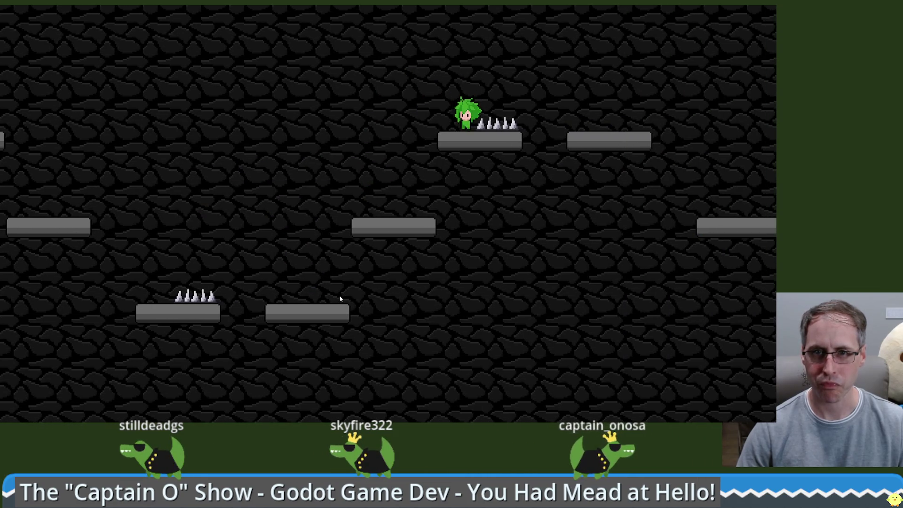
pyautogui.press('space')
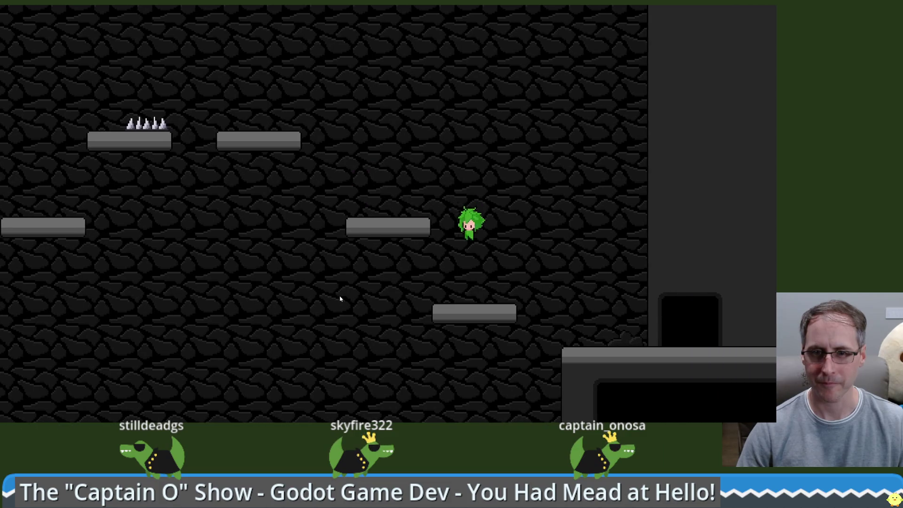
pyautogui.press('Right')
# Step: Run right in the new room, jump for the higher spiked platform, and set off again from the start
pyautogui.press('space')
pyautogui.press('space')
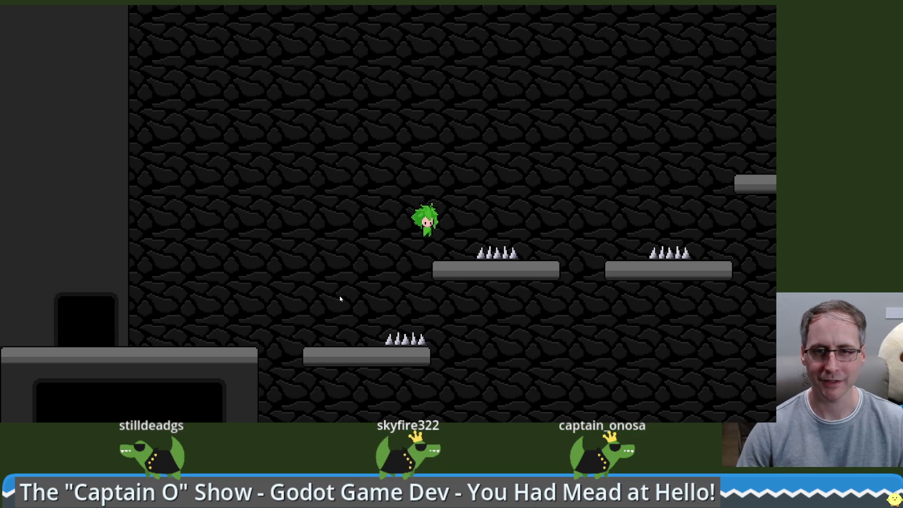
pyautogui.press('Right')
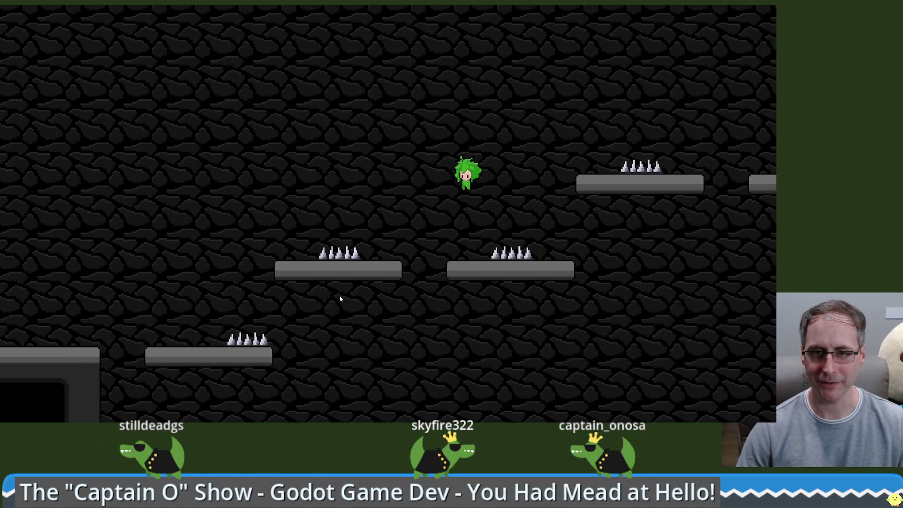
pyautogui.press('space')
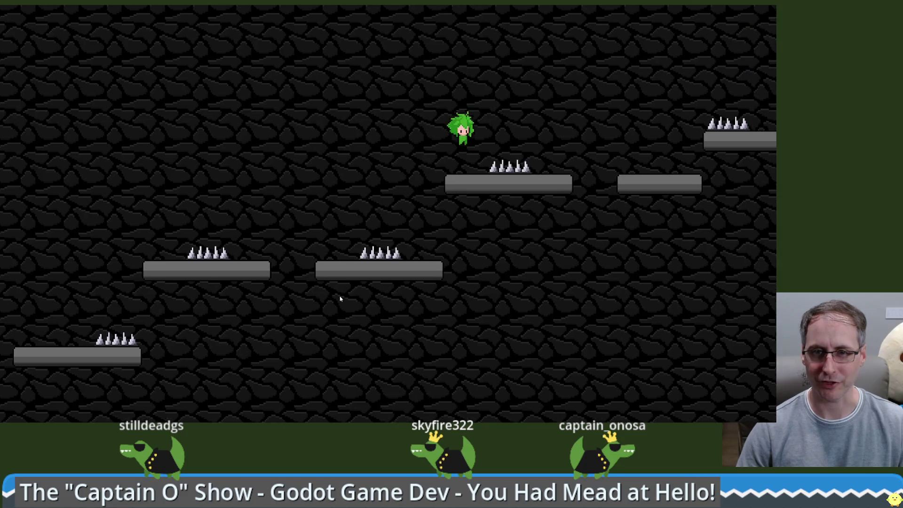
pyautogui.press('space')
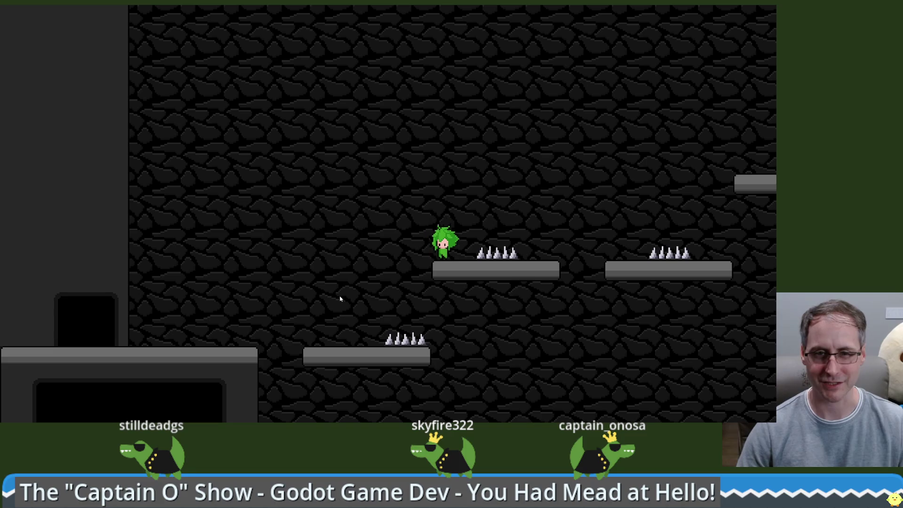
pyautogui.press('Right')
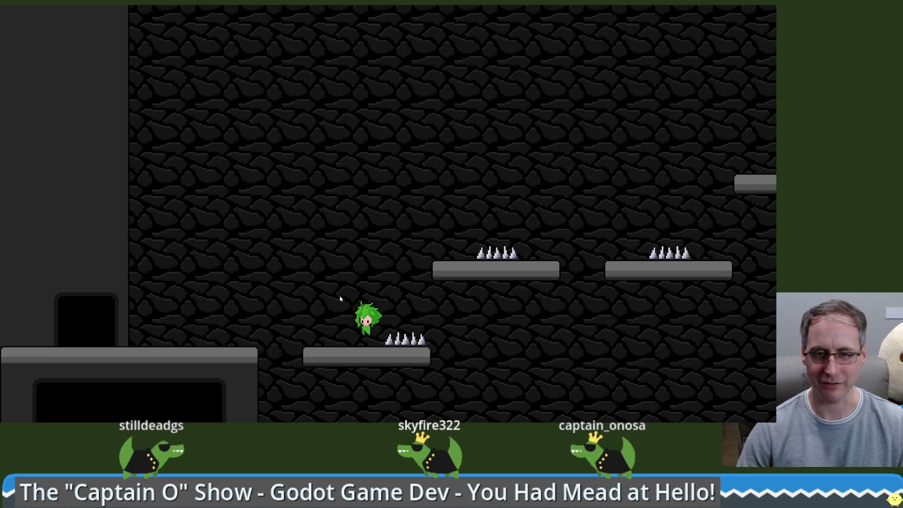
# Step: Run right leaping from platform to platform toward the spiked platform
pyautogui.press('Right')
pyautogui.press('space')
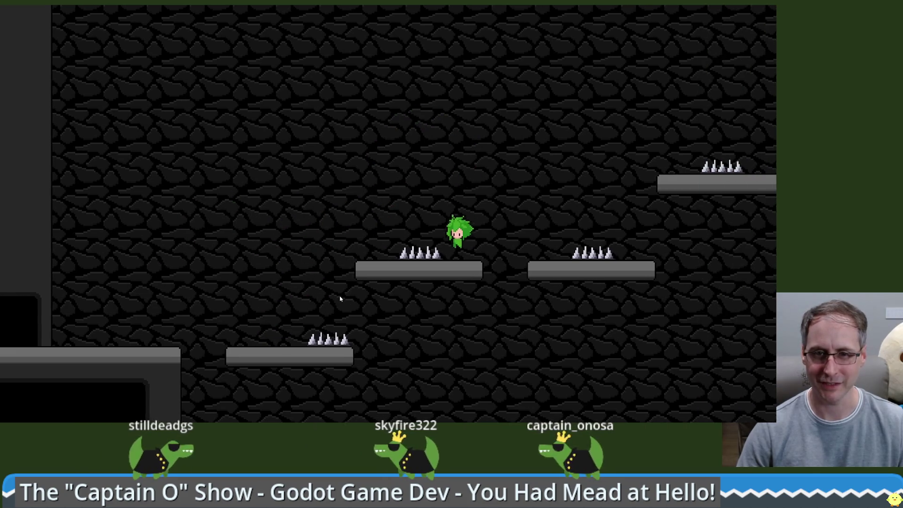
pyautogui.press('Right')
pyautogui.press('space')
pyautogui.press('space')
pyautogui.press('space')
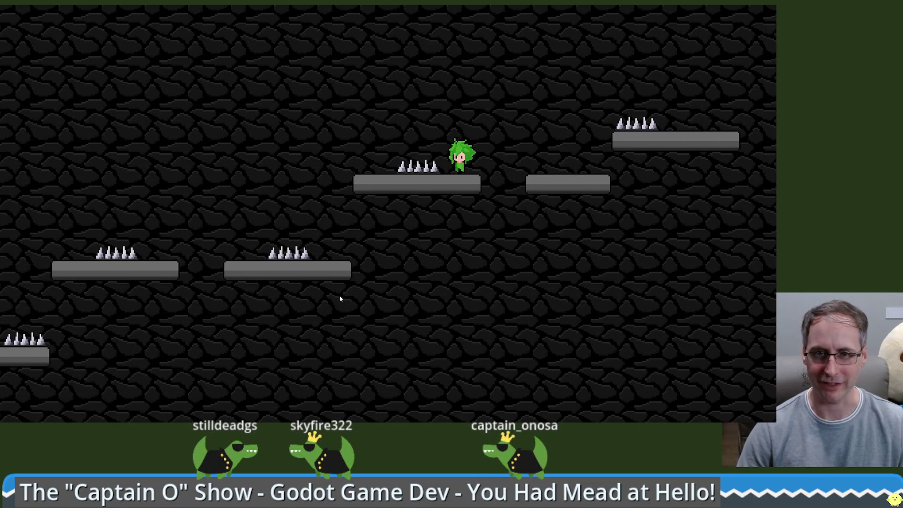
pyautogui.press('space')
pyautogui.press('space')
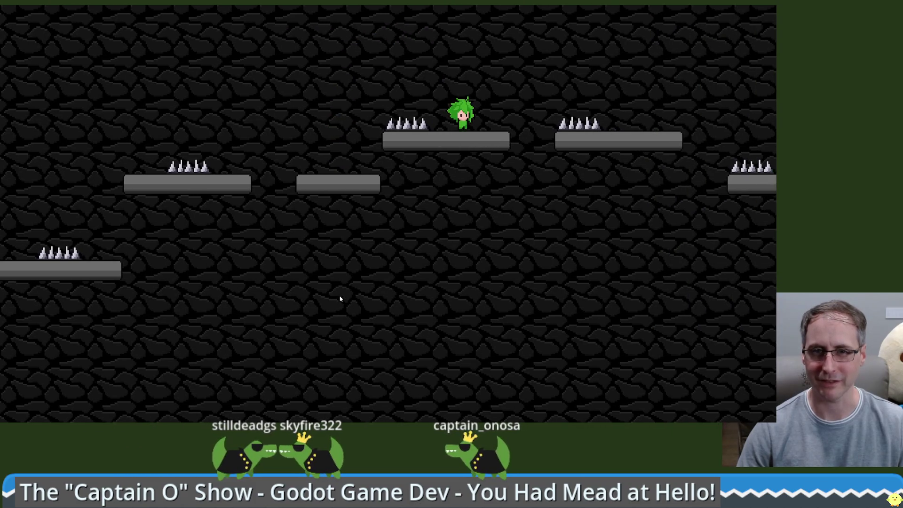
pyautogui.press('space')
pyautogui.press('space')
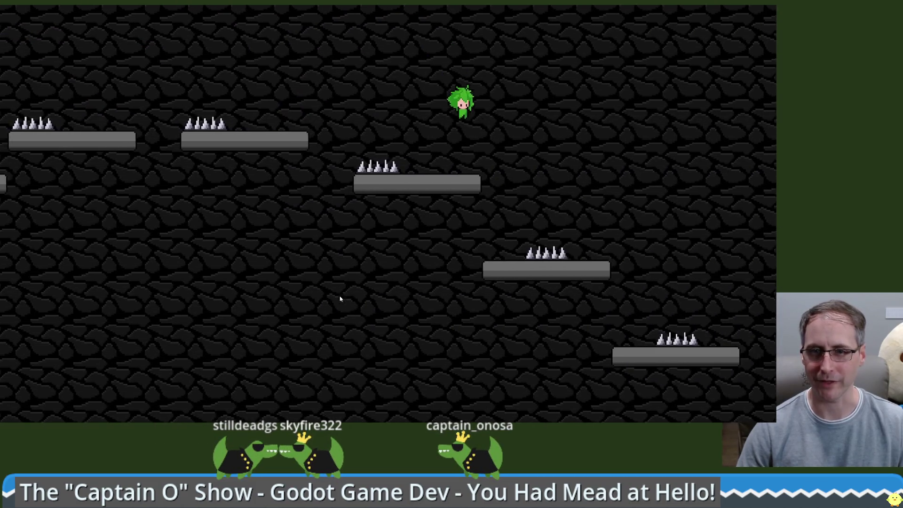
pyautogui.press('space')
pyautogui.press('space')
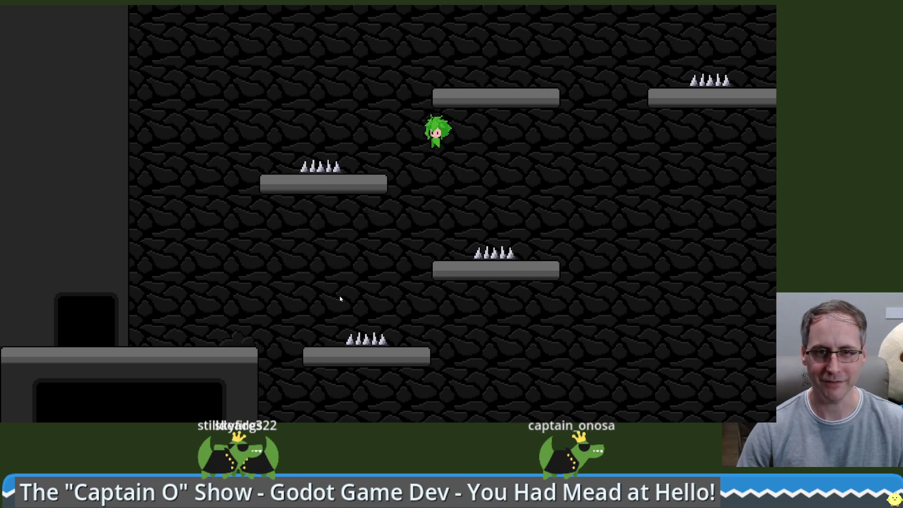
# Step: Drop off the platform, climb back up on the left, then jump rightward again
pyautogui.press('Right')
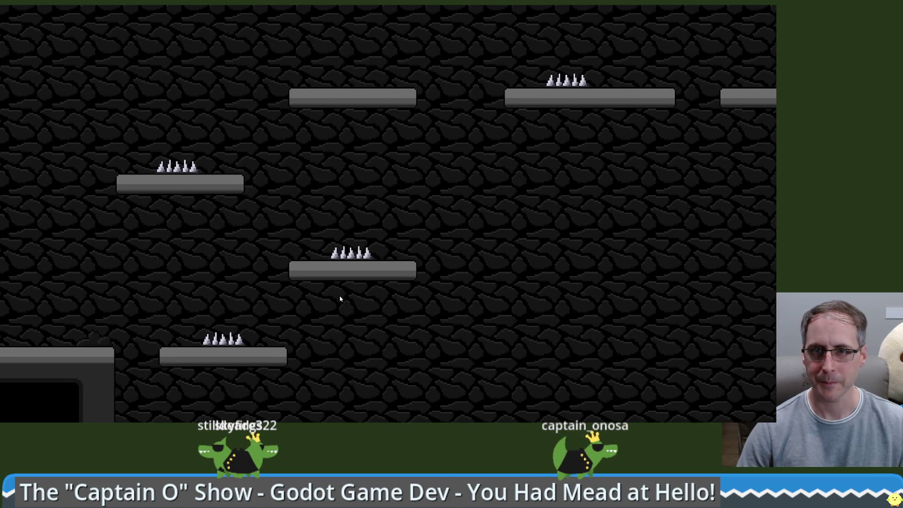
pyautogui.press('space')
pyautogui.press('Left')
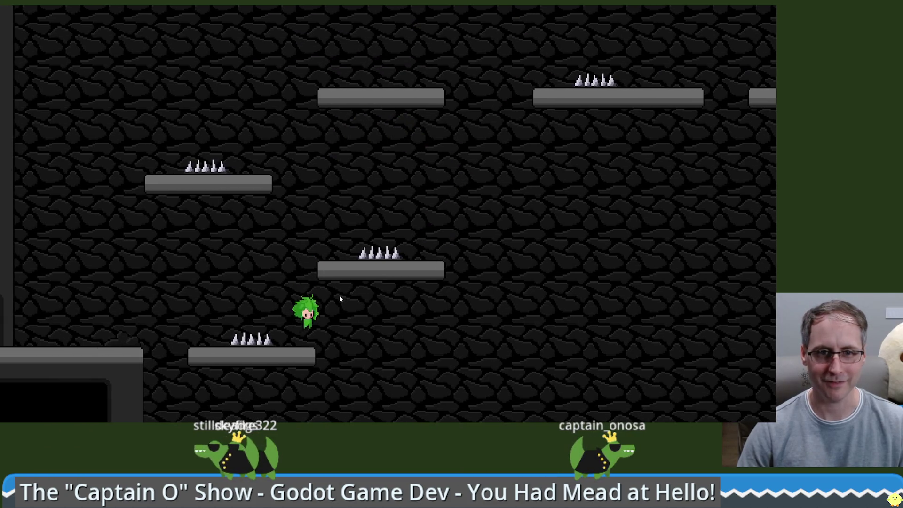
pyautogui.press('space')
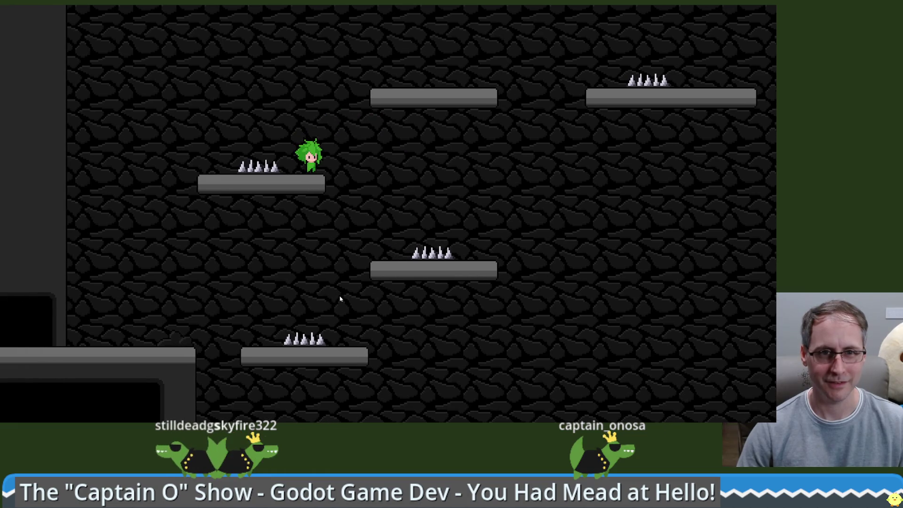
pyautogui.press('space')
pyautogui.press('Right')
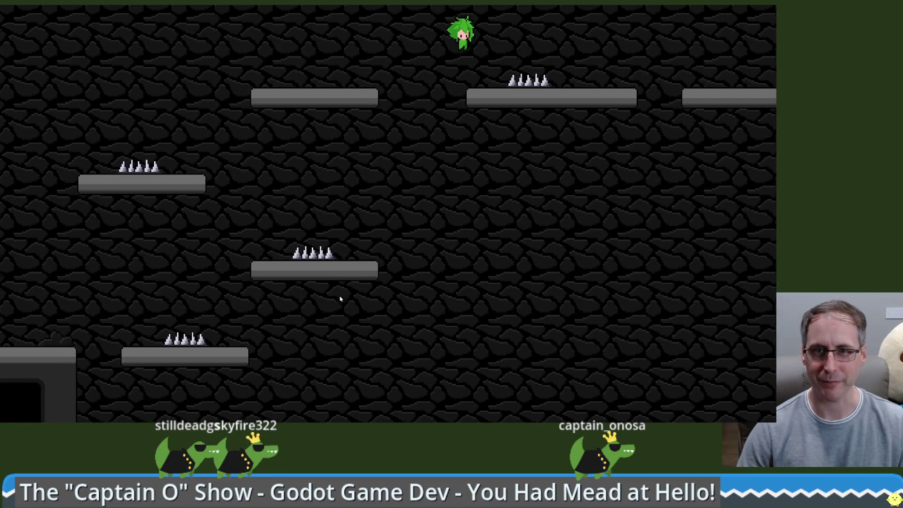
# Step: Run right across the spiked platforms, jumping repeatedly, and land beside the spikes near the far end
pyautogui.press('space')
pyautogui.press('space')
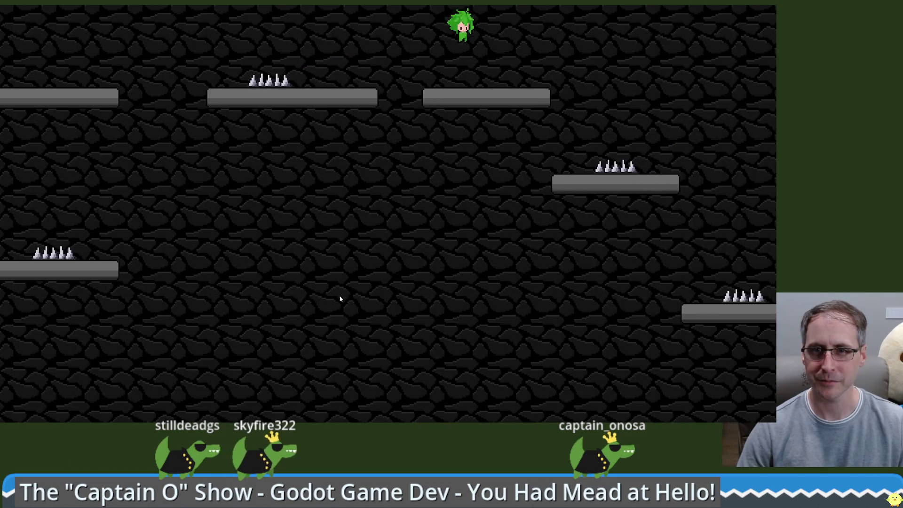
pyautogui.press('space')
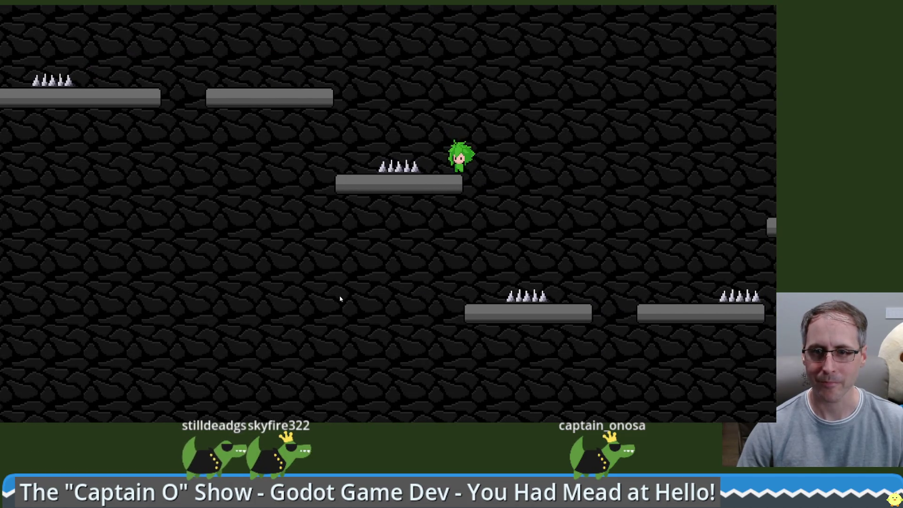
pyautogui.press('space')
pyautogui.press('space')
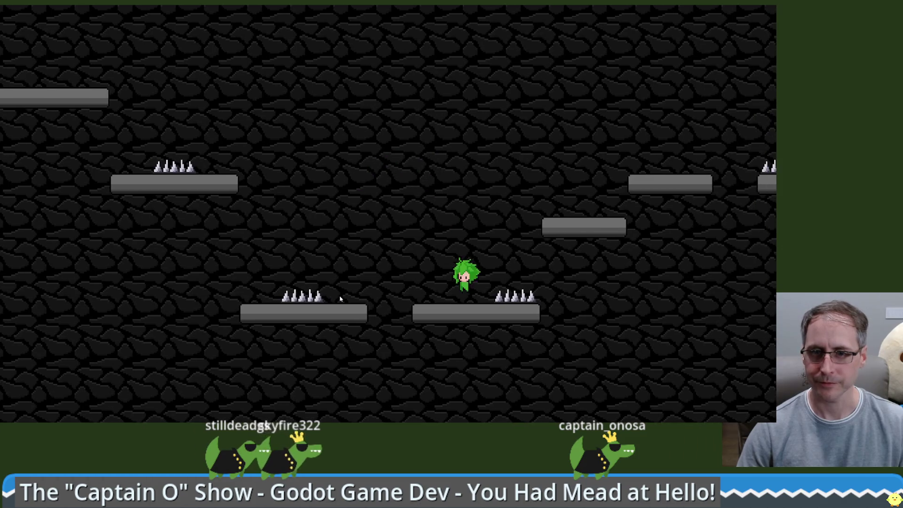
pyautogui.press('space')
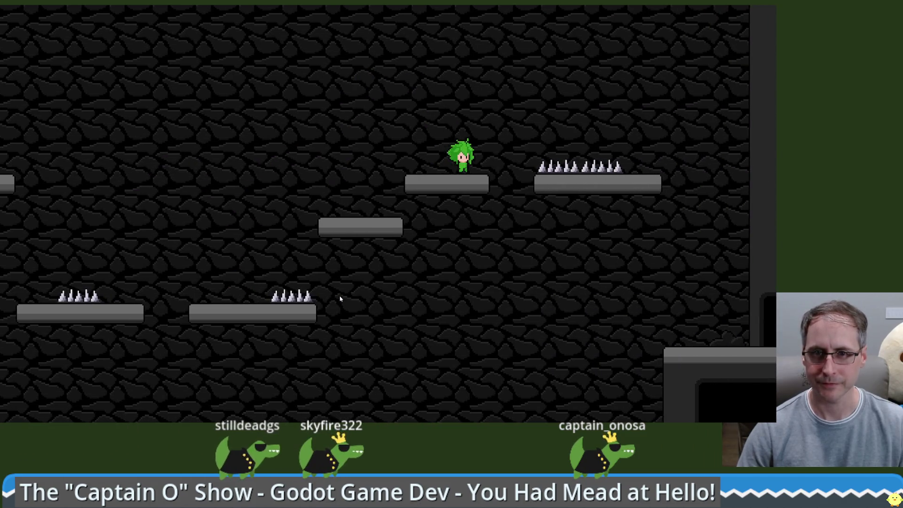
pyautogui.press('space')
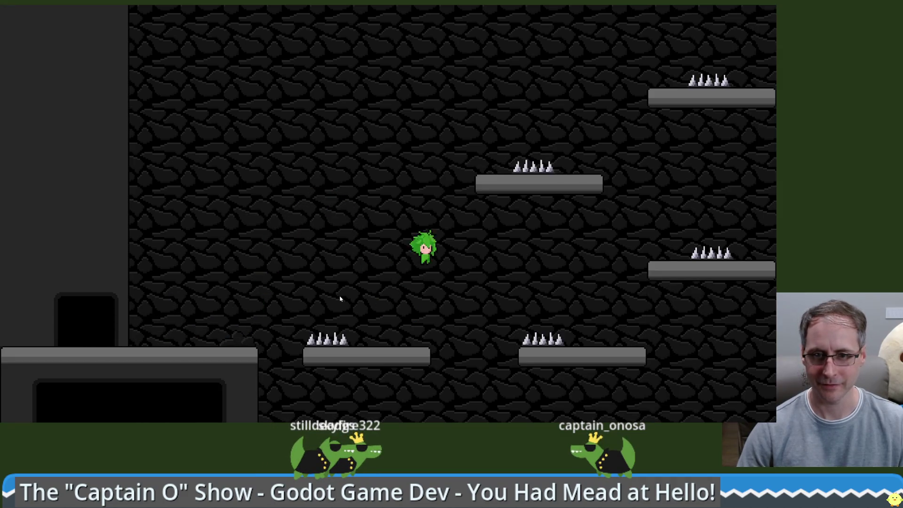
# Step: Run and jump right across the spiked platforms to the doorway into the next room
pyautogui.press('Right')
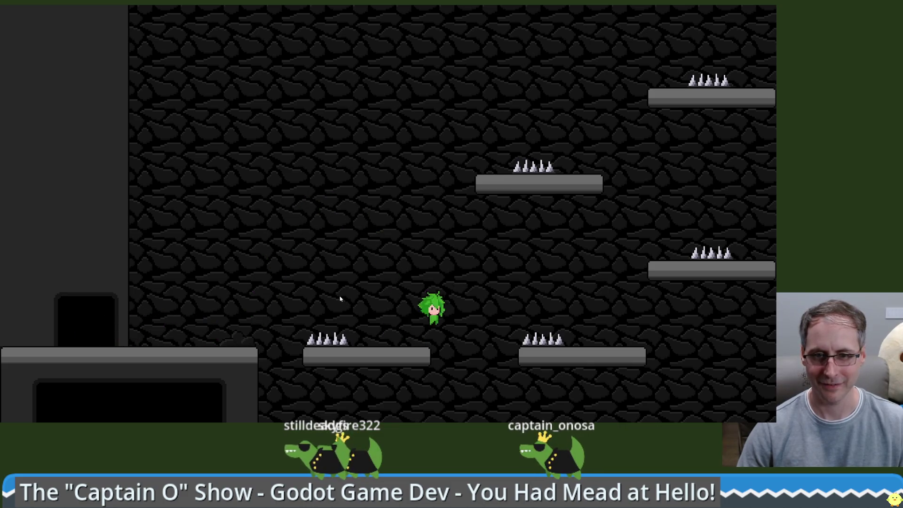
pyautogui.press('Right')
pyautogui.press('space')
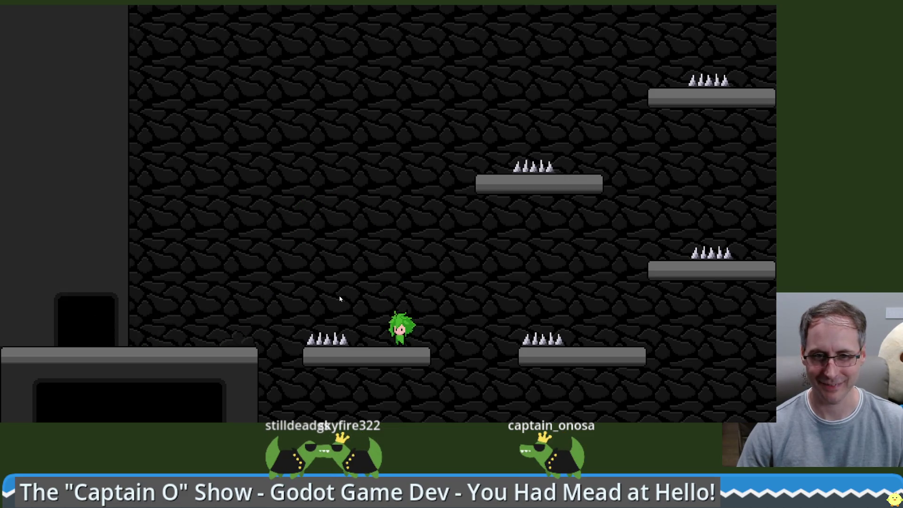
pyautogui.press('Right')
pyautogui.press('space')
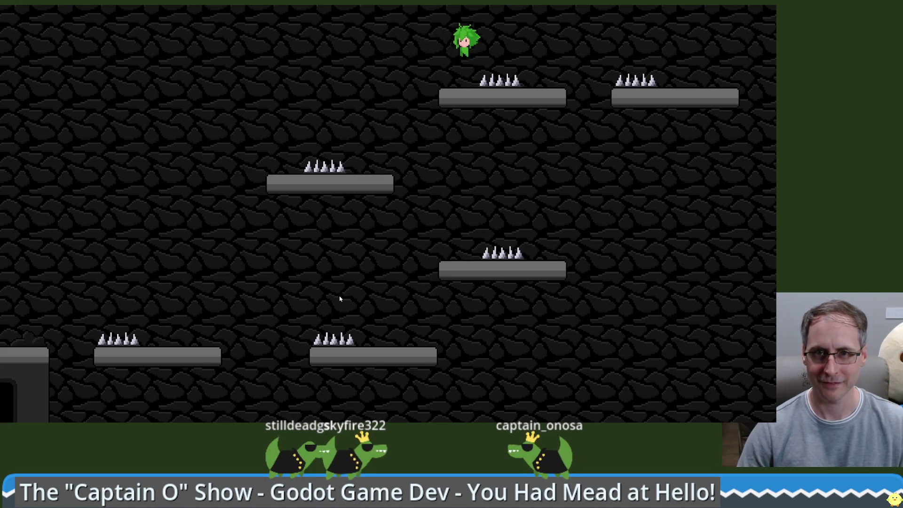
pyautogui.press('Right')
pyautogui.press('Right')
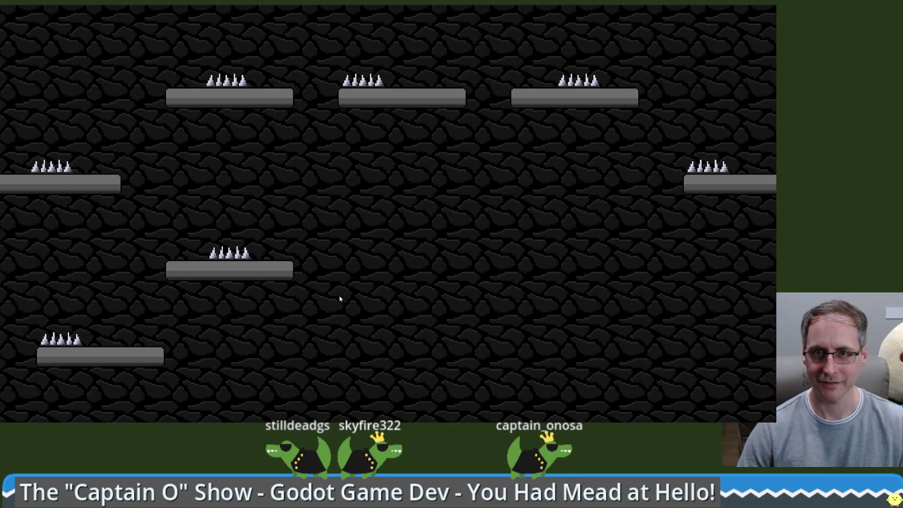
pyautogui.press('Right')
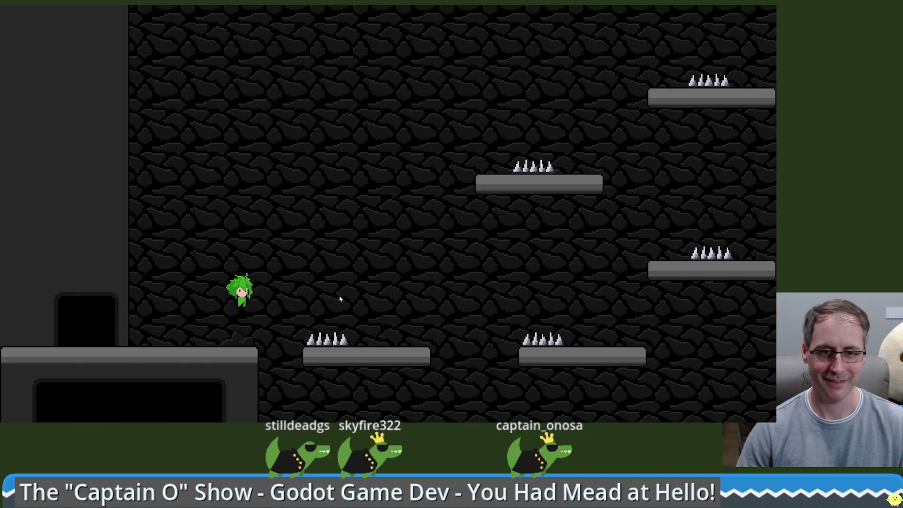
pyautogui.press('Right')
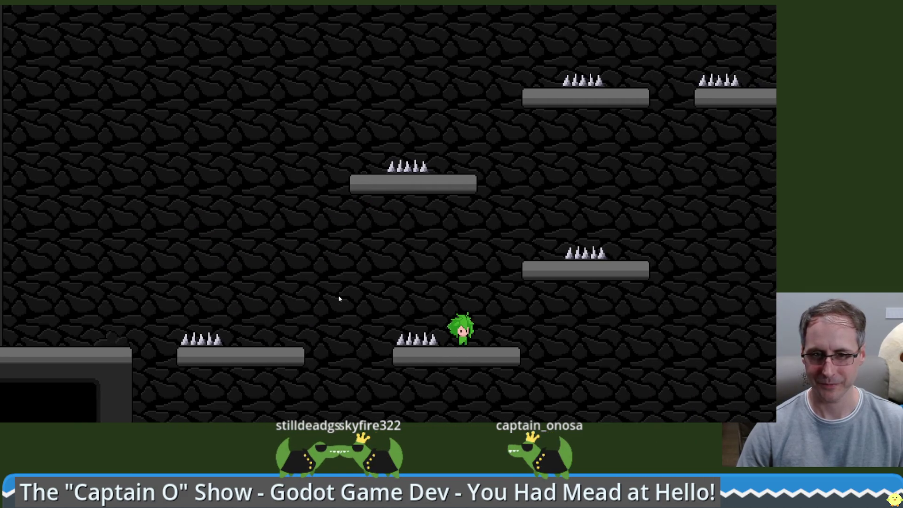
pyautogui.press('space')
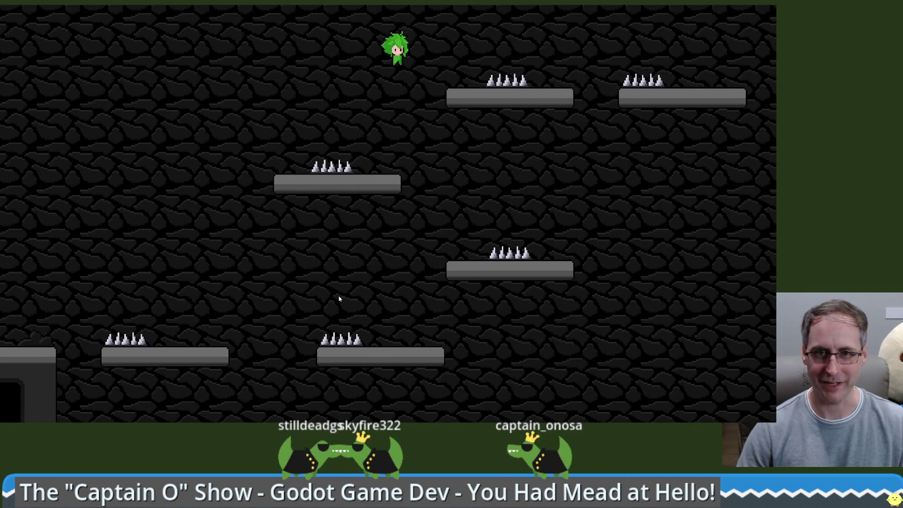
pyautogui.press('Right')
pyautogui.press('space')
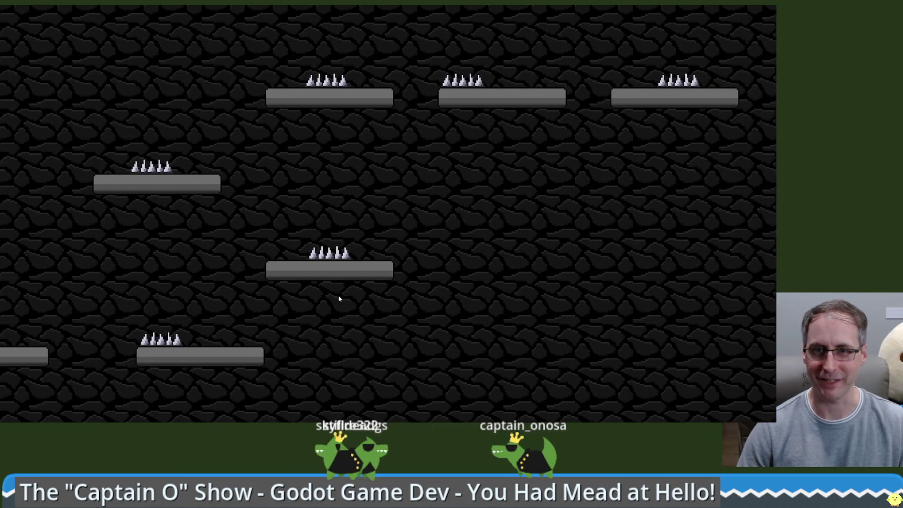
pyautogui.press('Right')
pyautogui.press('space')
pyautogui.press('space')
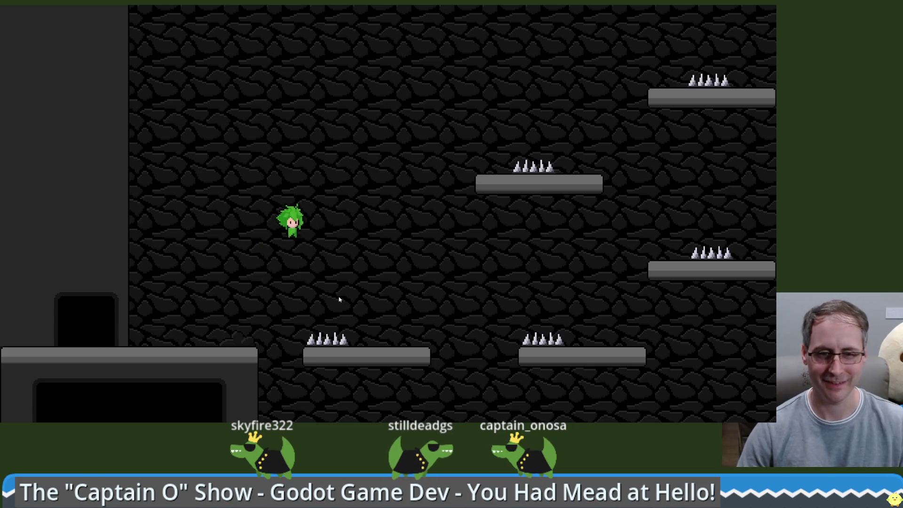
pyautogui.press('Right')
pyautogui.press('space')
pyautogui.press('space')
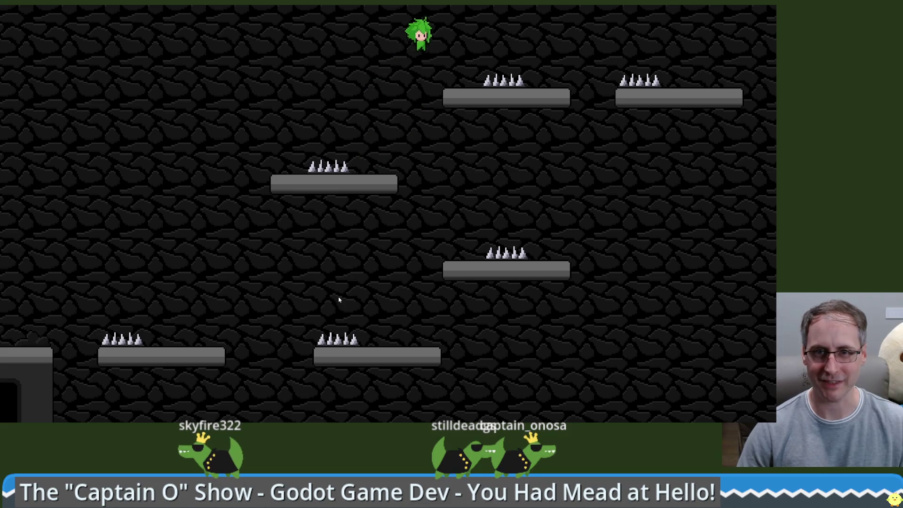
pyautogui.press('Right')
pyautogui.press('space')
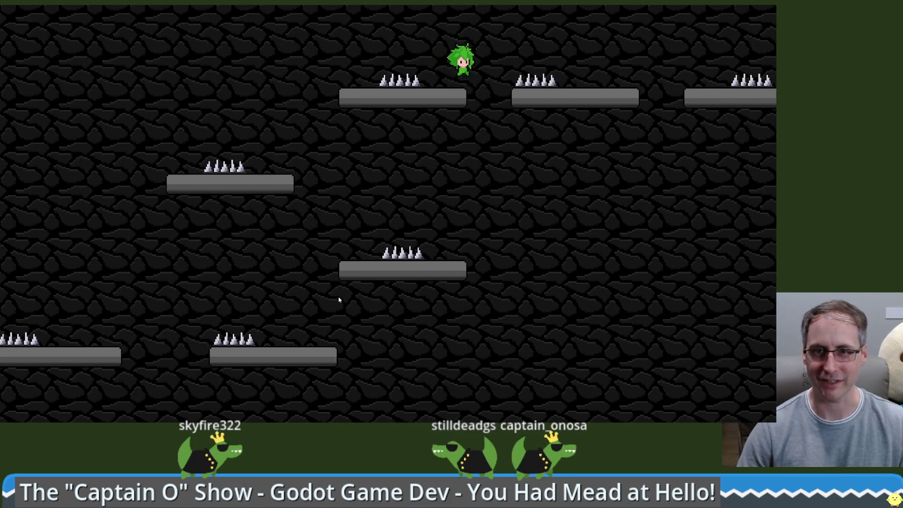
pyautogui.press('space')
pyautogui.press('Right')
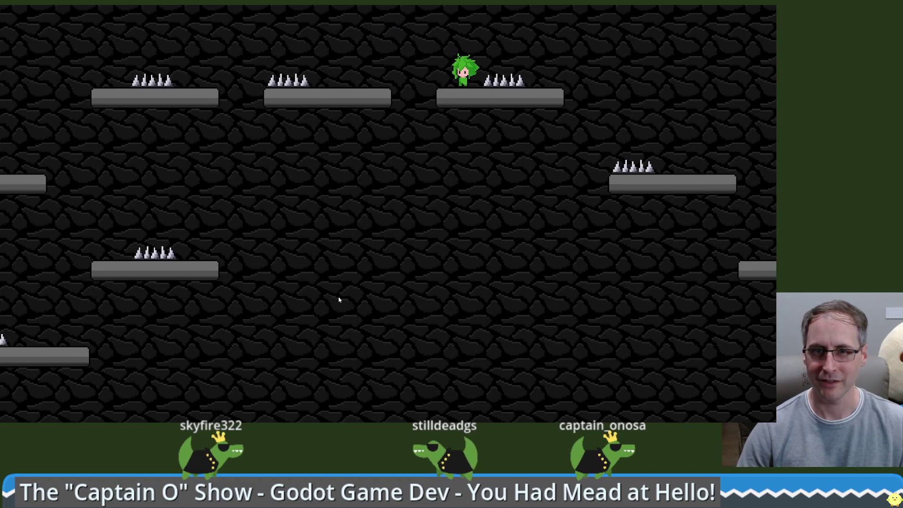
pyautogui.press('space')
pyautogui.press('space')
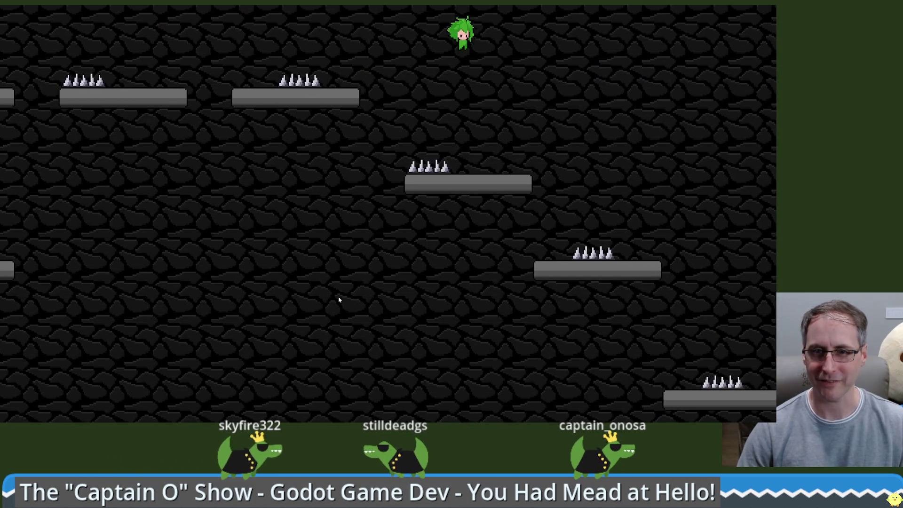
pyautogui.press('space')
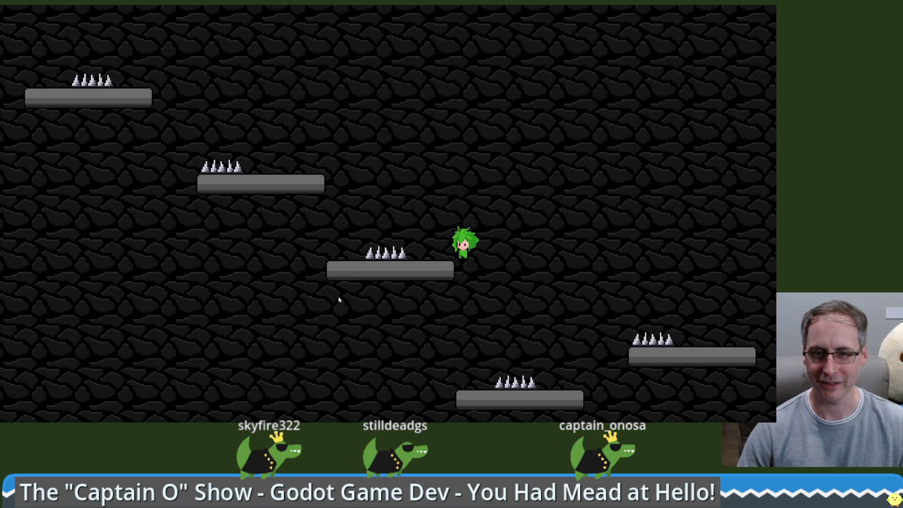
pyautogui.press('space')
pyautogui.press('space')
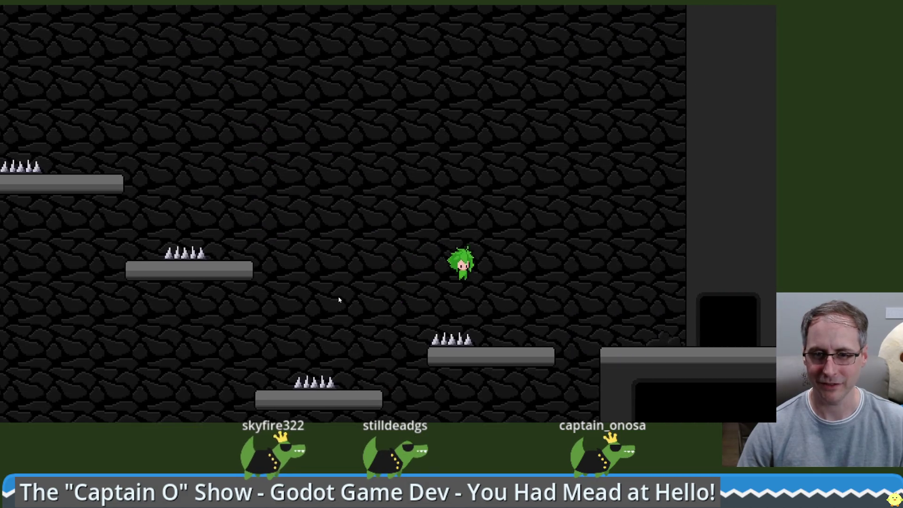
pyautogui.press('Right')
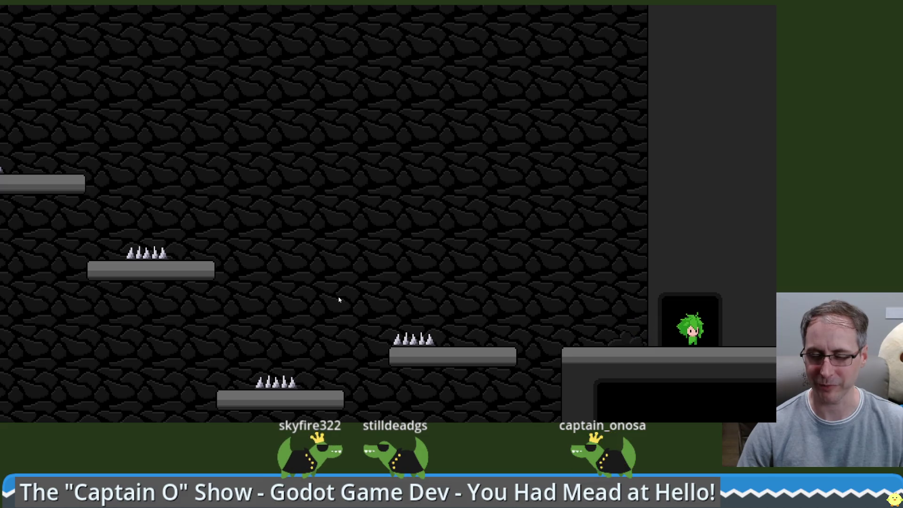
# Step: Cross the next room's lower spike platforms and climb toward the top spiked platform
pyautogui.press('Right')
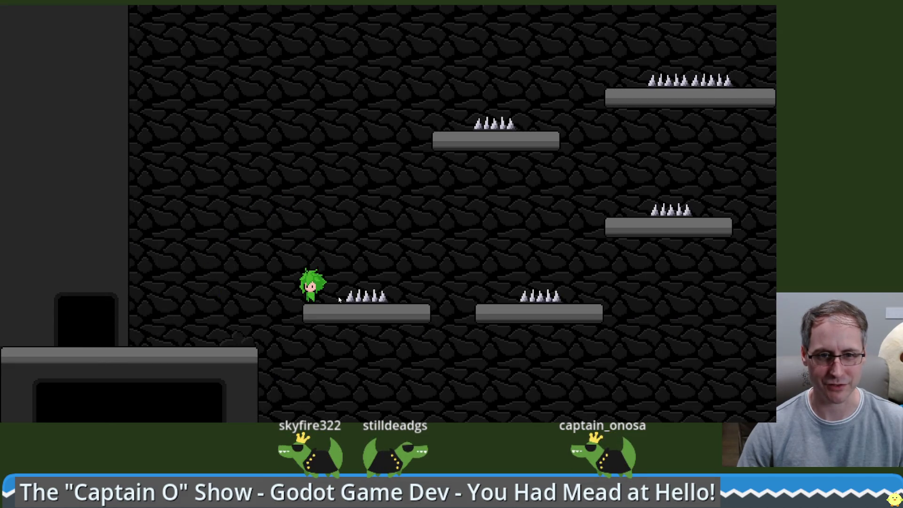
pyautogui.press('Right')
pyautogui.press('Right')
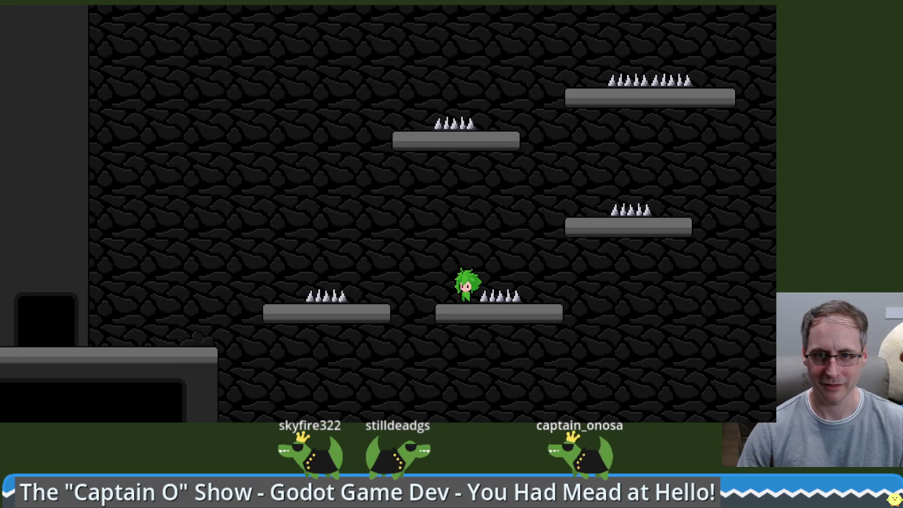
pyautogui.press('space')
pyautogui.press('Right')
pyautogui.press('space')
pyautogui.press('Right')
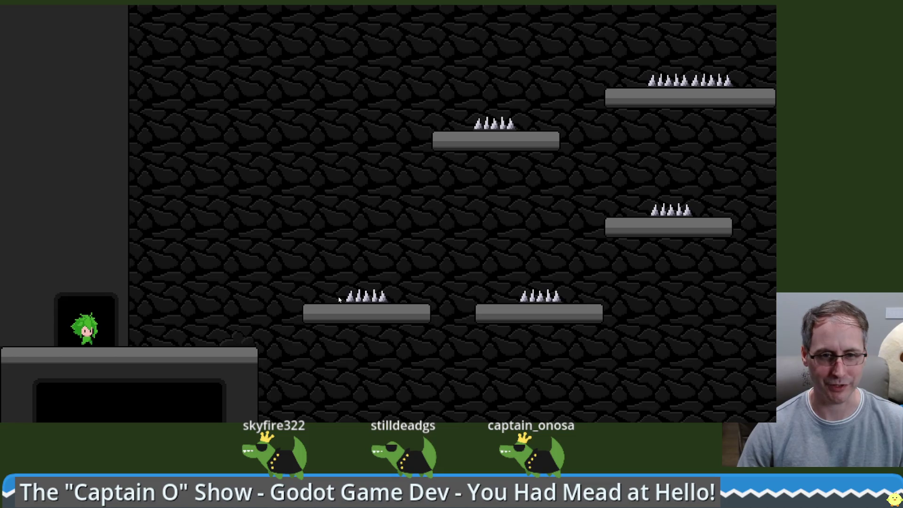
pyautogui.press('Right')
pyautogui.press('space')
pyautogui.press('space')
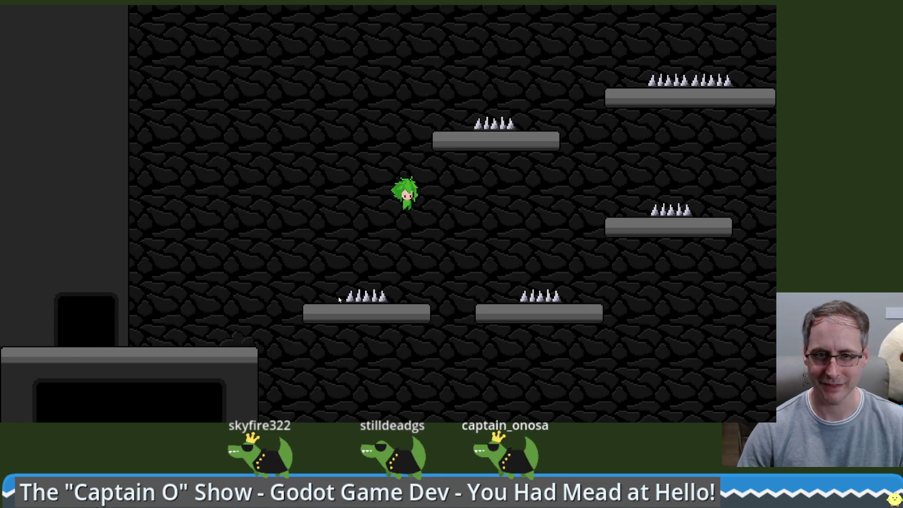
pyautogui.press('space')
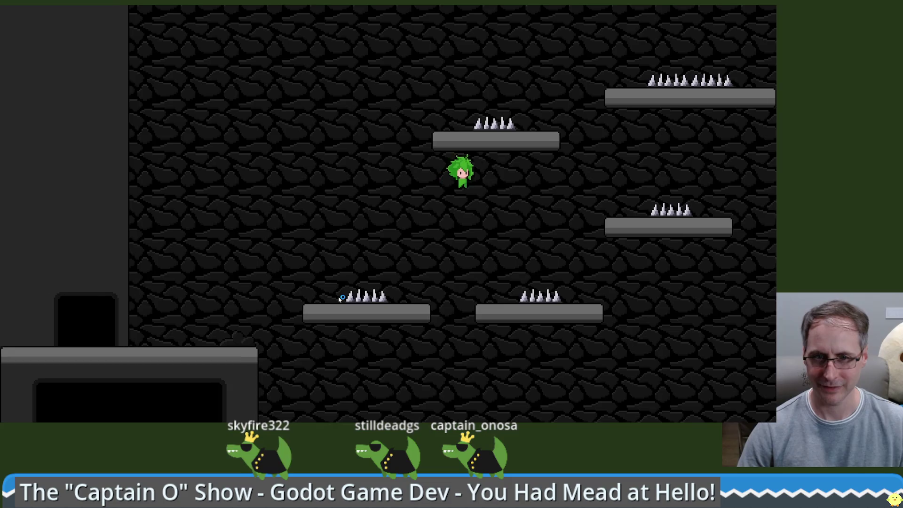
pyautogui.press('space')
pyautogui.press('space')
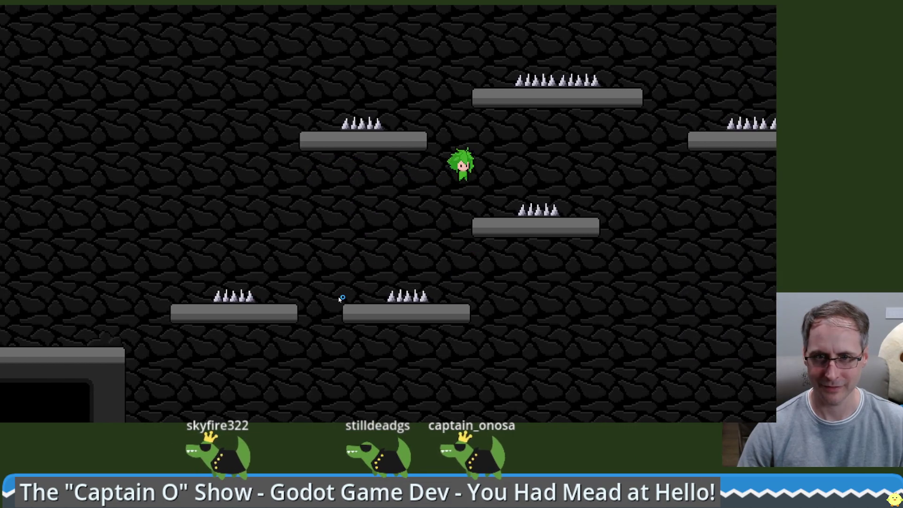
pyautogui.press('Right')
pyautogui.press('space')
pyautogui.press('space')
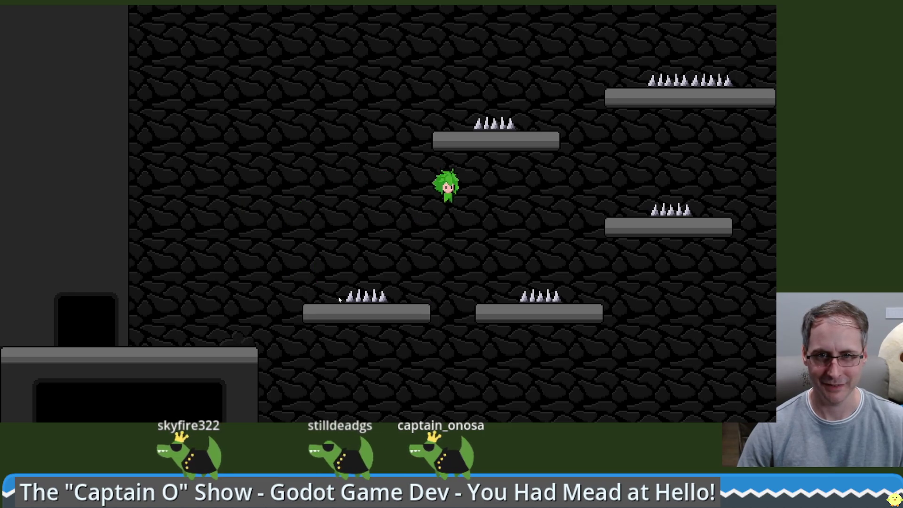
pyautogui.press('space')
pyautogui.press('space')
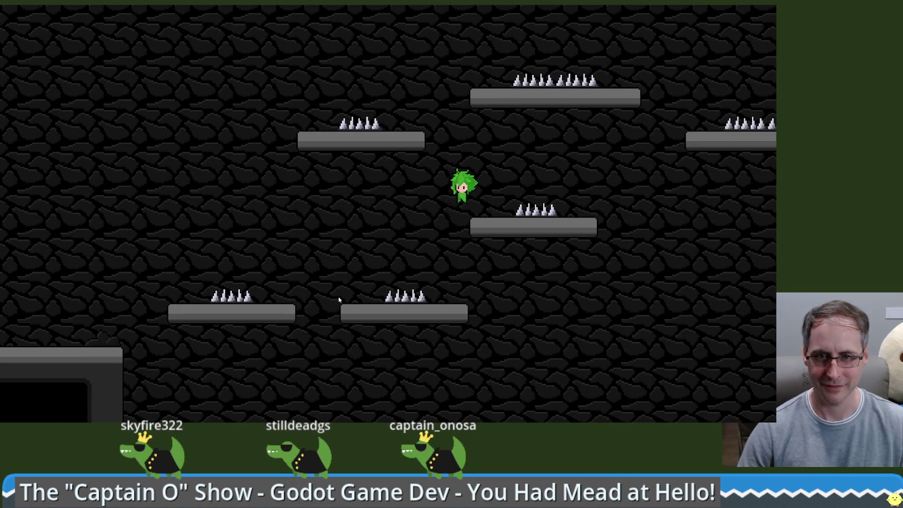
pyautogui.press('space')
pyautogui.press('space')
pyautogui.press('Right')
pyautogui.press('space')
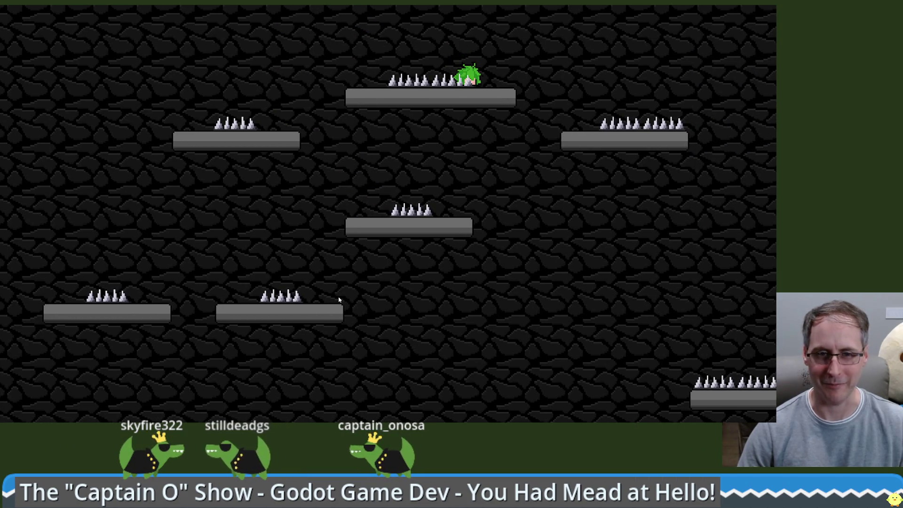
# Step: Retry from the start ledge up to the top spiked platform, then exit fullscreen with Esc
pyautogui.press('Right')
pyautogui.press('space')
pyautogui.press('Right')
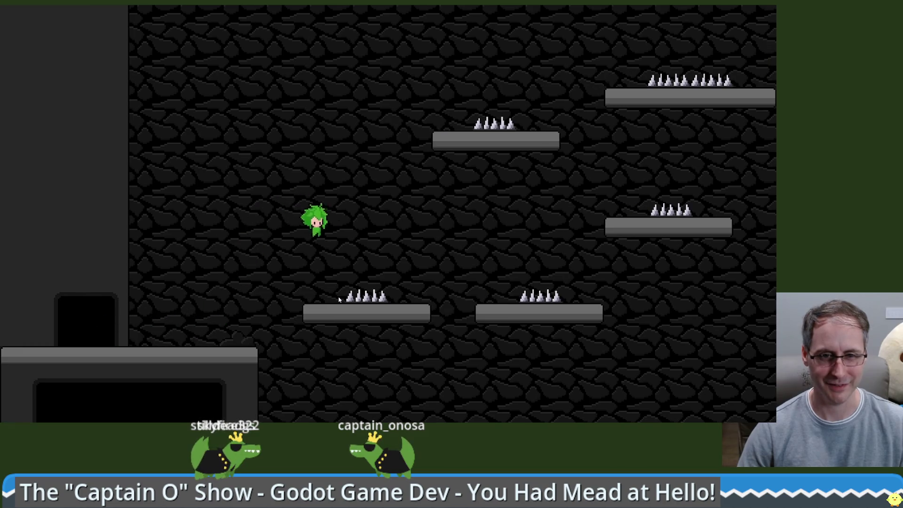
pyautogui.press('Right')
pyautogui.press('Right')
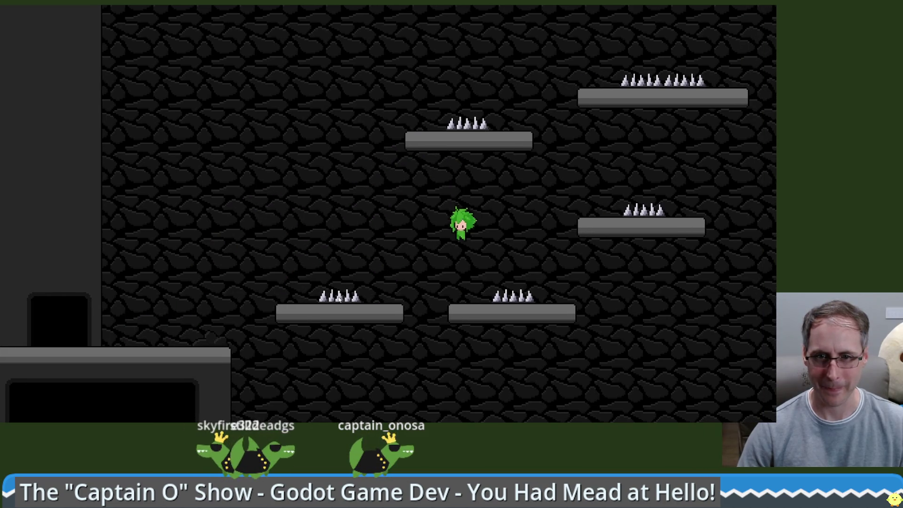
pyautogui.press('Right')
pyautogui.press('space')
pyautogui.press('space')
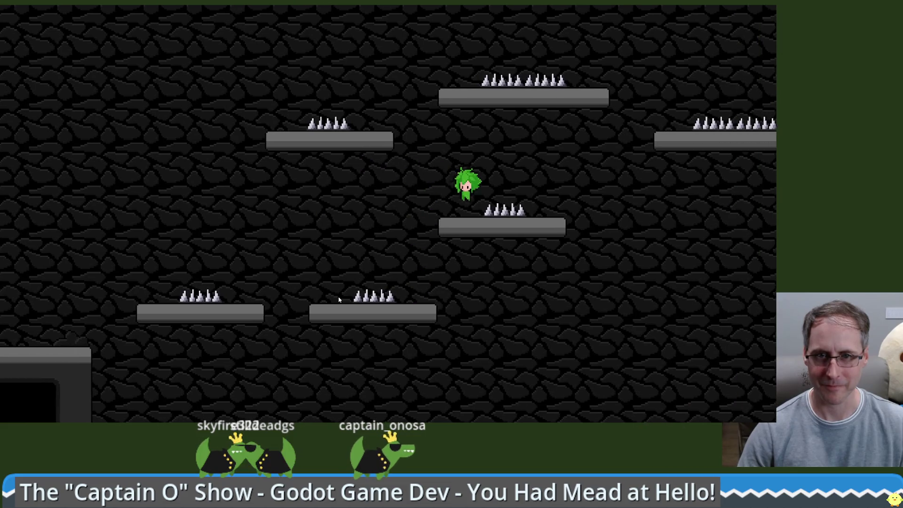
pyautogui.press('Left')
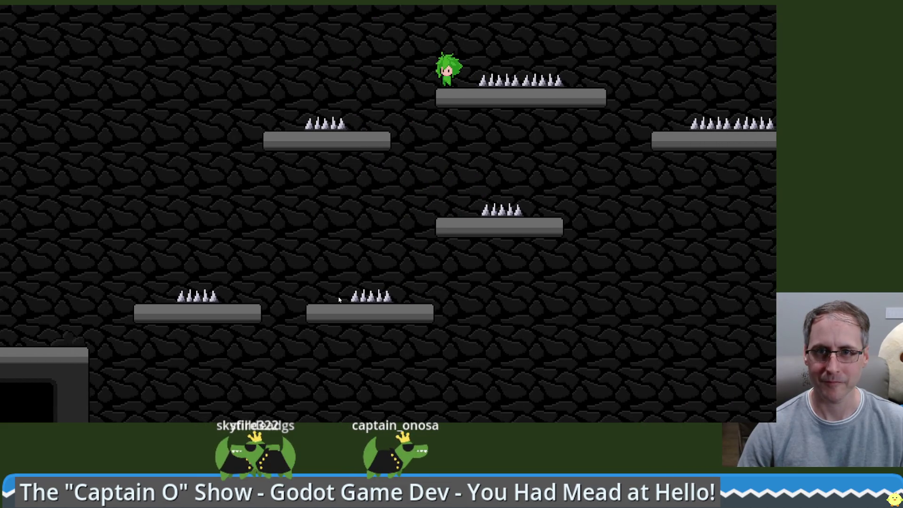
pyautogui.press('Right')
pyautogui.press('Right')
pyautogui.press('space')
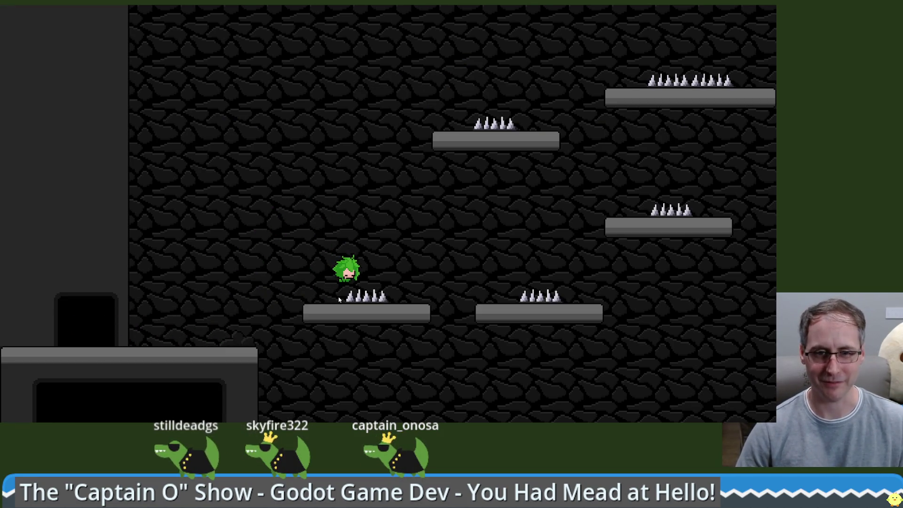
pyautogui.press('Right')
pyautogui.press('space')
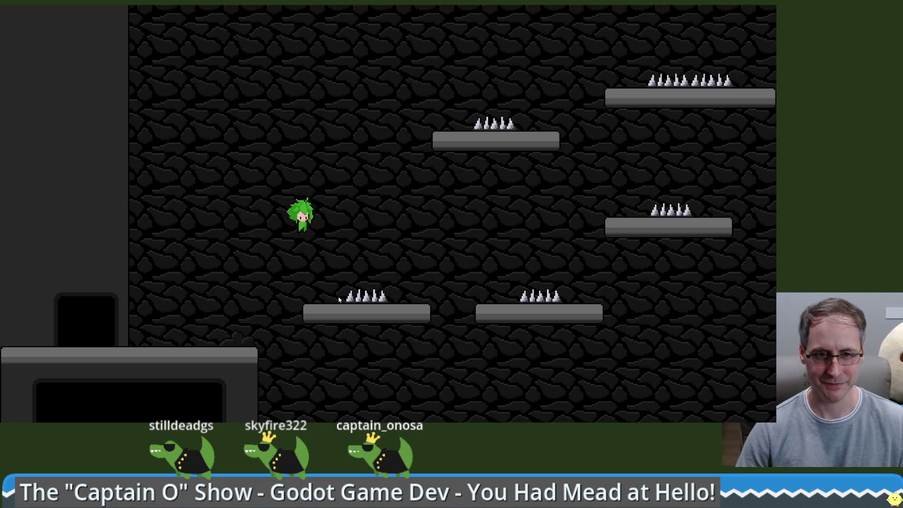
pyautogui.press('Right')
pyautogui.press('space')
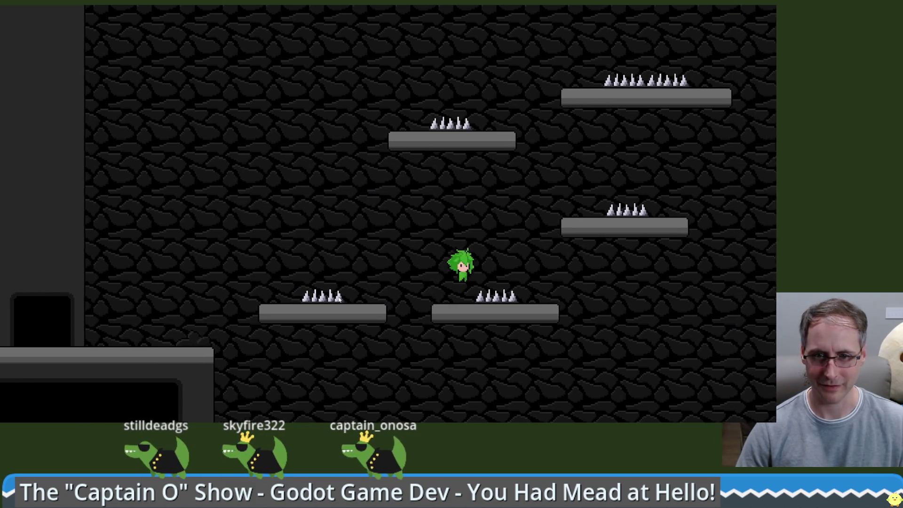
pyautogui.press('Right')
pyautogui.press('space')
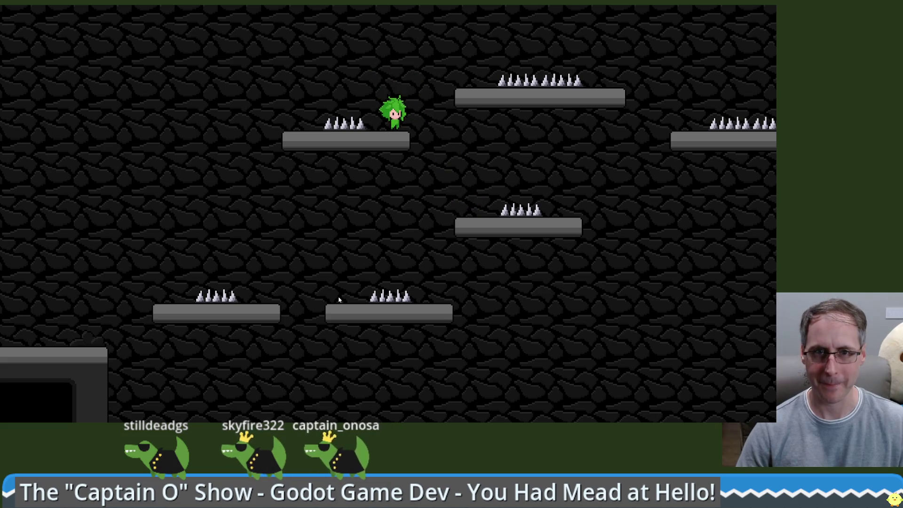
pyautogui.press('Right')
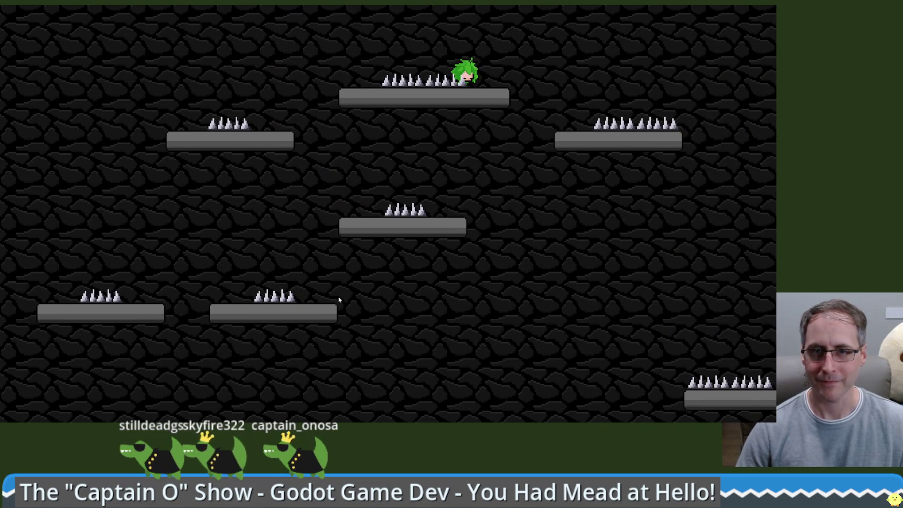
pyautogui.press('Escape')
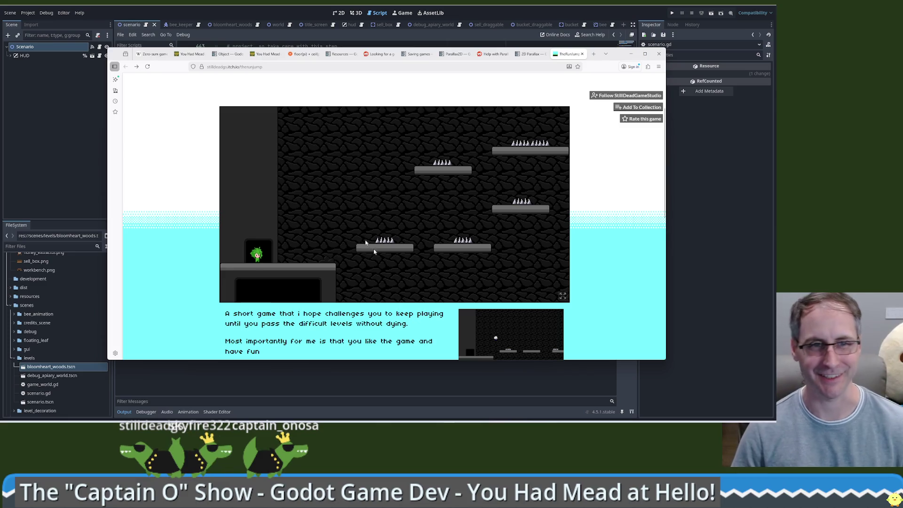
# Step: Grab the itch.io page's address, then switch back to the Godot script editor
pyautogui.hotkey('ctrl', 'l')
pyautogui.press('Escape')
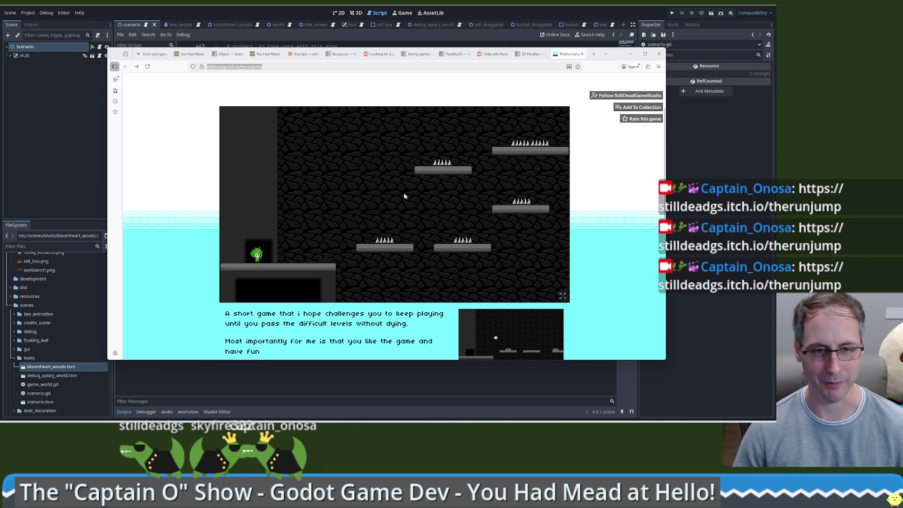
pyautogui.hotkey('alt', 'Tab')
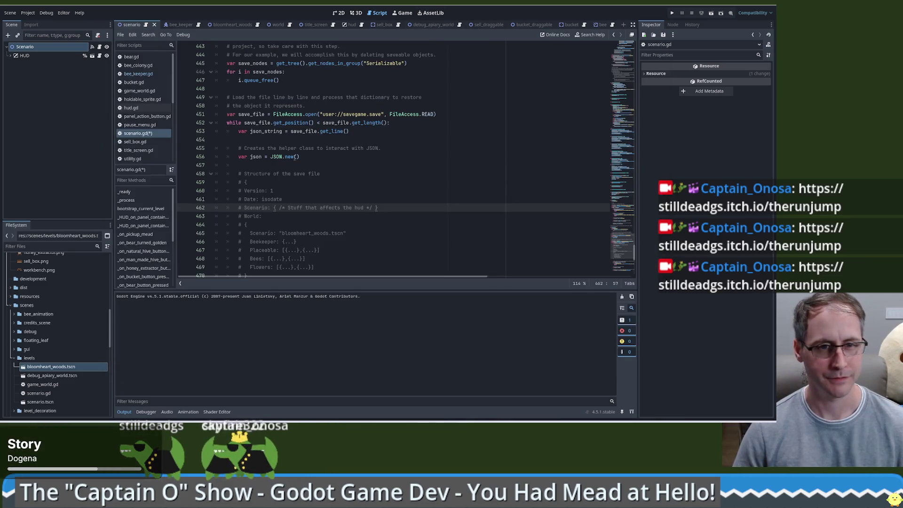
pyautogui.scroll(-3, 399, 230)
pyautogui.scroll(2, 393, 210)
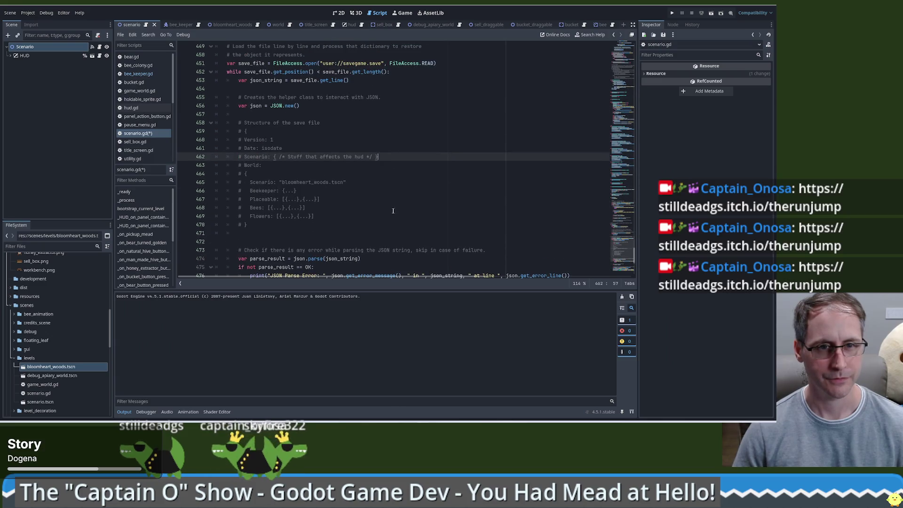
# Step: Mute the running game's sound and start a New Game
pyautogui.click(340, 225)
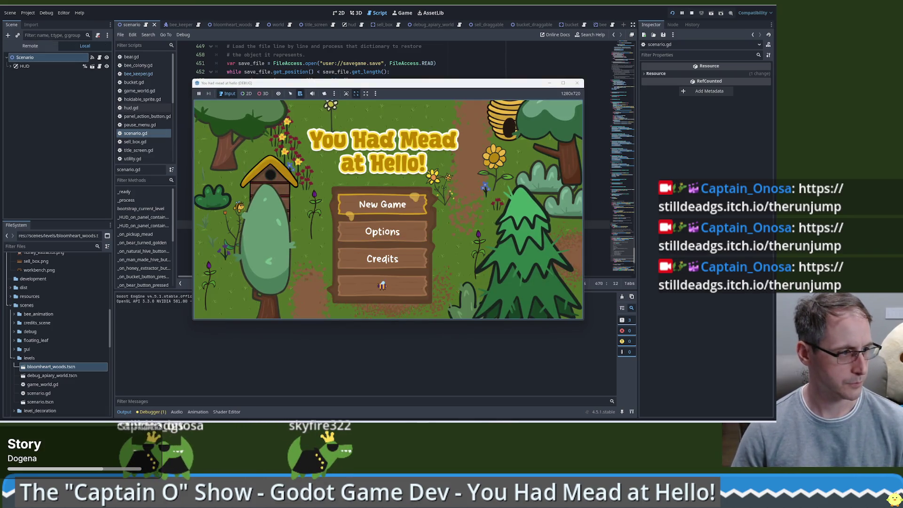
pyautogui.click(310, 94)
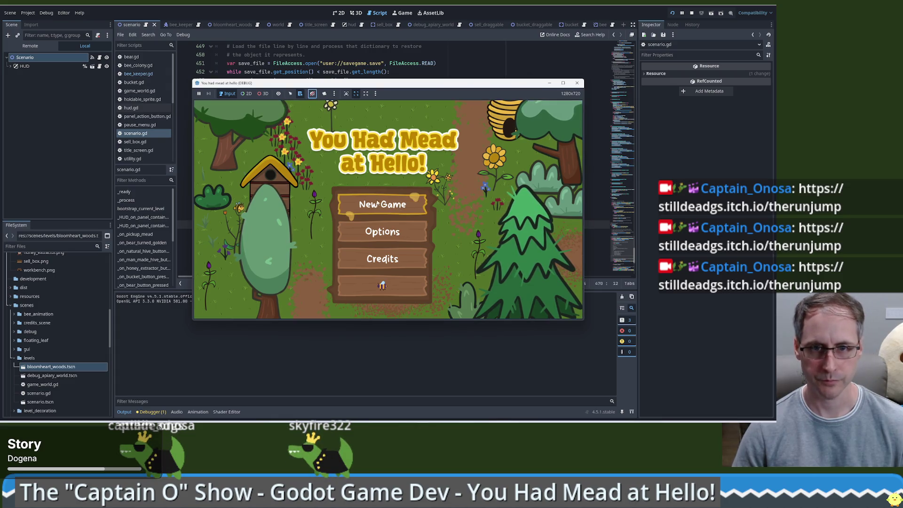
pyautogui.click(392, 206)
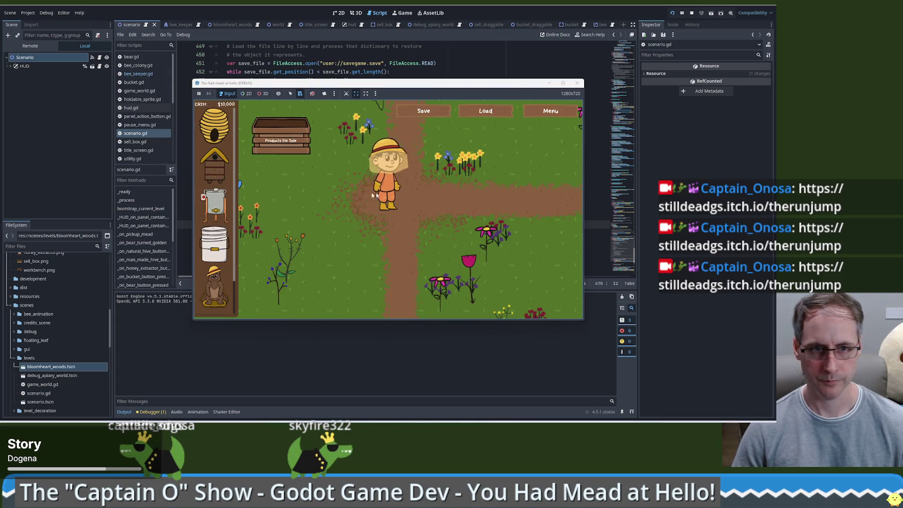
# Step: Walk the beekeeper around the woods, then stop the game with F8 and return to the Flowers line
pyautogui.press('Up')
pyautogui.press('Left')
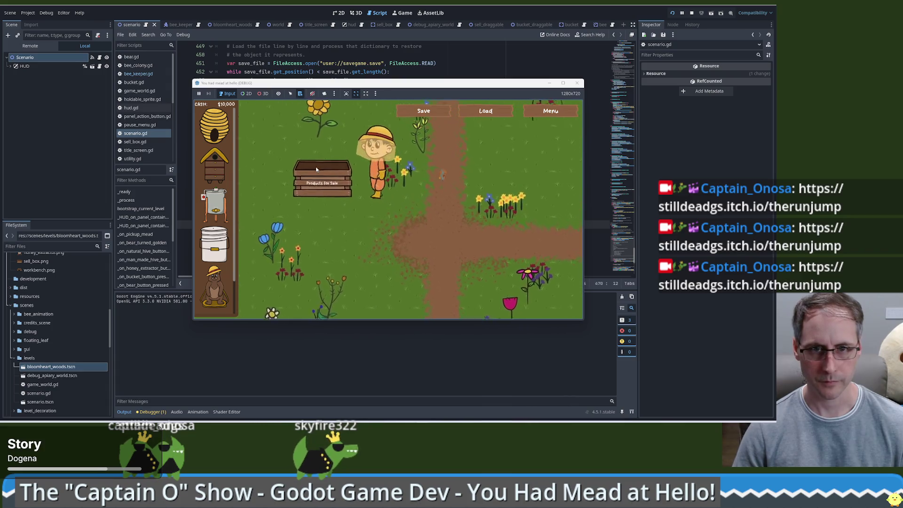
pyautogui.press('Down')
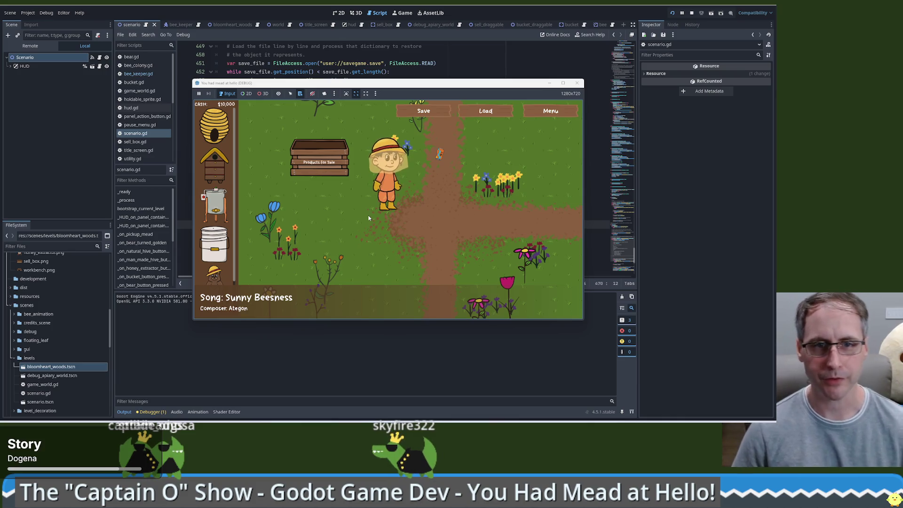
pyautogui.press('Up')
pyautogui.press('Right')
pyautogui.press('Left')
pyautogui.press('Down')
pyautogui.press('F8')
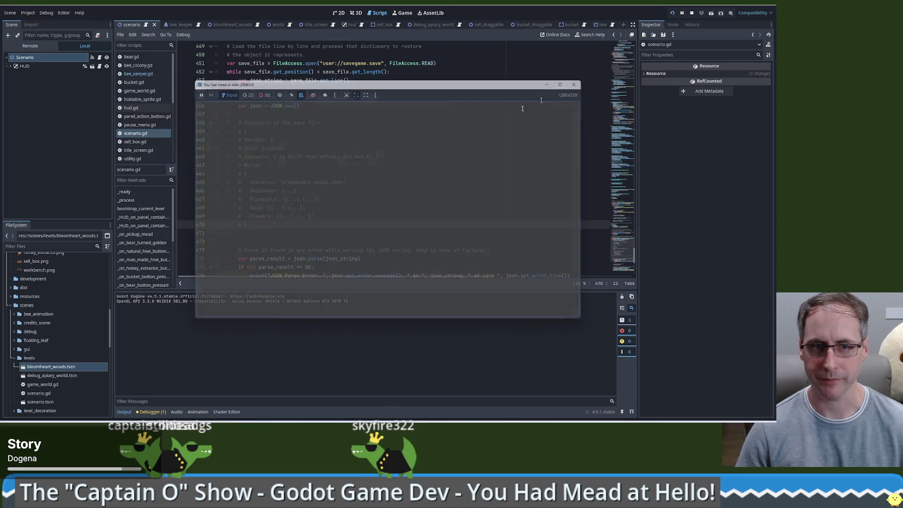
pyautogui.click(330, 218)
# Step: Duplicate the Flowers line as a Soda entry and relaunch the game with F5
pyautogui.hotkey('ctrl', 'shift', 'd')
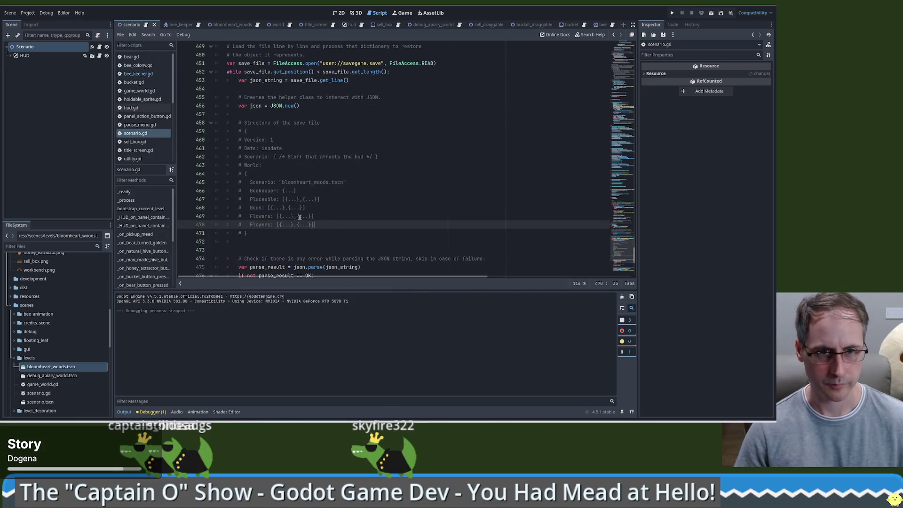
pyautogui.doubleClick(255, 224)
pyautogui.write('Bear')
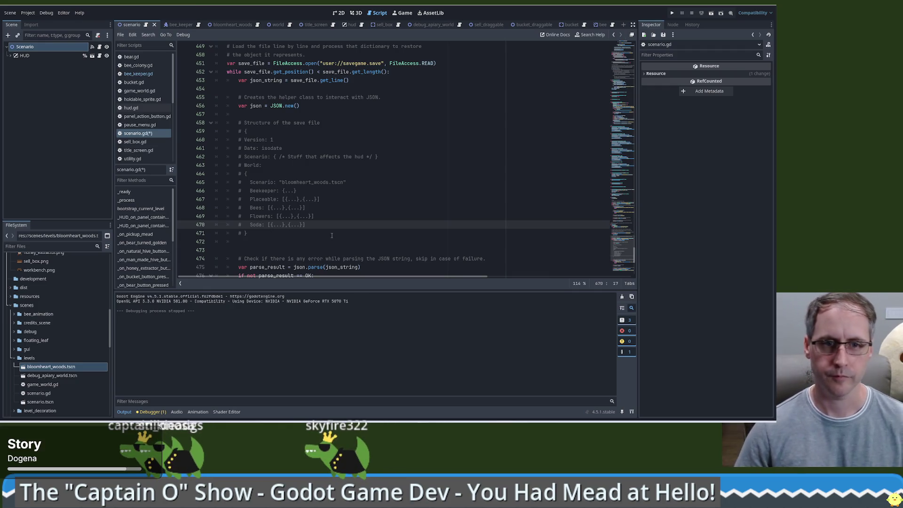
pyautogui.press('F5')
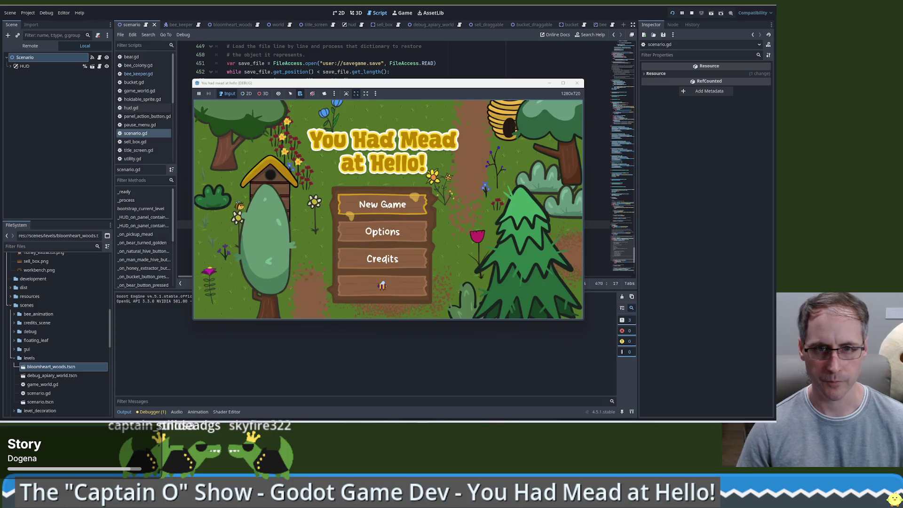
# Step: Start a New Game, return to the title screen via settings, start again, then back to the editor
pyautogui.click(395, 206)
pyautogui.click(542, 113)
pyautogui.click(535, 303)
pyautogui.click(417, 294)
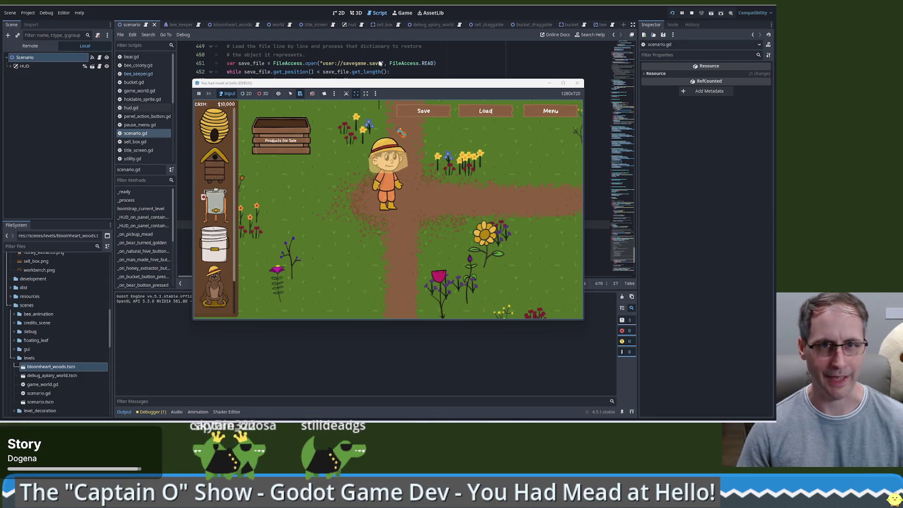
pyautogui.click(417, 72)
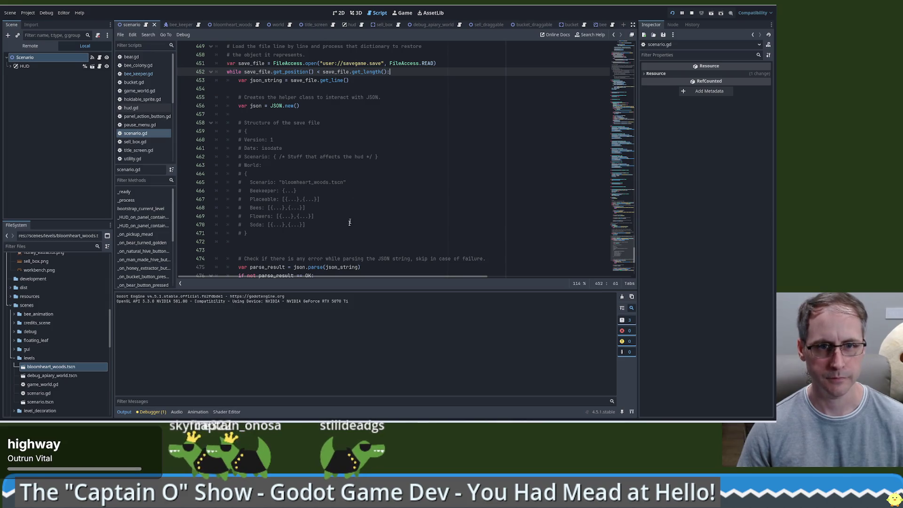
# Step: Replace the hud placeholder with Cash: 123 and Achivements: ["made mead", etc] lines inside the Scenario braces
pyautogui.moveTo(280, 157); pyautogui.dragTo(369, 157)
pyautogui.press('BackSpace')
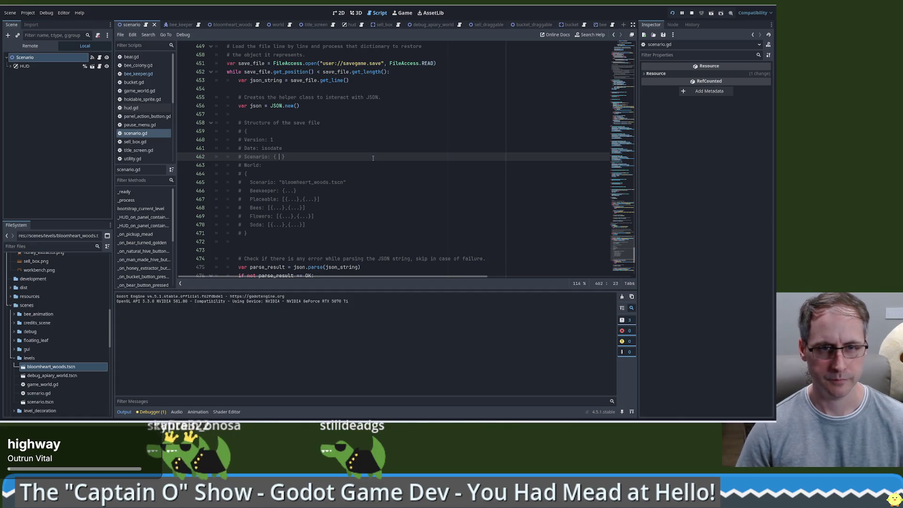
pyautogui.press('Return')
pyautogui.write('#')
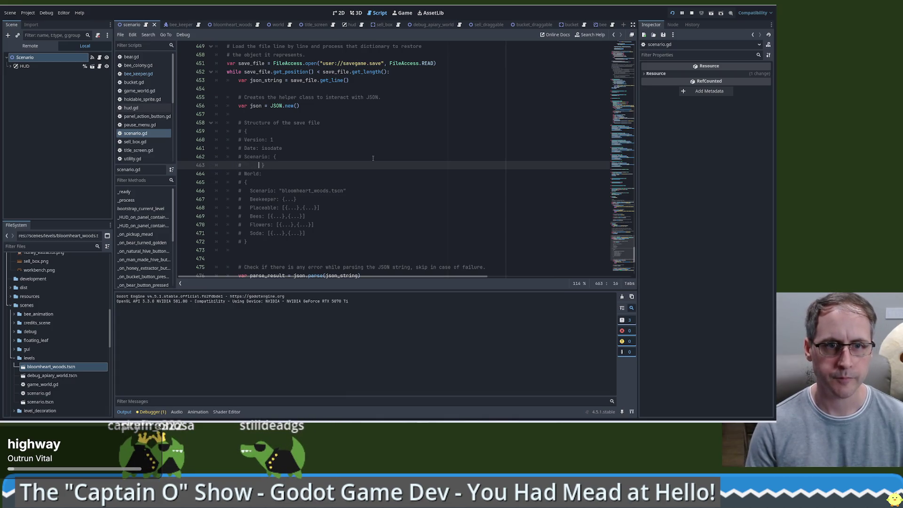
pyautogui.write('Cash:')
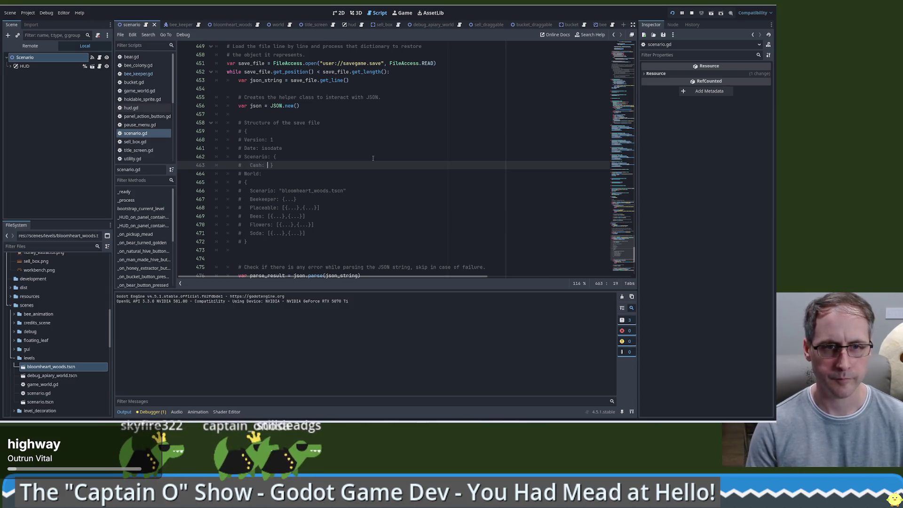
pyautogui.write('123')
pyautogui.press('Return')
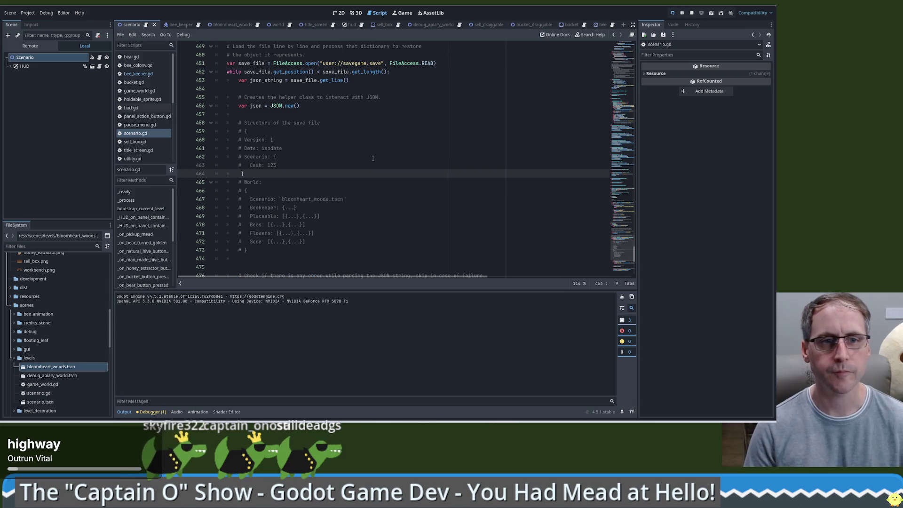
pyautogui.write('#   Achivements')
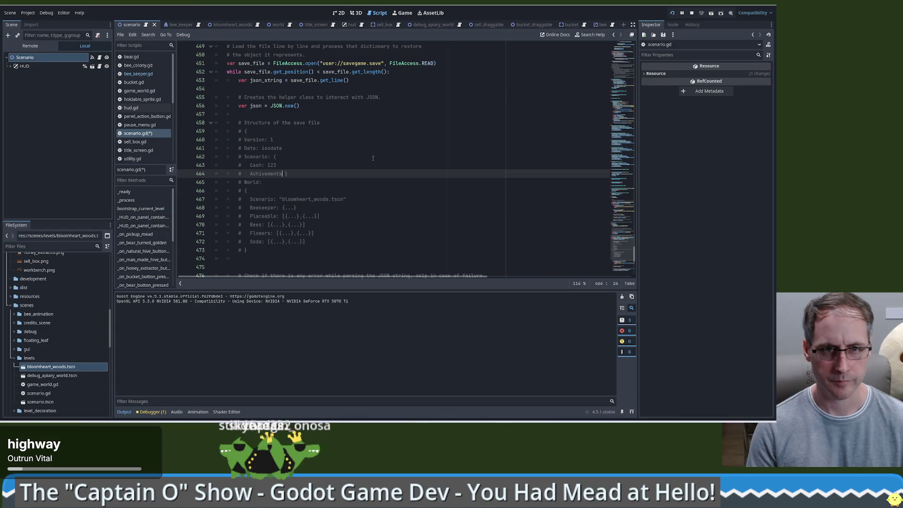
pyautogui.write(':')
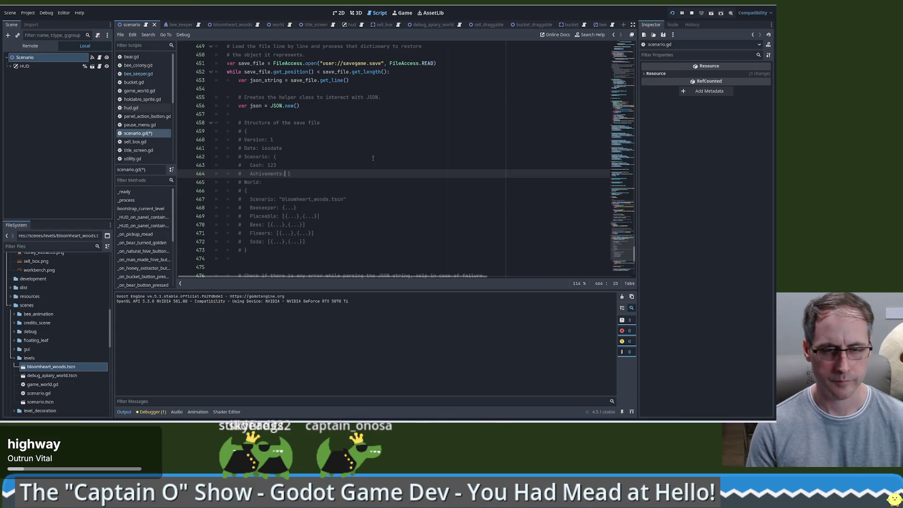
pyautogui.press('BackSpace')
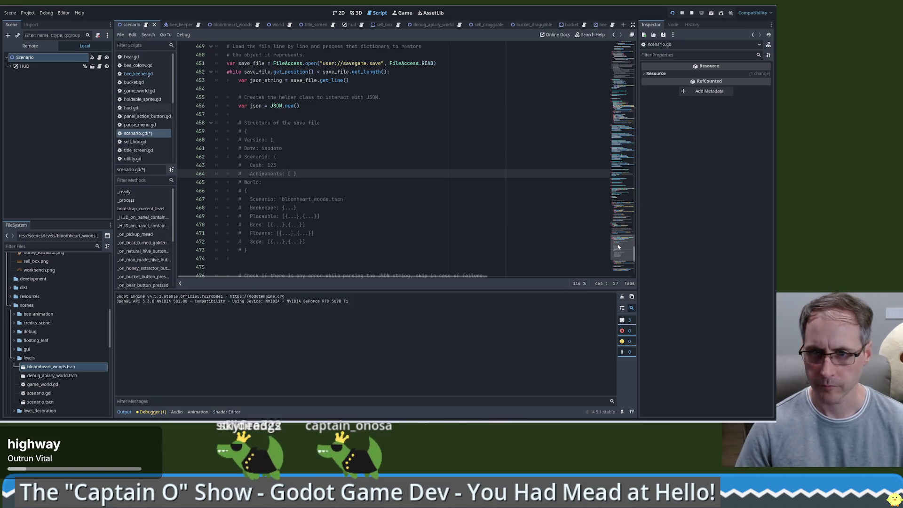
pyautogui.moveTo(624, 249); pyautogui.dragTo(631, 39)
pyautogui.scroll(-7, 323, 164)
pyautogui.scroll(-4, 322, 164)
pyautogui.scroll(-4, 322, 163)
pyautogui.scroll(4, 304, 97)
pyautogui.scroll(1, 403, 132)
pyautogui.moveTo(605, 85)
pyautogui.mouseDown()
pyautogui.moveTo(611, 262)
pyautogui.moveTo(621, 262)
pyautogui.mouseUp()
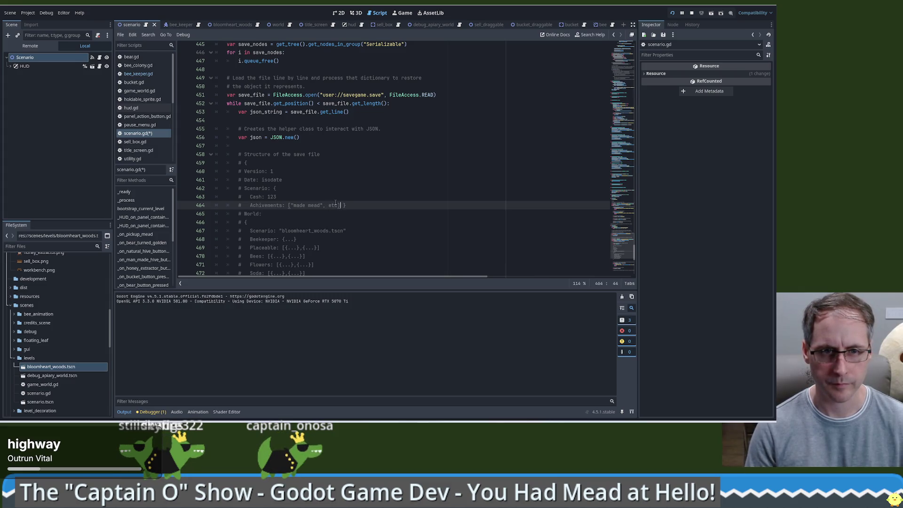
pyautogui.press('Return')
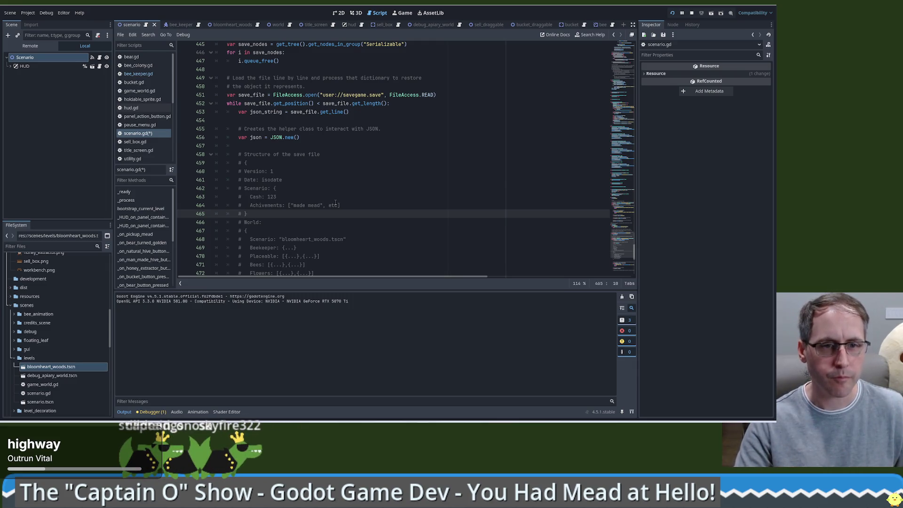
pyautogui.scroll(-4, 335, 202)
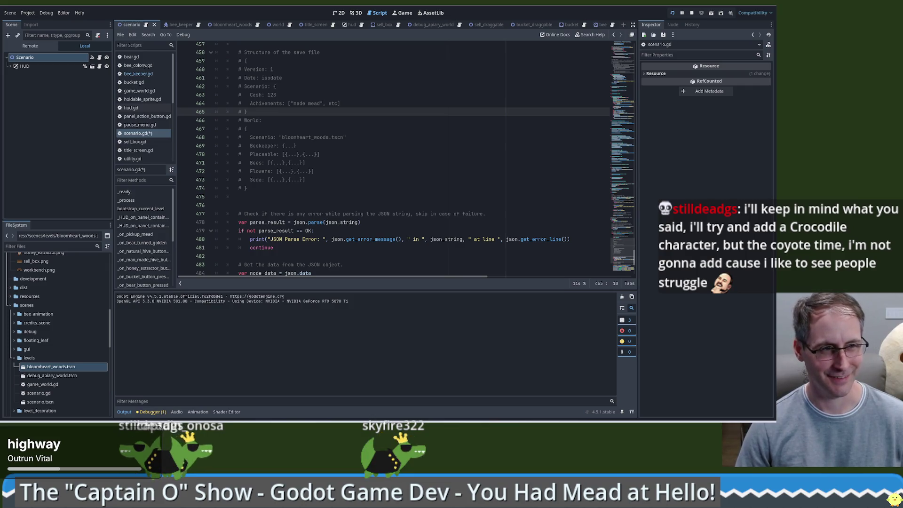
pyautogui.click(370, 195)
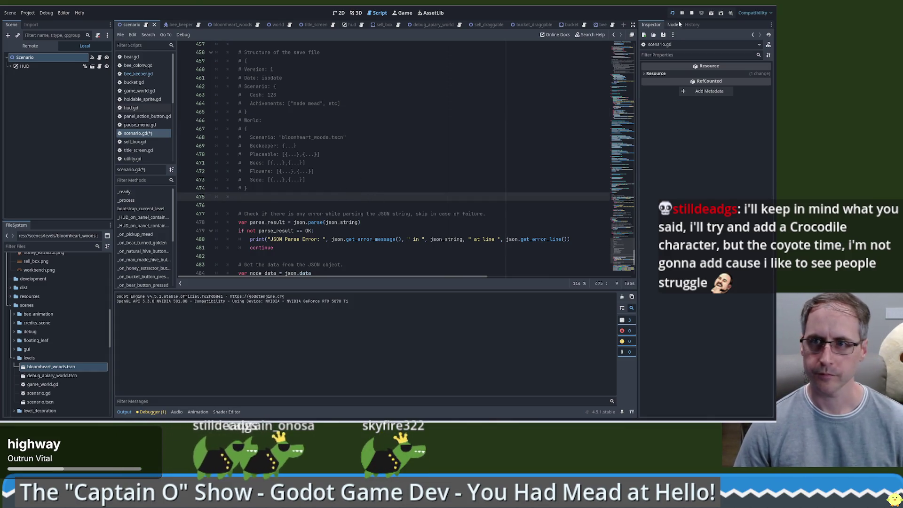
pyautogui.press('F6')
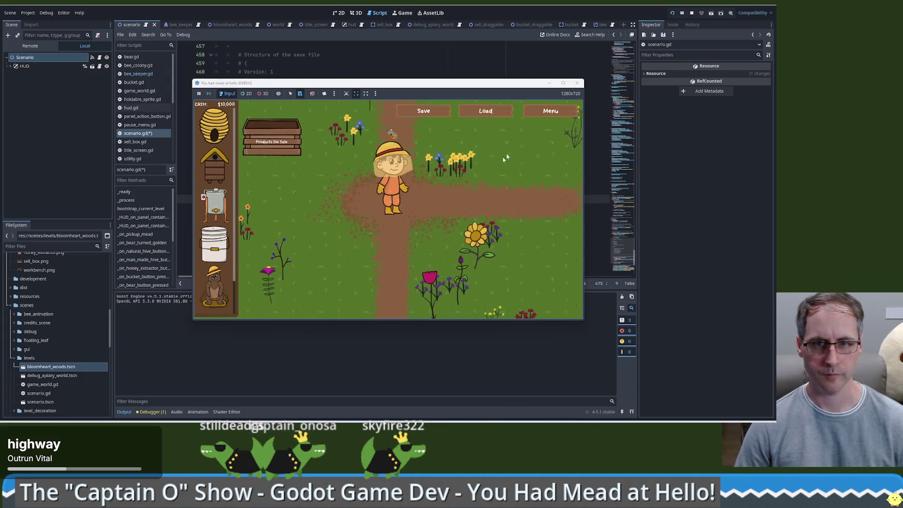
# Step: Check the in-game settings panel, walk the beekeeper briefly, then close the game window
pyautogui.click(550, 110)
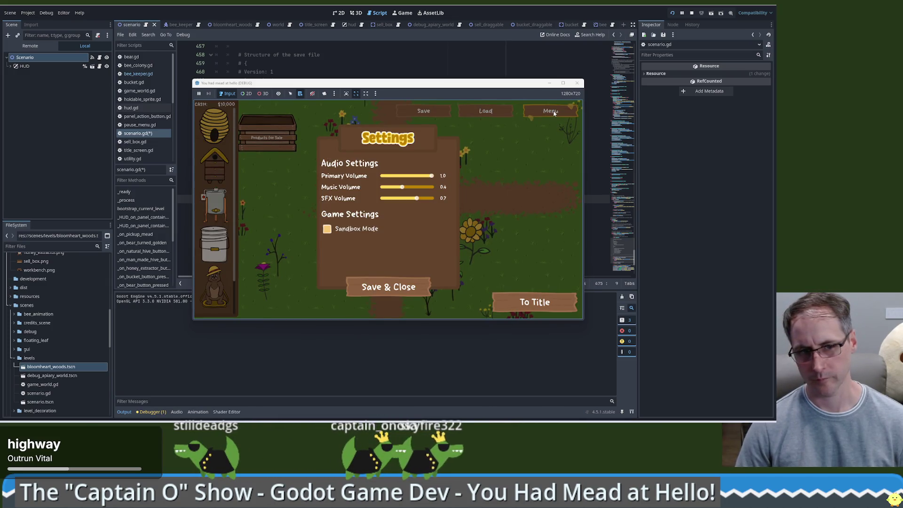
pyautogui.click(387, 287)
pyautogui.moveTo(232, 242)
pyautogui.mouseDown()
pyautogui.moveTo(239, 273)
pyautogui.moveTo(241, 213)
pyautogui.mouseUp()
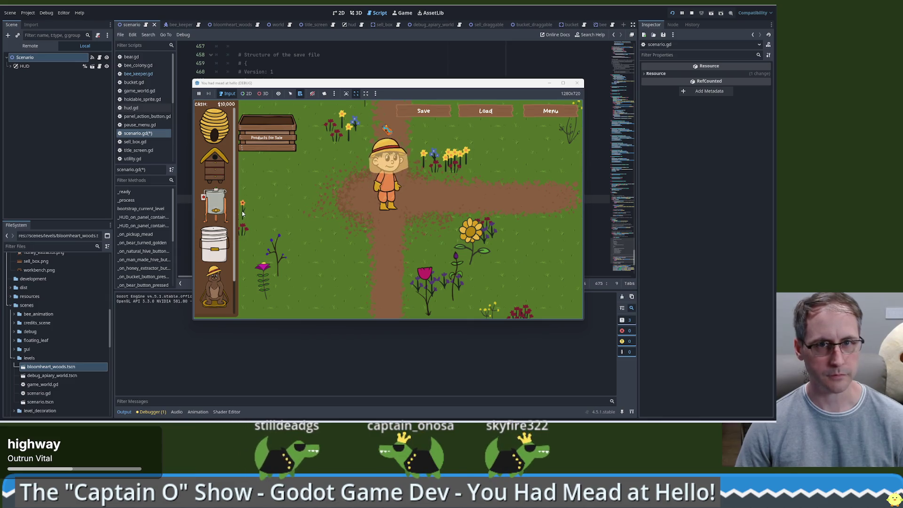
pyautogui.click(370, 221)
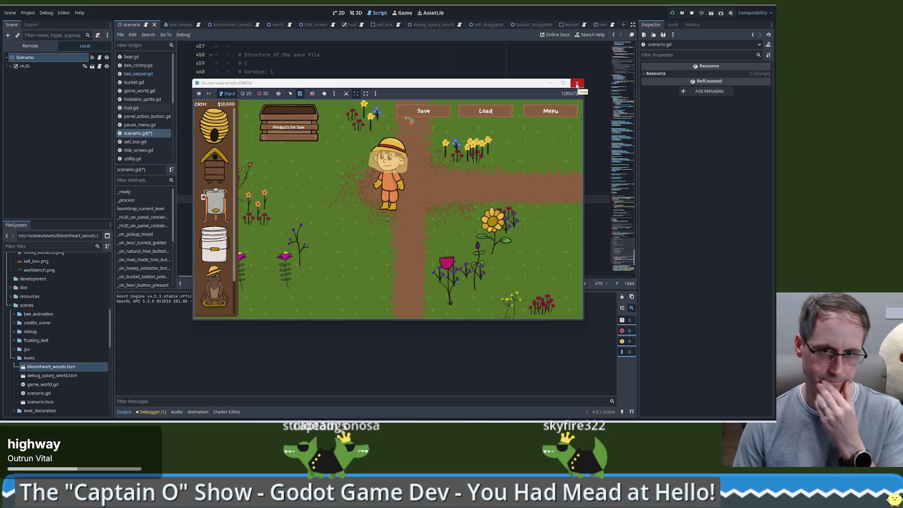
pyautogui.click(578, 83)
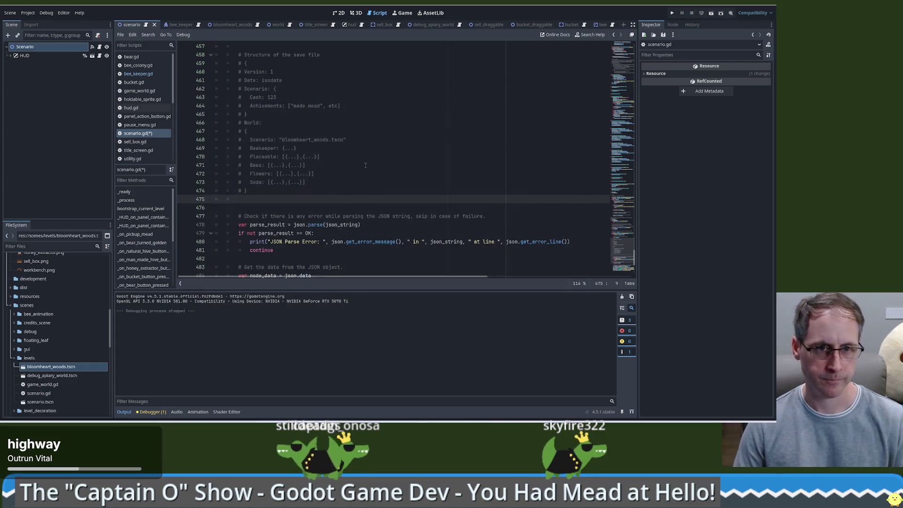
pyautogui.scroll(1, 309, 144)
# Step: Add a '# Song: ??' line beneath Achivements in the Scenario block
pyautogui.click(366, 131)
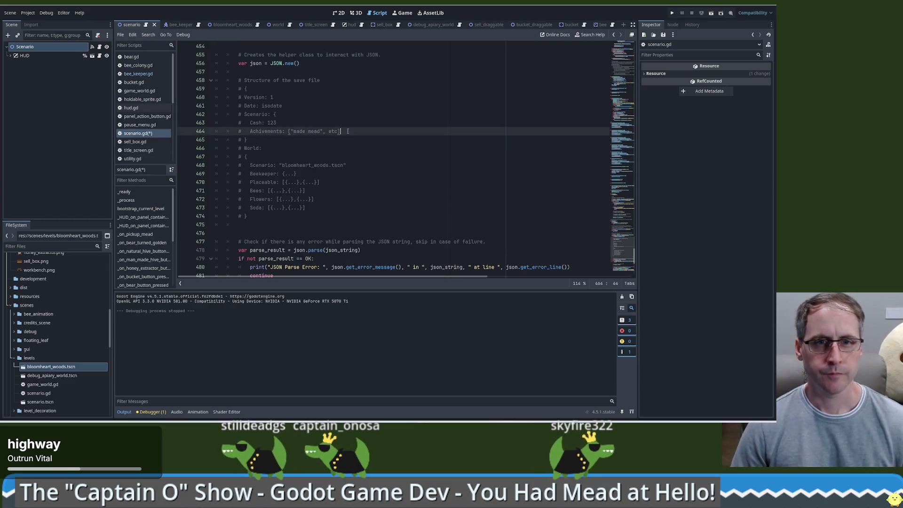
pyautogui.press('Return')
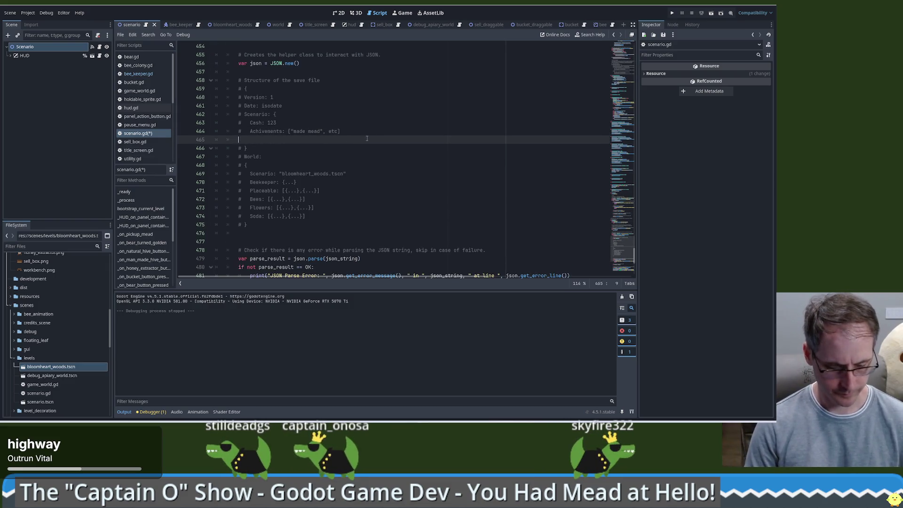
pyautogui.write('#Song: ??')
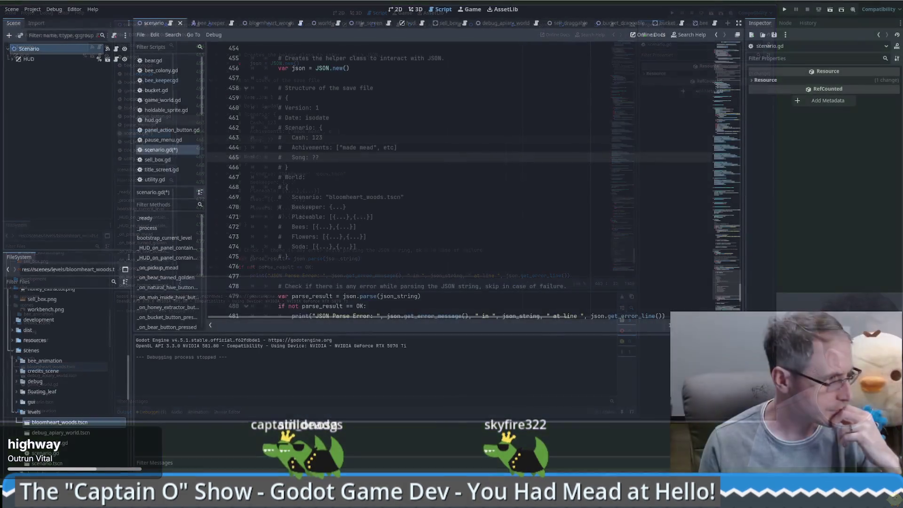
pyautogui.click(428, 218)
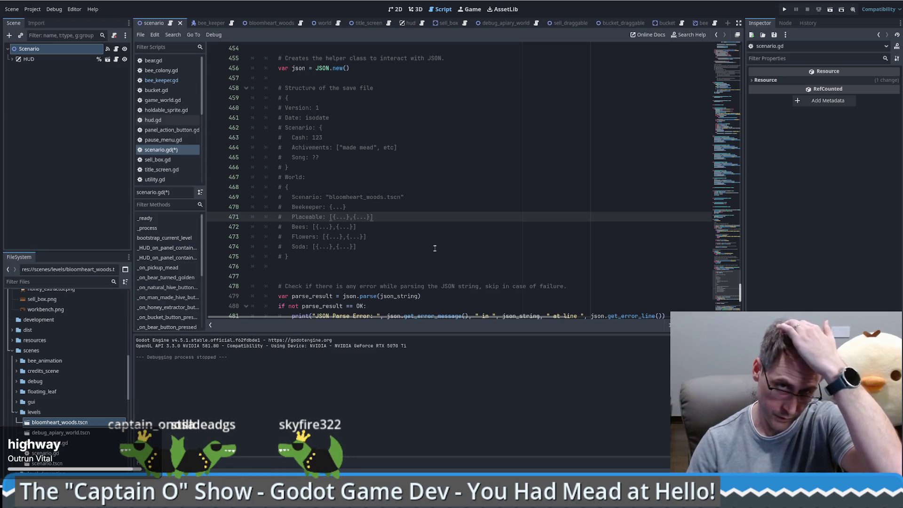
pyautogui.press('Down')
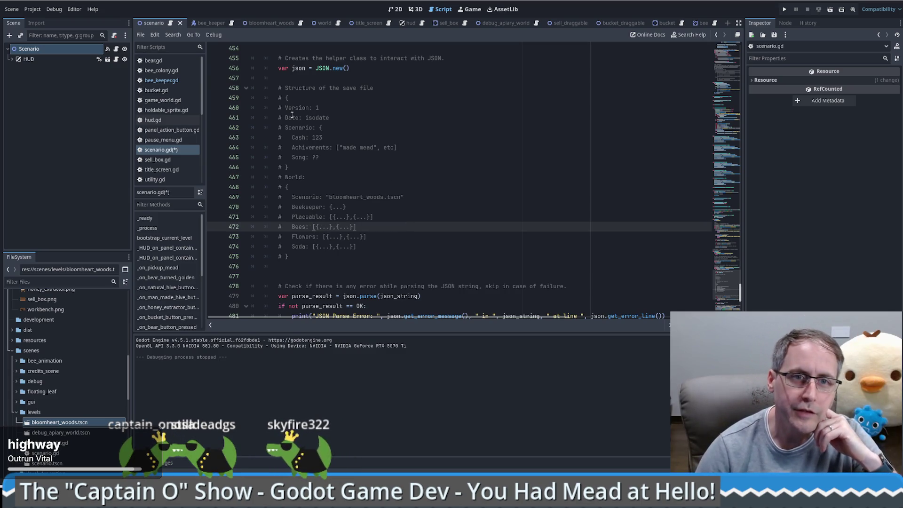
pyautogui.click(304, 263)
pyautogui.write('# }')
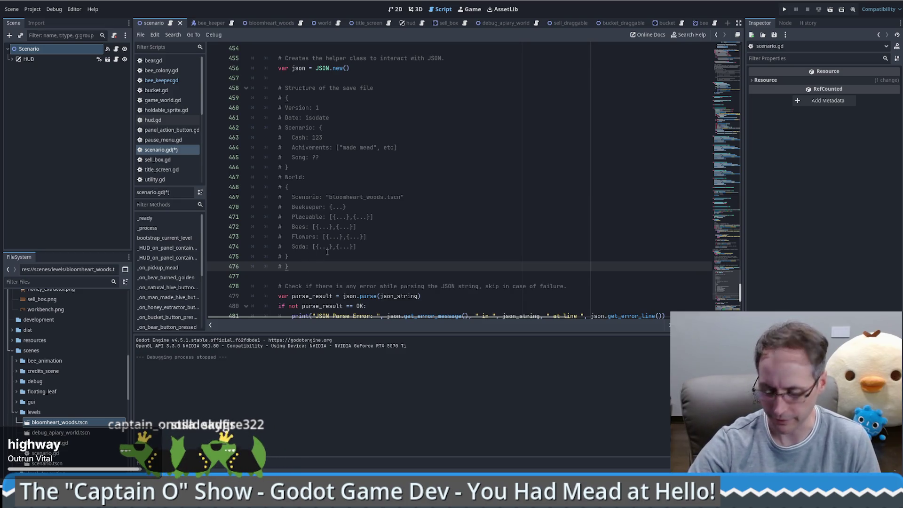
pyautogui.click(396, 229)
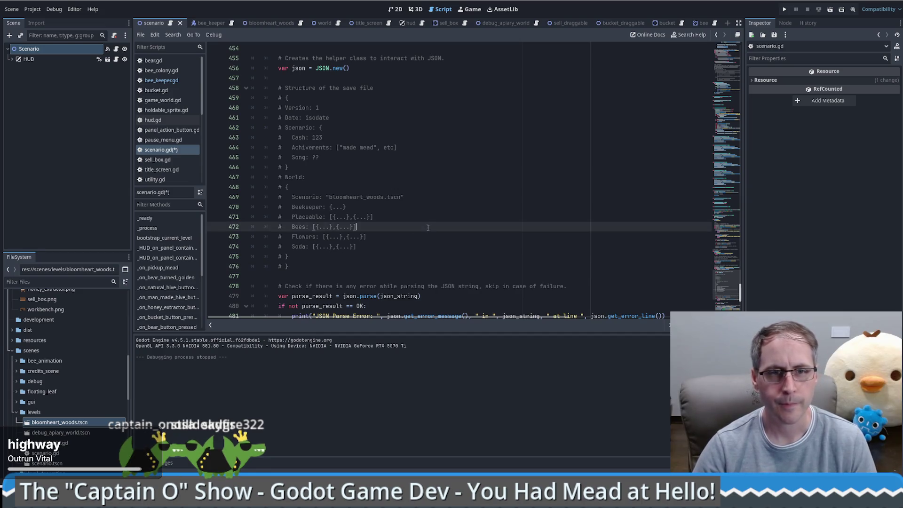
pyautogui.scroll(-2, 409, 232)
pyautogui.scroll(-2, 425, 235)
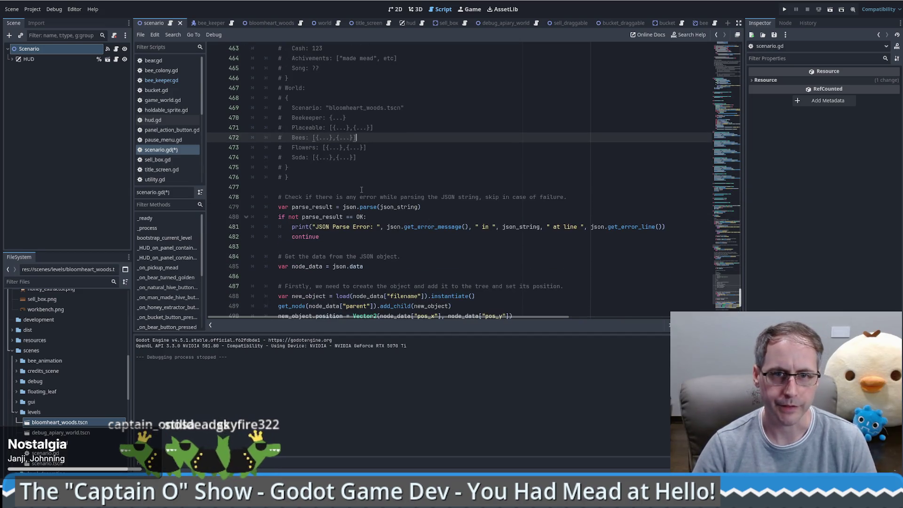
pyautogui.scroll(2, 387, 191)
pyautogui.scroll(1, 386, 192)
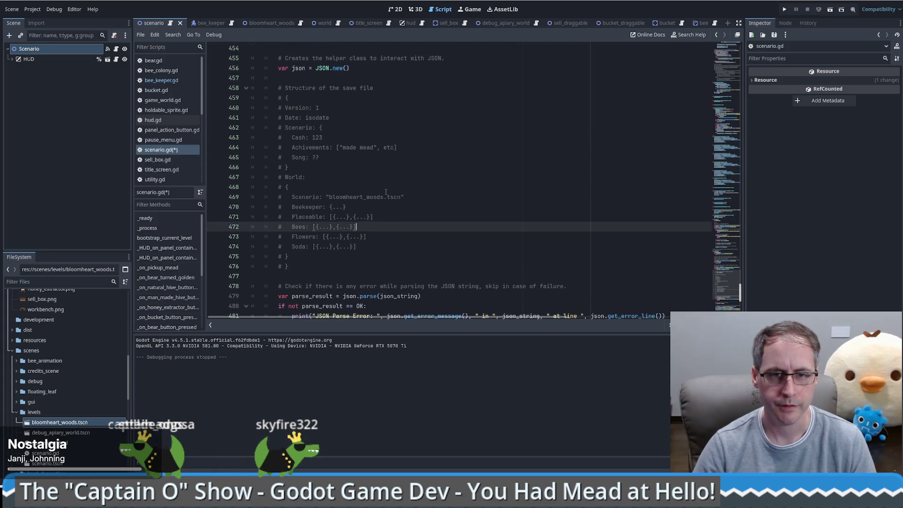
pyautogui.doubleClick(390, 298)
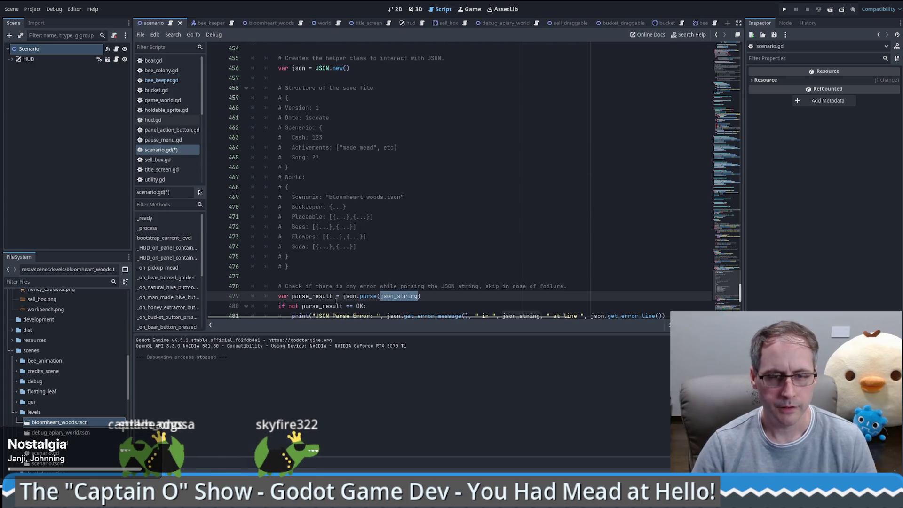
pyautogui.scroll(3, 398, 272)
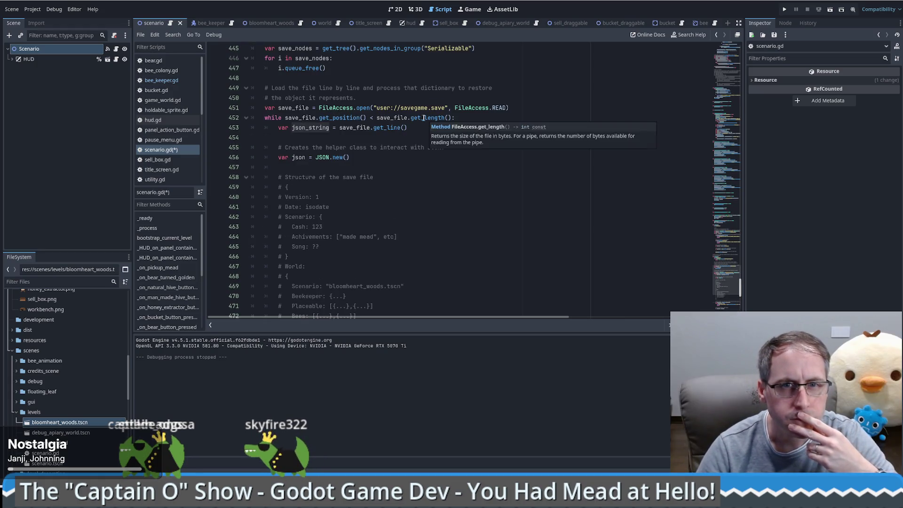
pyautogui.click(389, 118)
pyautogui.scroll(4, 349, 146)
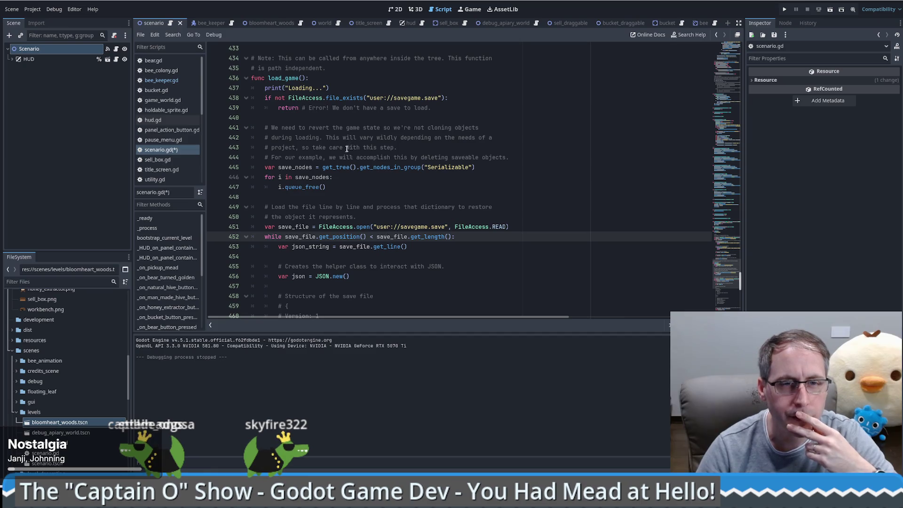
pyautogui.scroll(-7, 347, 148)
pyautogui.scroll(2, 332, 160)
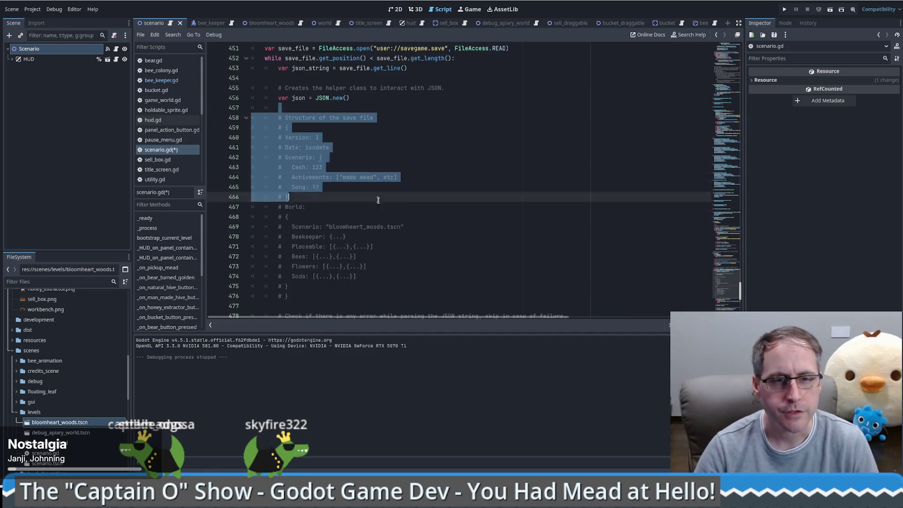
# Step: Cut the save-structure comment from load_game and paste it after print("Saving...") in save_game
pyautogui.moveTo(297, 115); pyautogui.dragTo(397, 297)
pyautogui.press('BackSpace')
pyautogui.press('BackSpace')
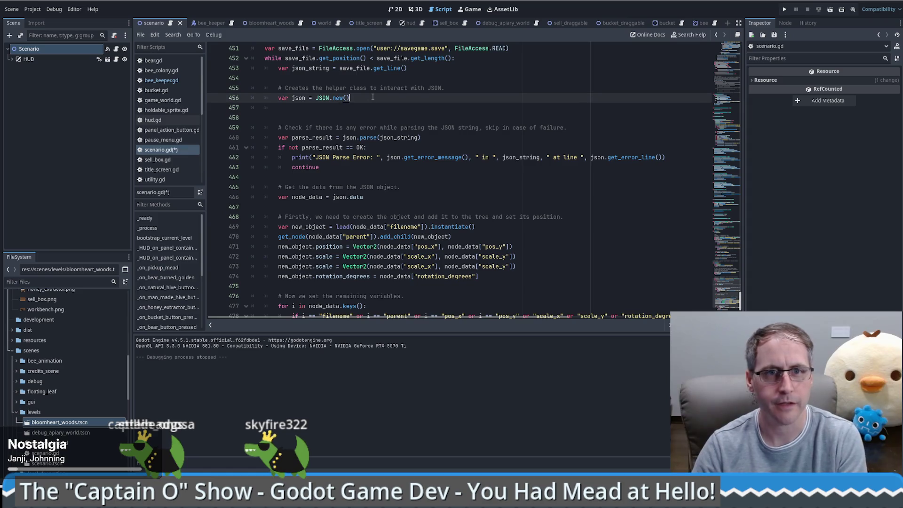
pyautogui.scroll(7, 353, 177)
pyautogui.scroll(8, 349, 198)
pyautogui.scroll(4, 343, 196)
pyautogui.click(381, 177)
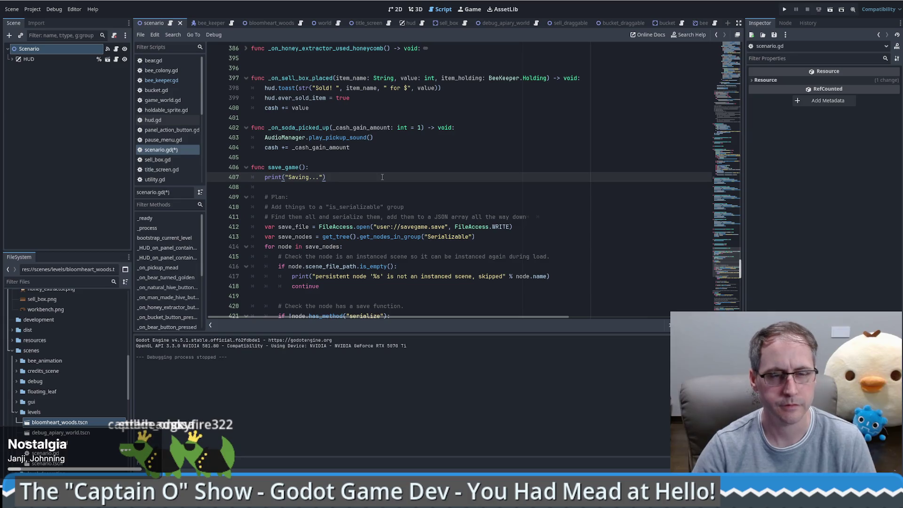
pyautogui.press('Return')
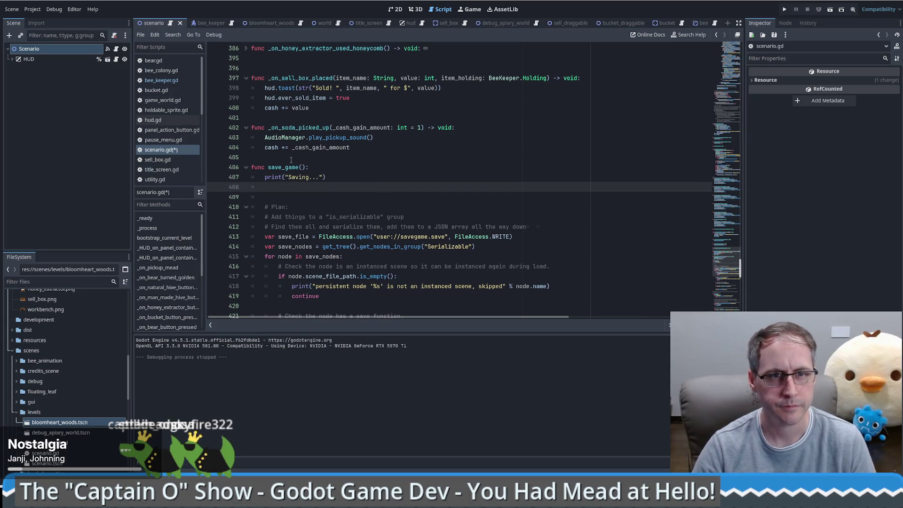
pyautogui.click(290, 161)
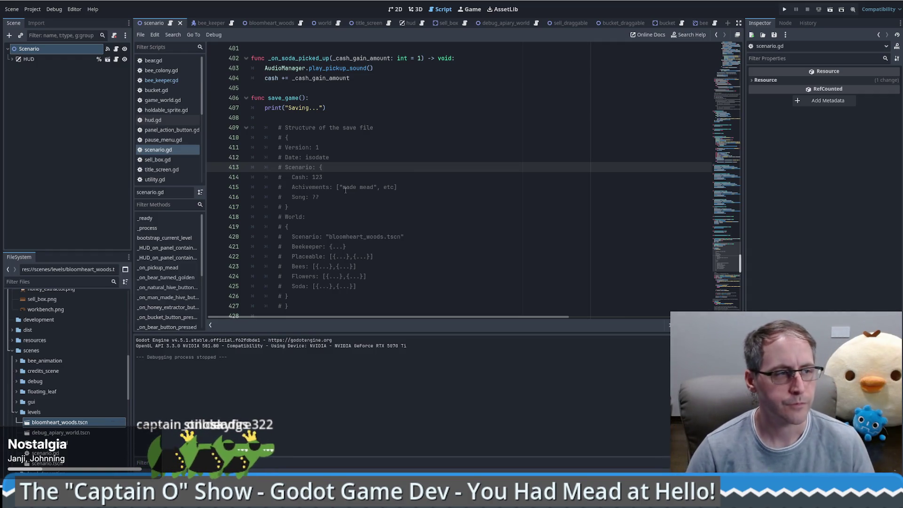
pyautogui.click(353, 207)
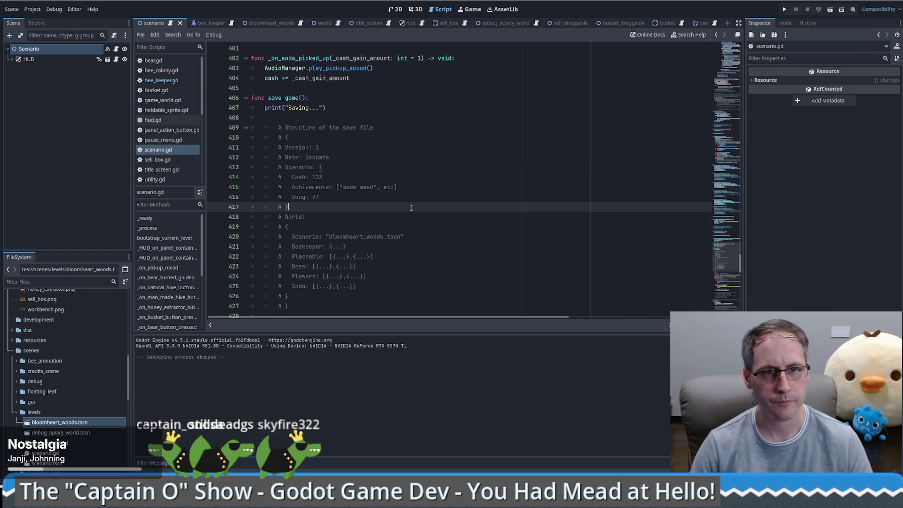
pyautogui.scroll(1, 346, 149)
# Step: Collapse the levels, scenes and resources folders and select the res:// root
pyautogui.click(339, 128)
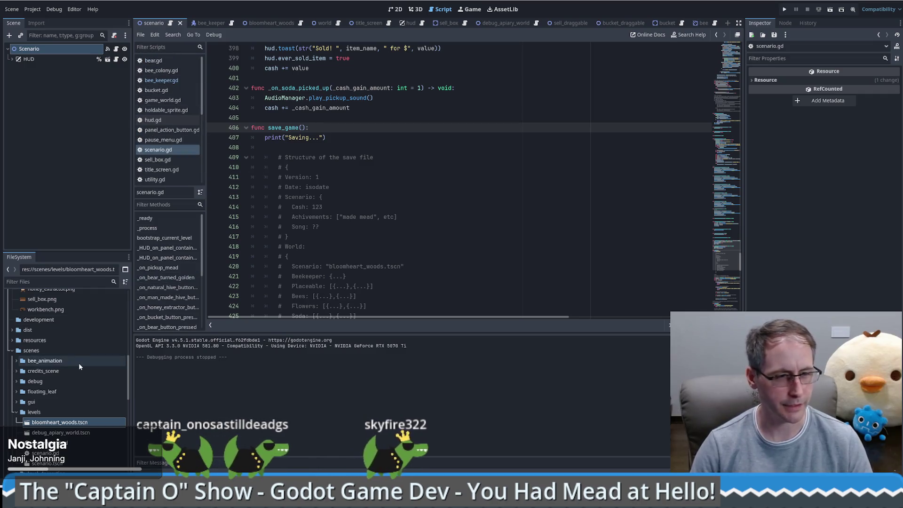
pyautogui.scroll(-2, 72, 414)
pyautogui.scroll(-2, 73, 414)
pyautogui.scroll(-6, 57, 406)
pyautogui.scroll(1, 49, 410)
pyautogui.scroll(3, 50, 407)
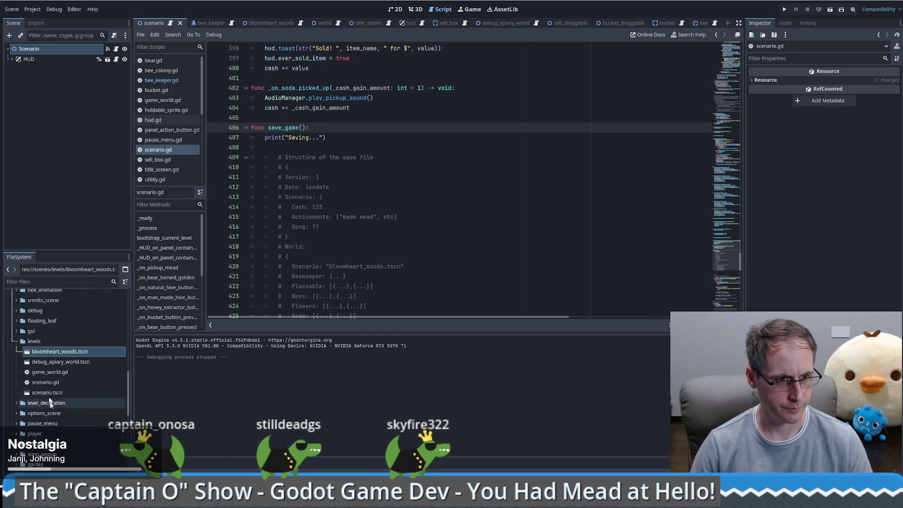
pyautogui.click(18, 341)
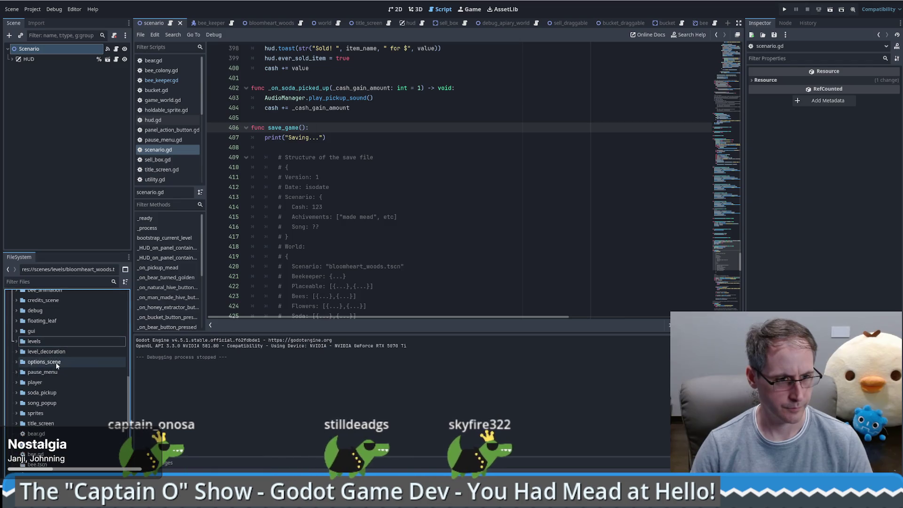
pyautogui.moveTo(129, 393); pyautogui.dragTo(128, 374)
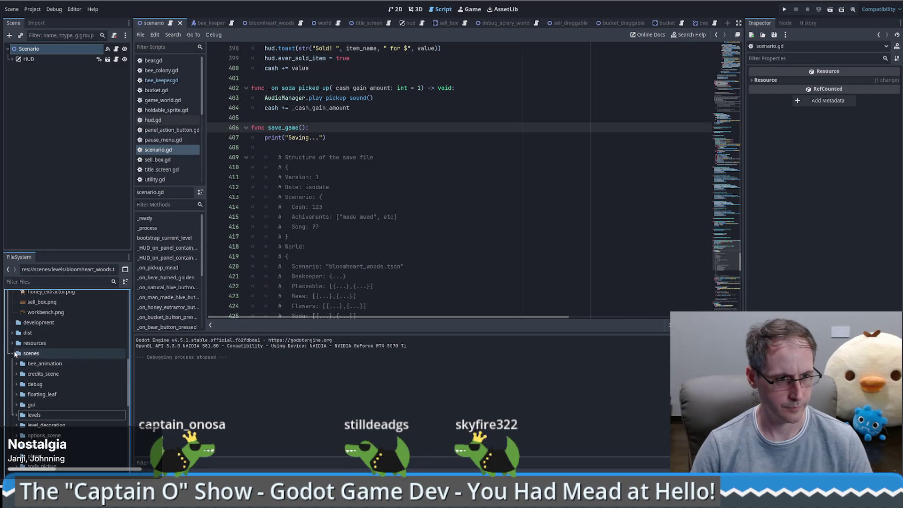
pyautogui.click(17, 353)
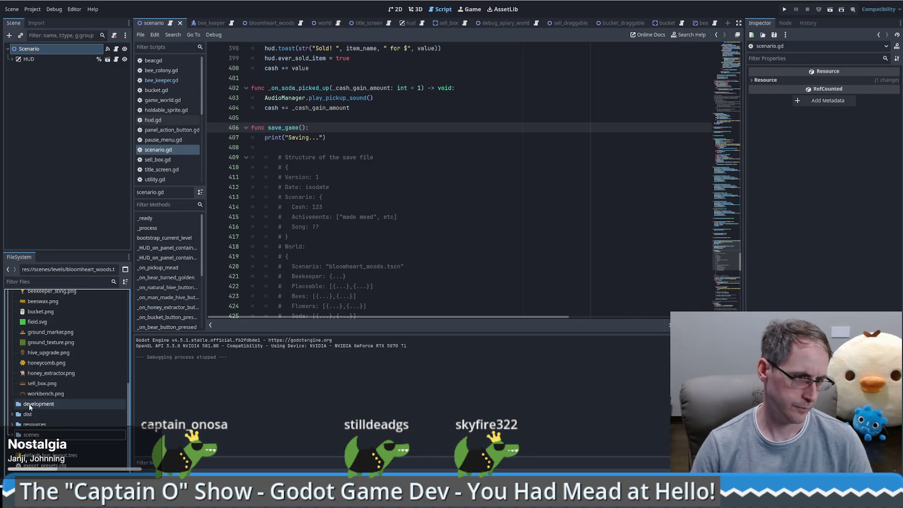
pyautogui.doubleClick(28, 404)
pyautogui.scroll(-5, 18, 341)
pyautogui.scroll(5, 18, 341)
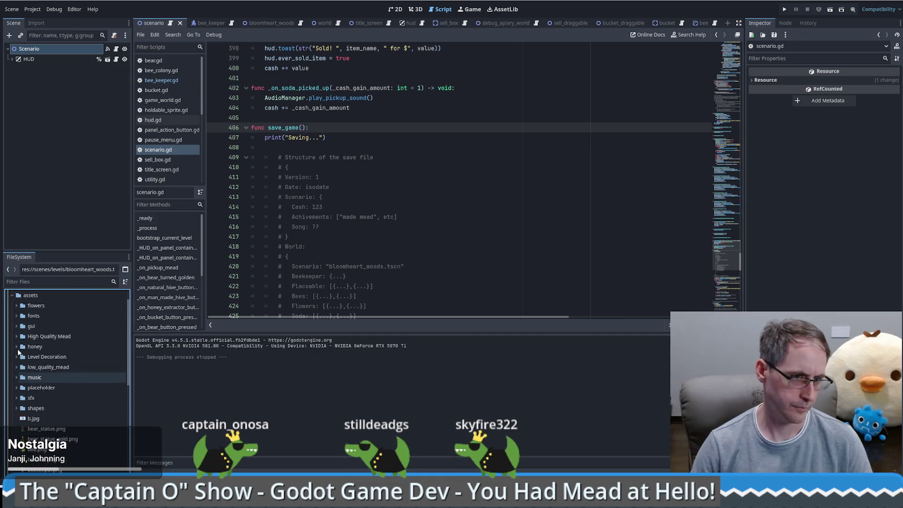
pyautogui.click(18, 362)
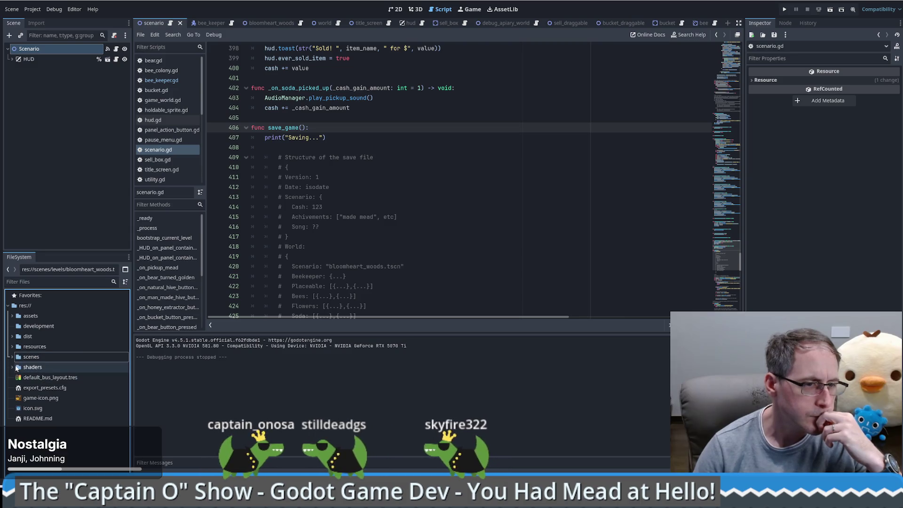
pyautogui.click(25, 307)
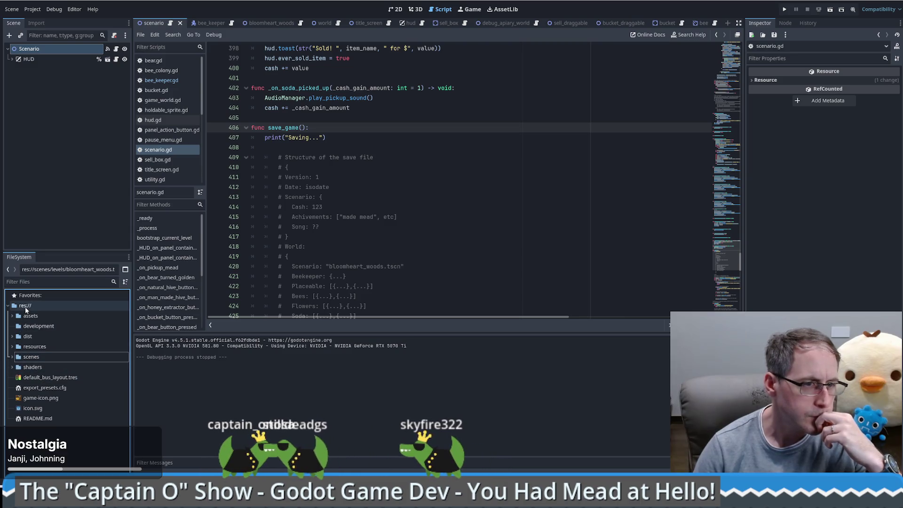
# Step: Inspect the dist folder's context menu and contents, then select the development folder for removal
pyautogui.click(20, 337)
pyautogui.rightClick(20, 337)
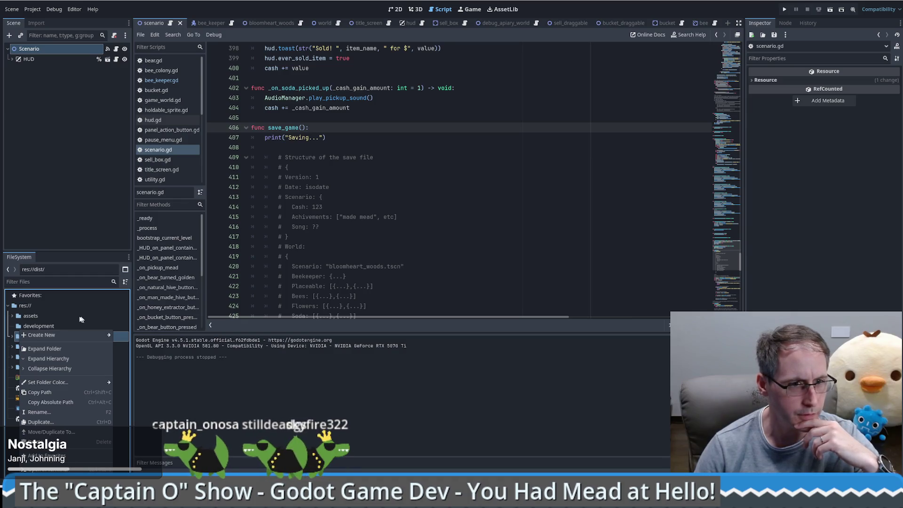
pyautogui.click(29, 327)
pyautogui.click(13, 336)
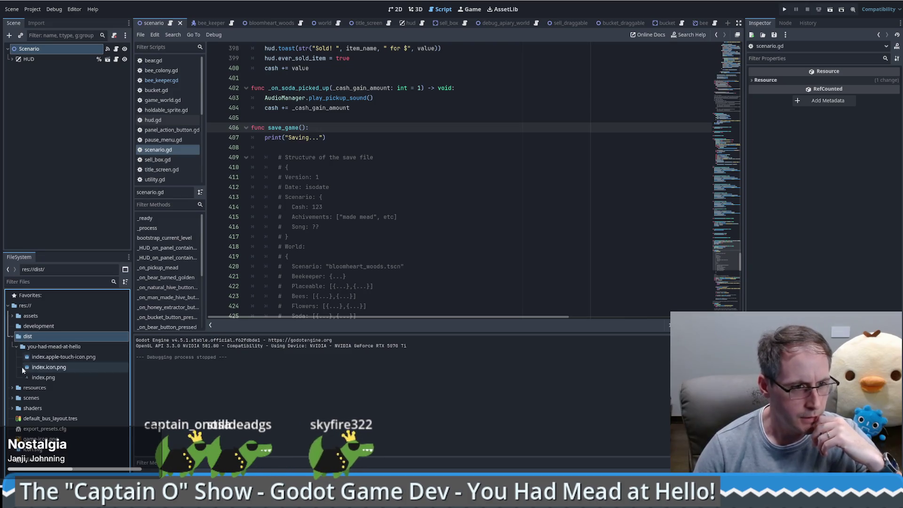
pyautogui.click(13, 337)
pyautogui.rightClick(31, 337)
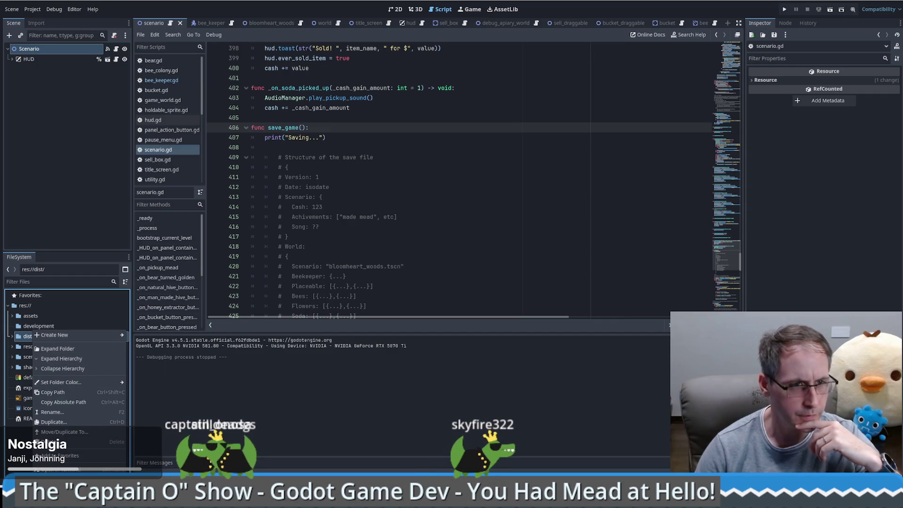
pyautogui.press('Escape')
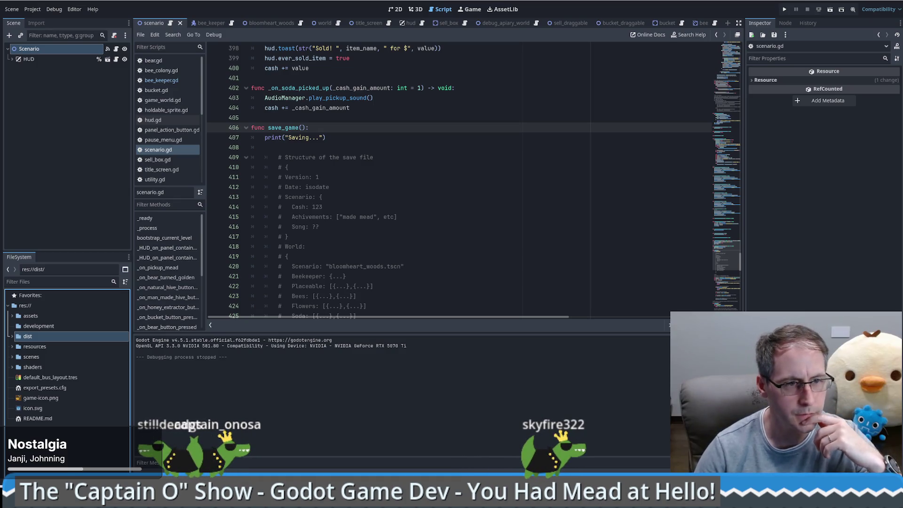
pyautogui.click(44, 397)
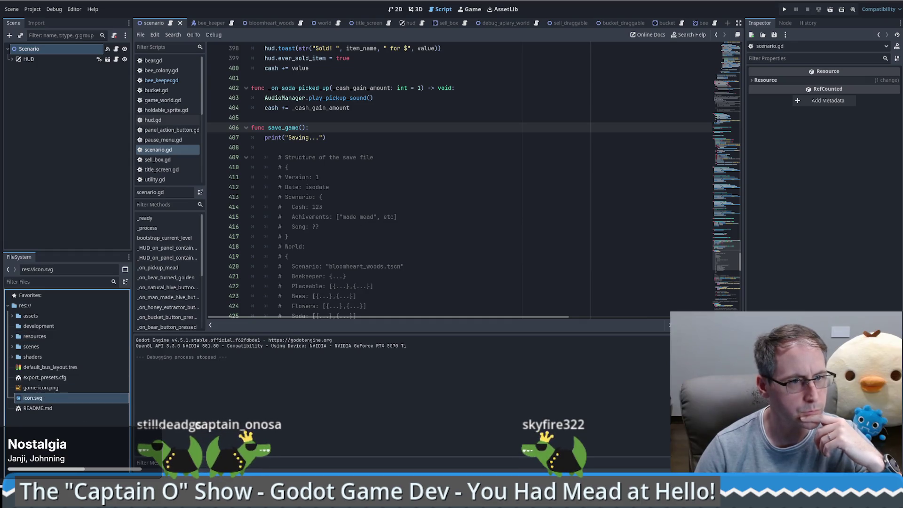
pyautogui.click(37, 326)
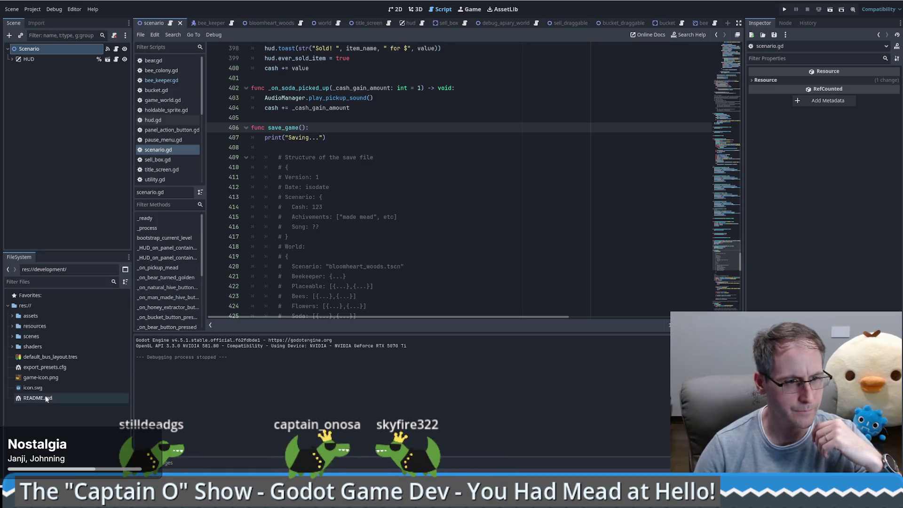
# Step: Open utility.gd from the scenes folder and jump to its first line via the minimap
pyautogui.click(17, 336)
pyautogui.scroll(-3, 80, 390)
pyautogui.scroll(-2, 81, 390)
pyautogui.scroll(-2, 76, 391)
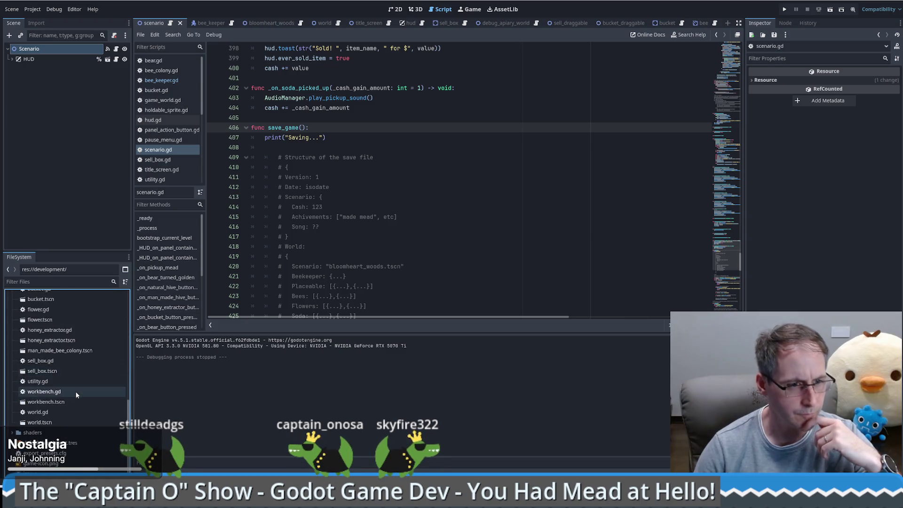
pyautogui.scroll(-1, 76, 395)
pyautogui.scroll(-2, 73, 409)
pyautogui.scroll(-1, 74, 406)
pyautogui.scroll(-1, 74, 407)
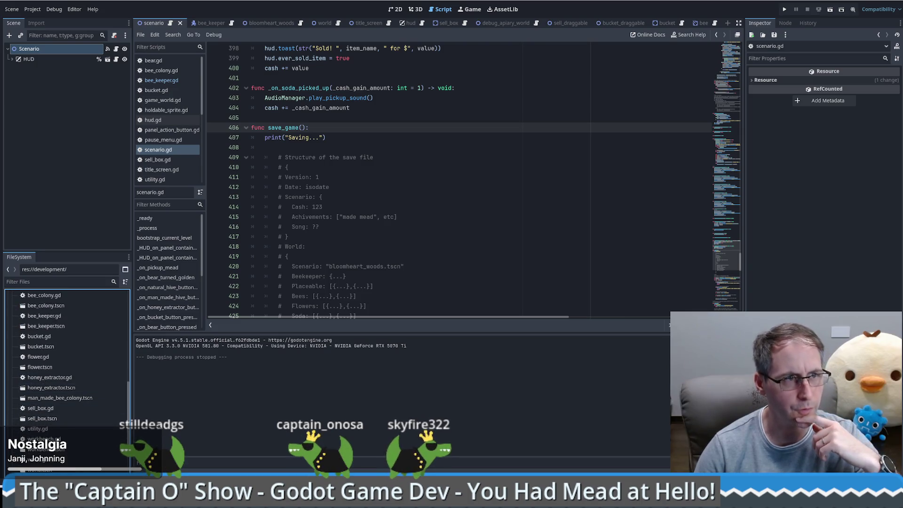
pyautogui.scroll(-1, 66, 352)
pyautogui.doubleClick(42, 403)
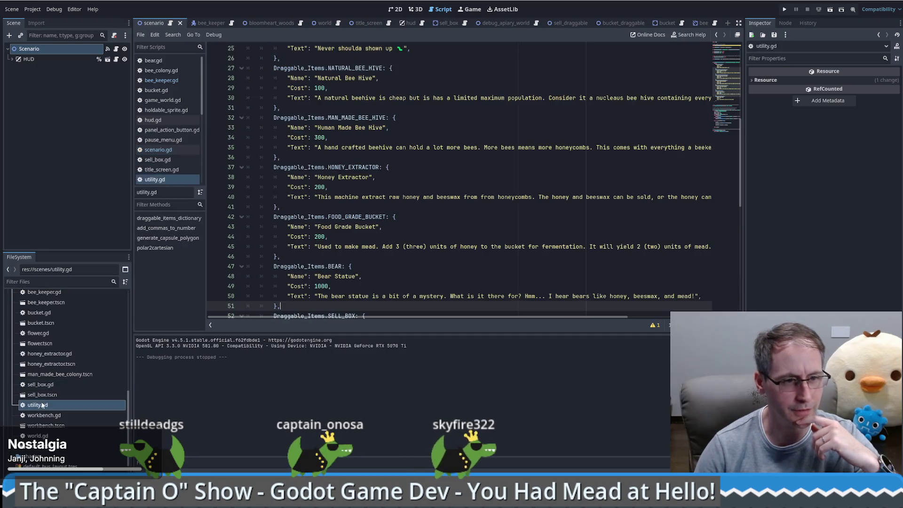
pyautogui.click(733, 51)
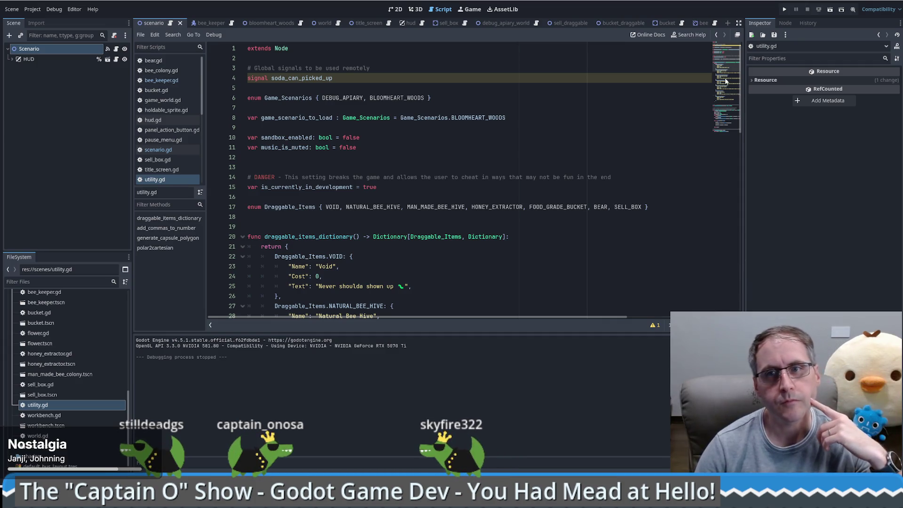
pyautogui.scroll(-3, 727, 83)
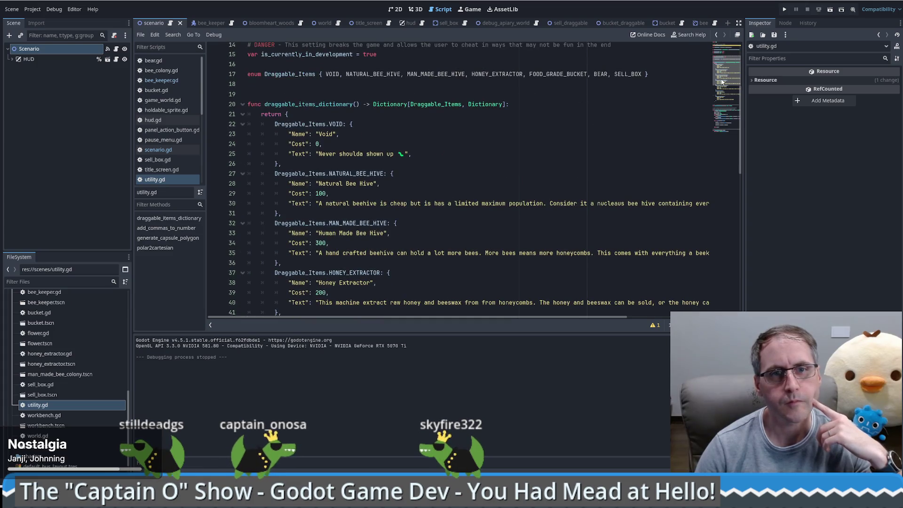
# Step: Fold draggable_items_dictionary and generate_capsule_polygon, then collapse the scenes folder
pyautogui.click(243, 104)
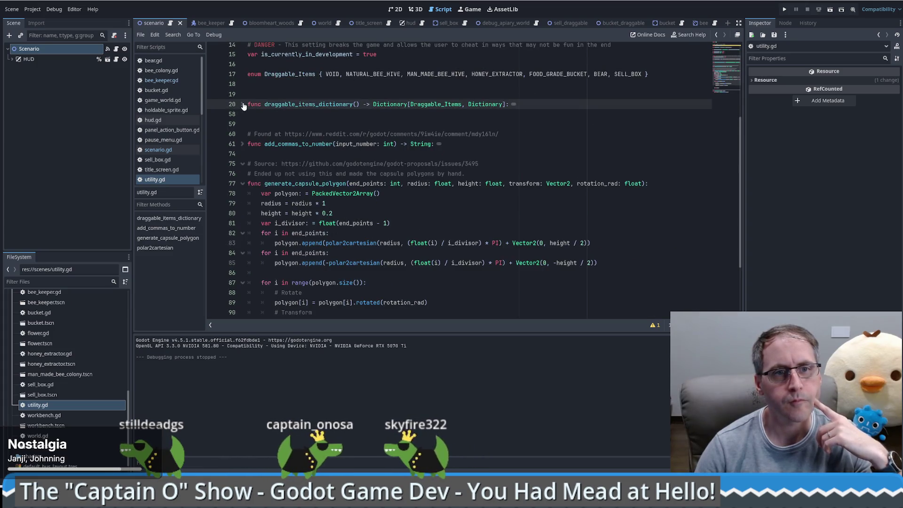
pyautogui.click(241, 184)
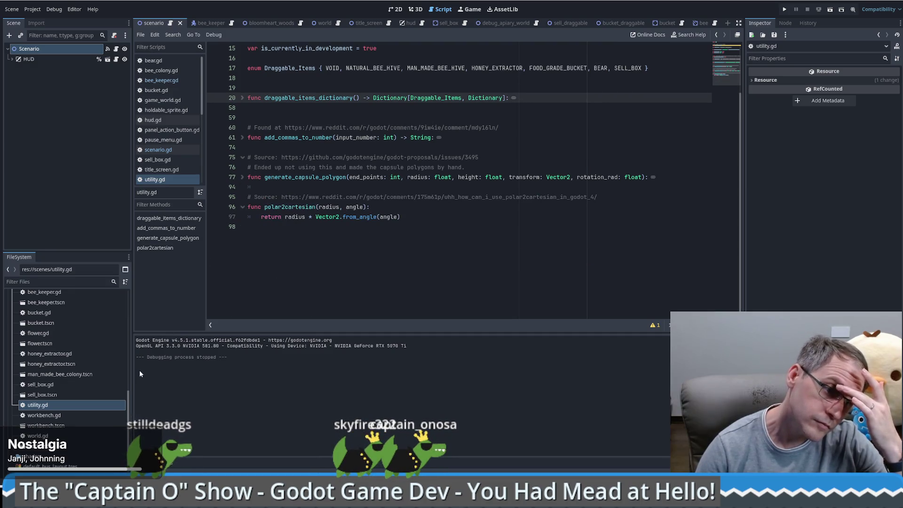
pyautogui.scroll(5, 127, 406)
pyautogui.scroll(5, 127, 405)
pyautogui.scroll(5, 127, 406)
pyautogui.scroll(3, 128, 405)
pyautogui.click(19, 336)
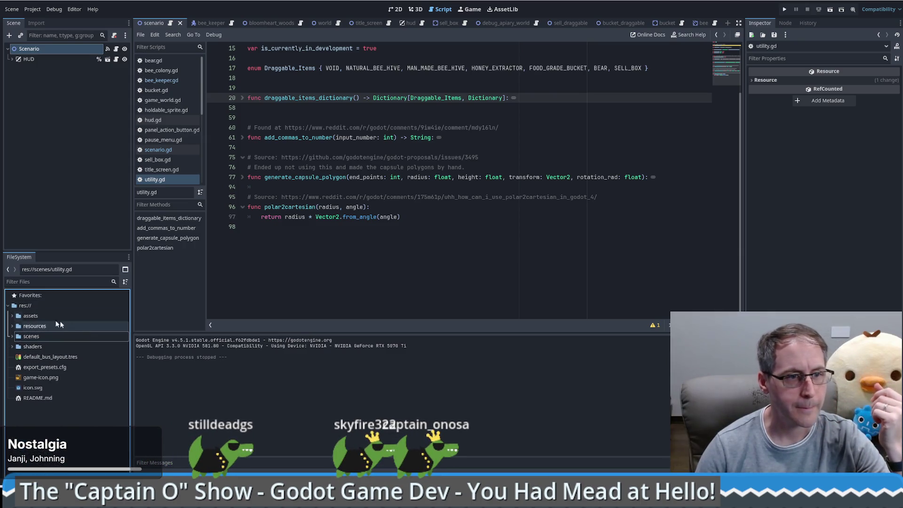
# Step: Set the assets folder colour to Blue, then launch the game for a test run
pyautogui.click(25, 305)
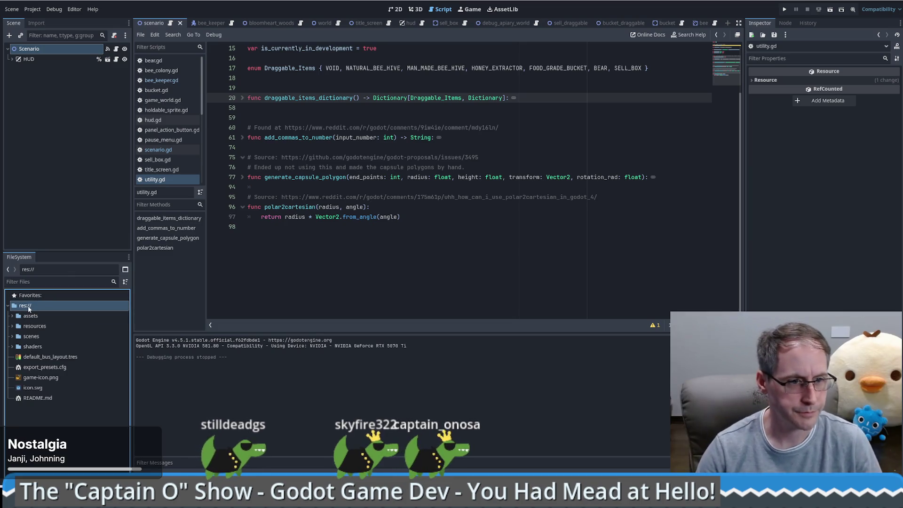
pyautogui.rightClick(40, 315)
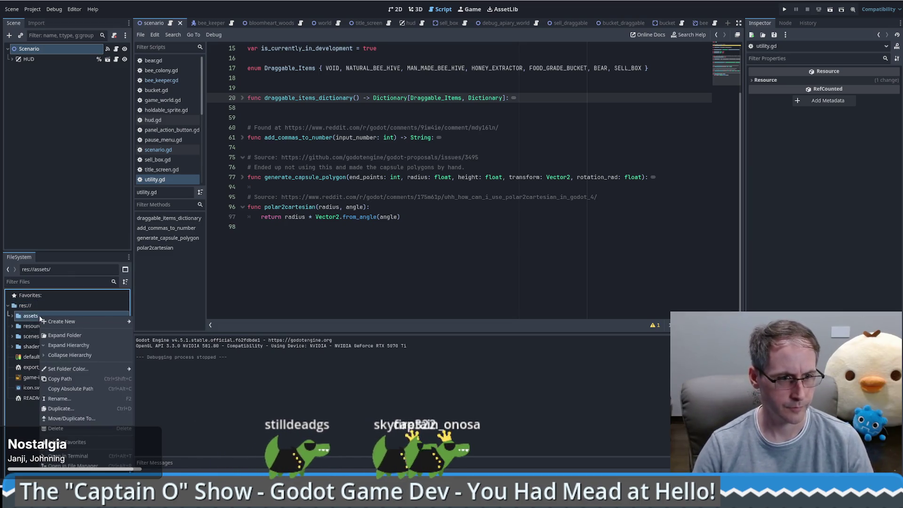
pyautogui.moveTo(68, 369)
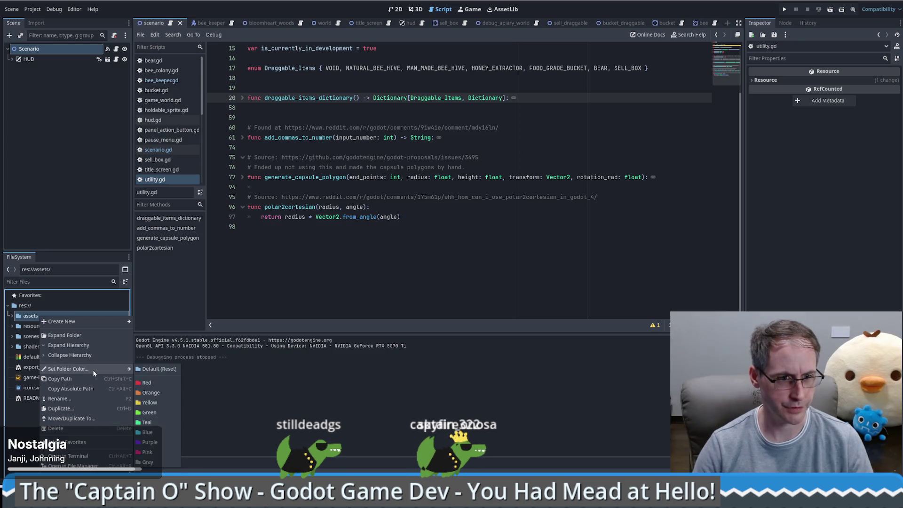
pyautogui.click(149, 434)
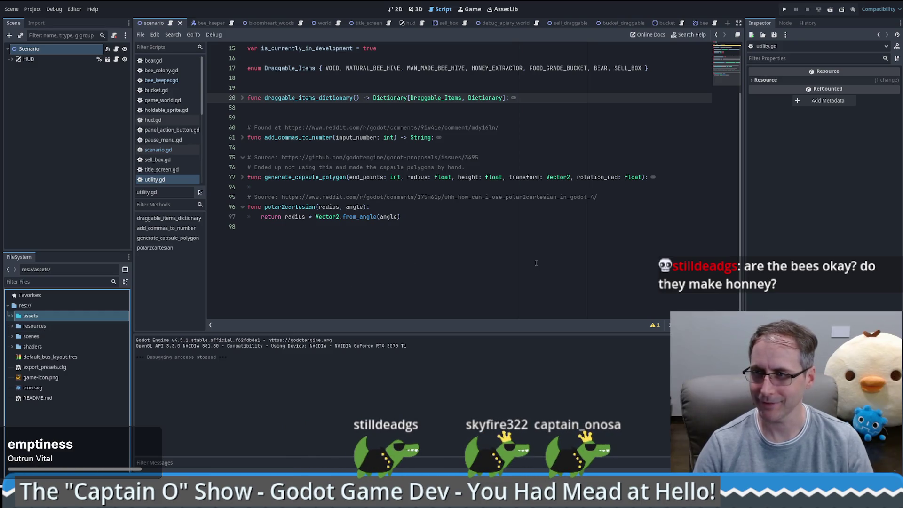
pyautogui.click(428, 245)
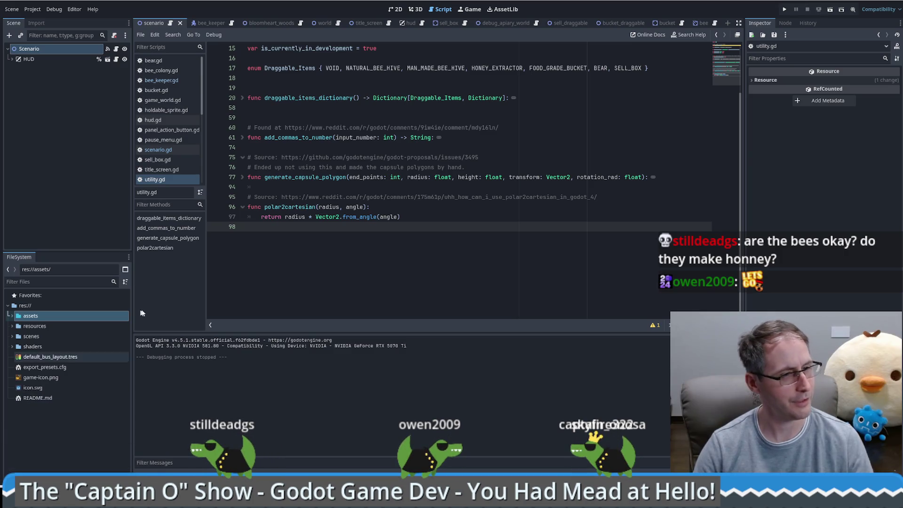
pyautogui.click(783, 10)
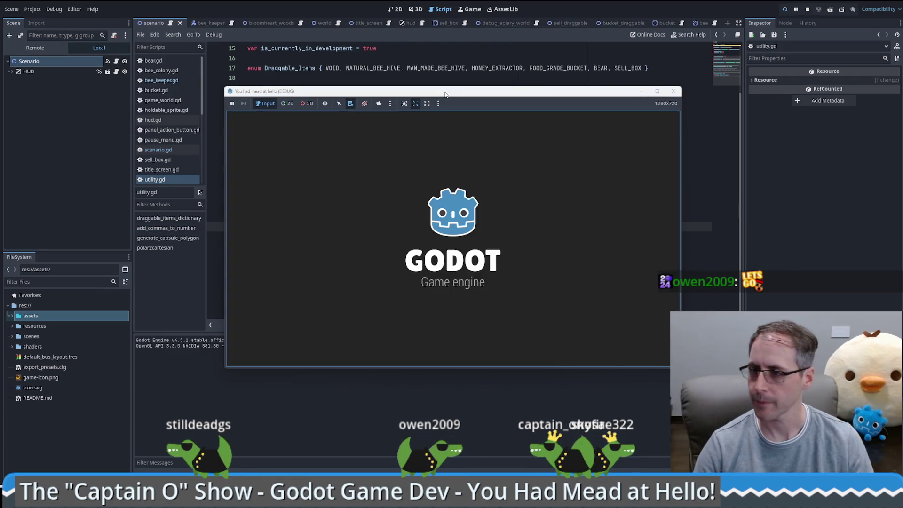
# Step: Maximize the game window, start a New Game and walk the farmer around the crate
pyautogui.click(657, 91)
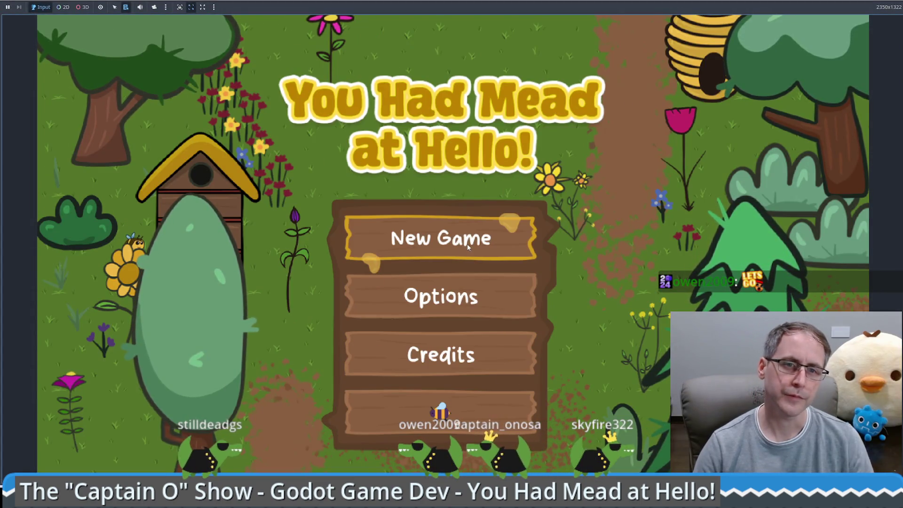
pyautogui.click(441, 237)
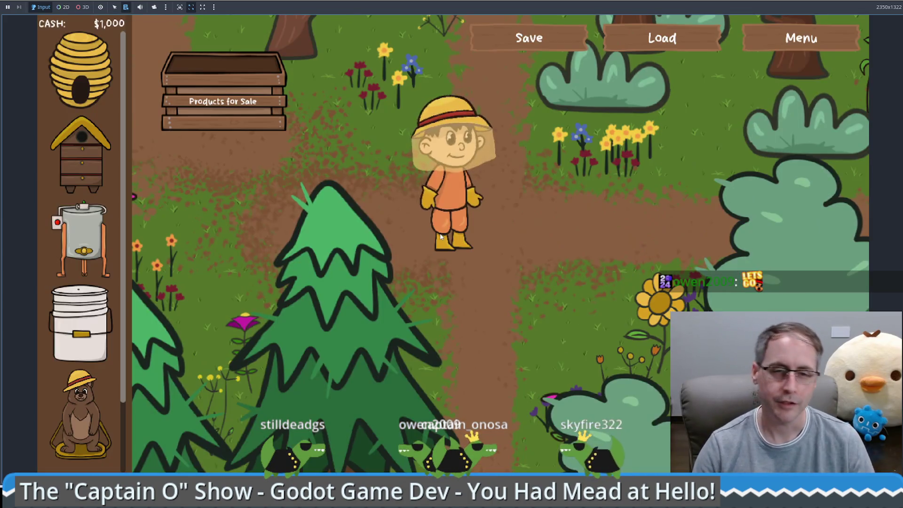
pyautogui.press('Up')
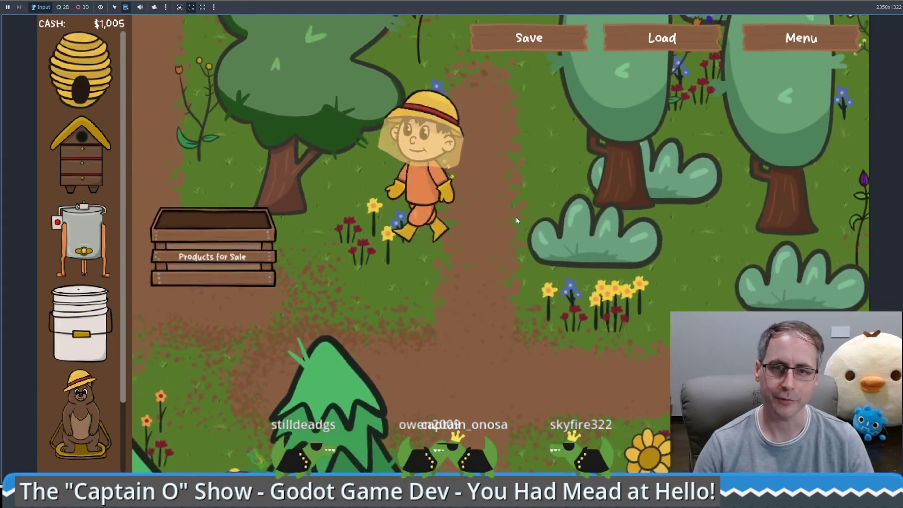
pyautogui.press('Left')
pyautogui.press('Down')
pyautogui.press('Right')
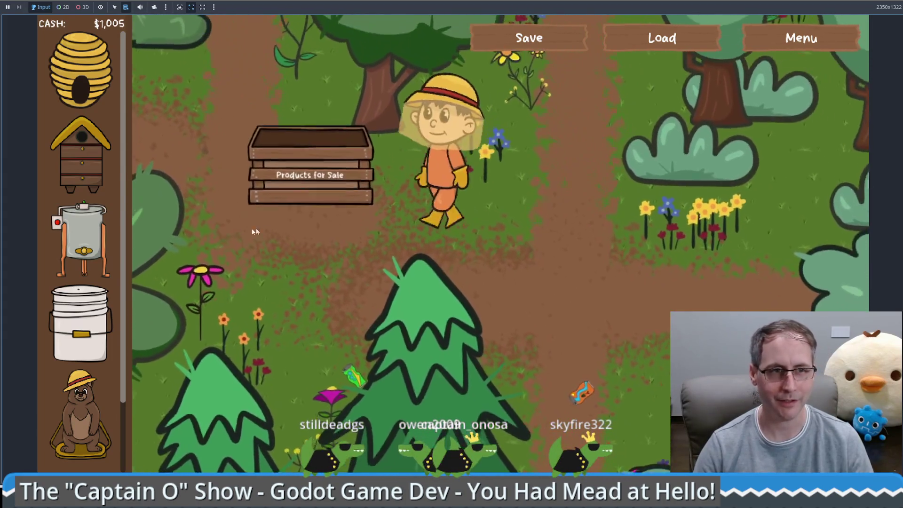
# Step: Drag a natural beehive beside the farmer and a honey extractor to the right of the field
pyautogui.moveTo(80, 67); pyautogui.dragTo(550, 225)
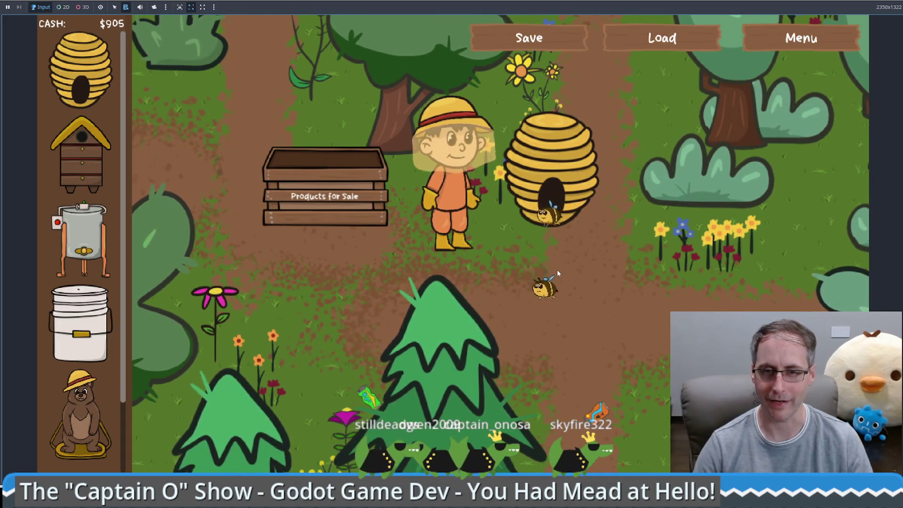
pyautogui.press('Right')
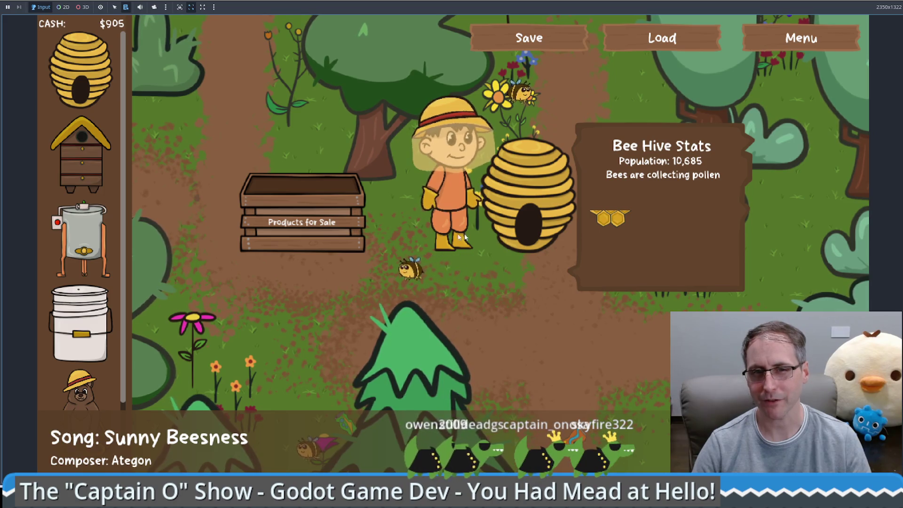
pyautogui.moveTo(500, 217); pyautogui.dragTo(505, 264)
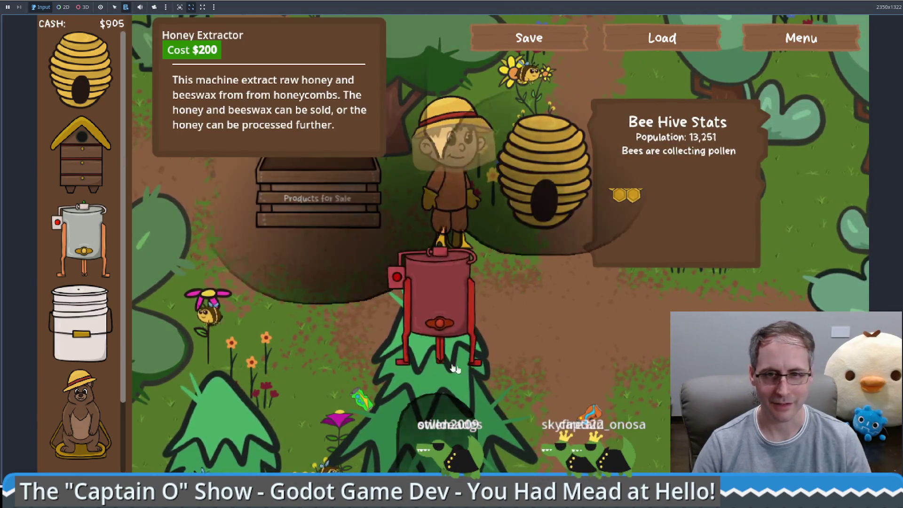
pyautogui.moveTo(90, 243); pyautogui.dragTo(663, 328)
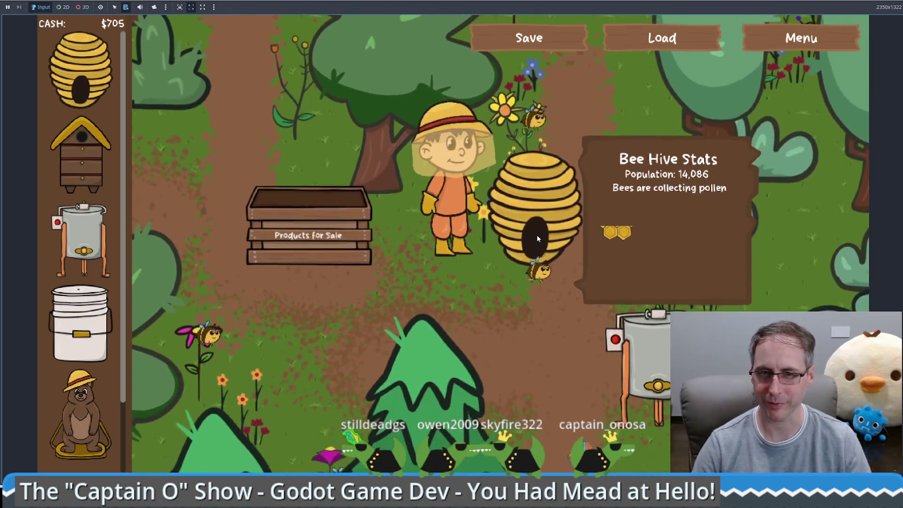
# Step: Collect honeycomb from the hive, load it into the extractor, and place a food grade bucket
pyautogui.click(649, 295)
pyautogui.click(584, 299)
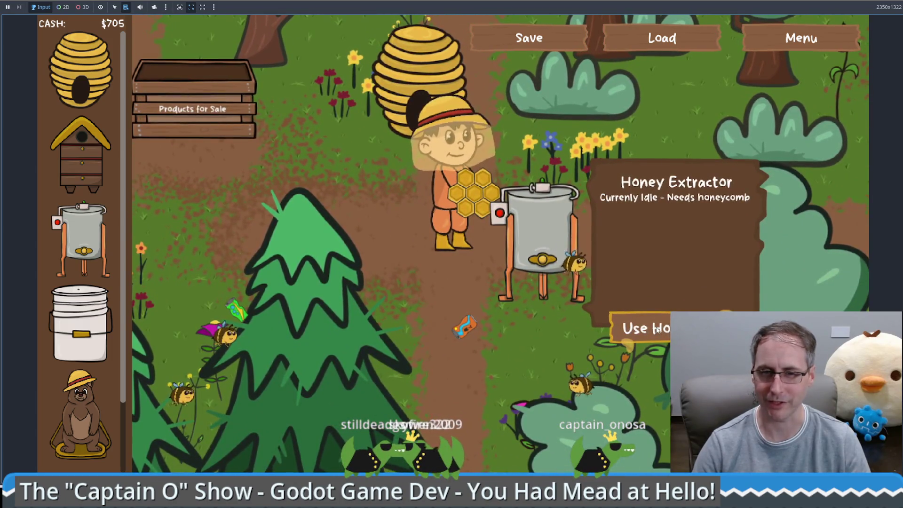
pyautogui.click(642, 329)
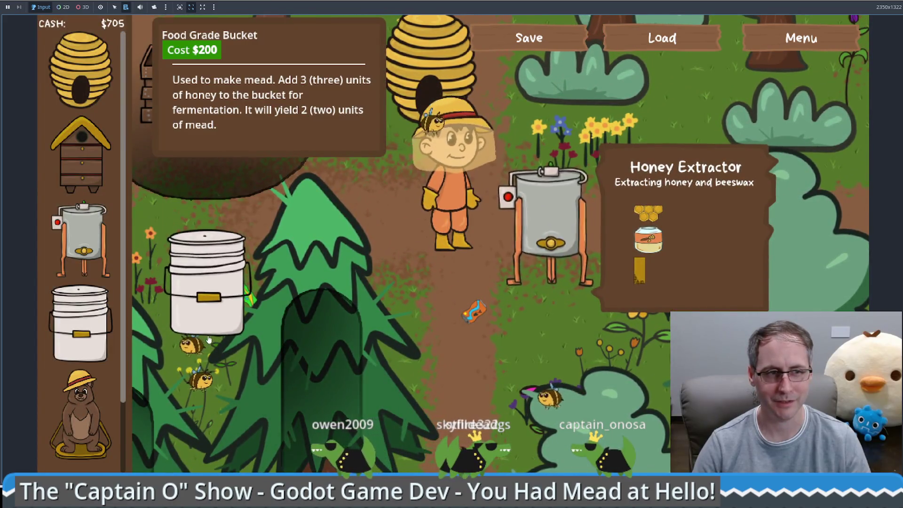
pyautogui.moveTo(94, 347); pyautogui.dragTo(207, 296)
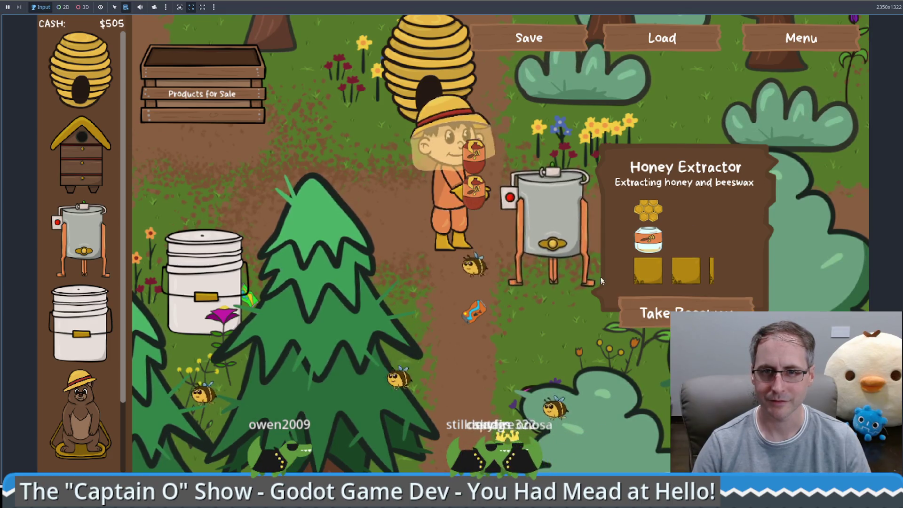
# Step: Take the extracted honey jars and put them in the bucket to ferment into mead
pyautogui.click(621, 308)
pyautogui.press('Left')
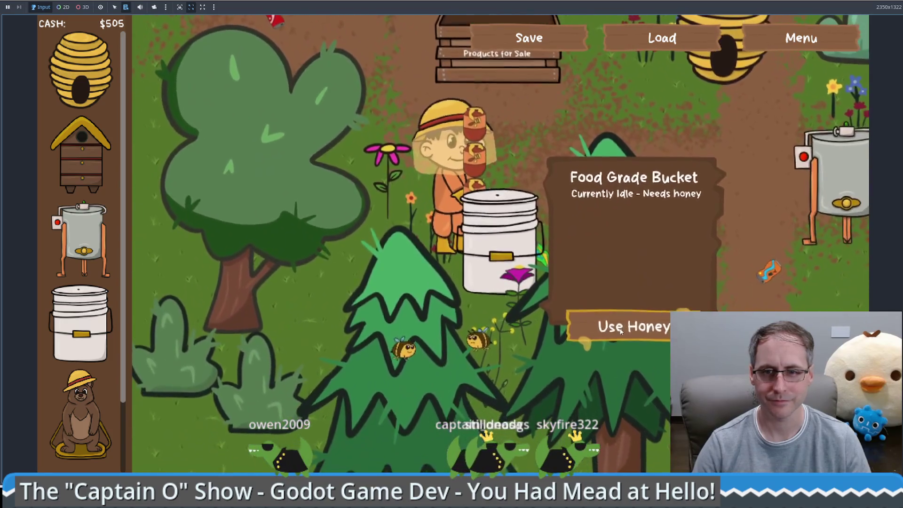
pyautogui.click(586, 317)
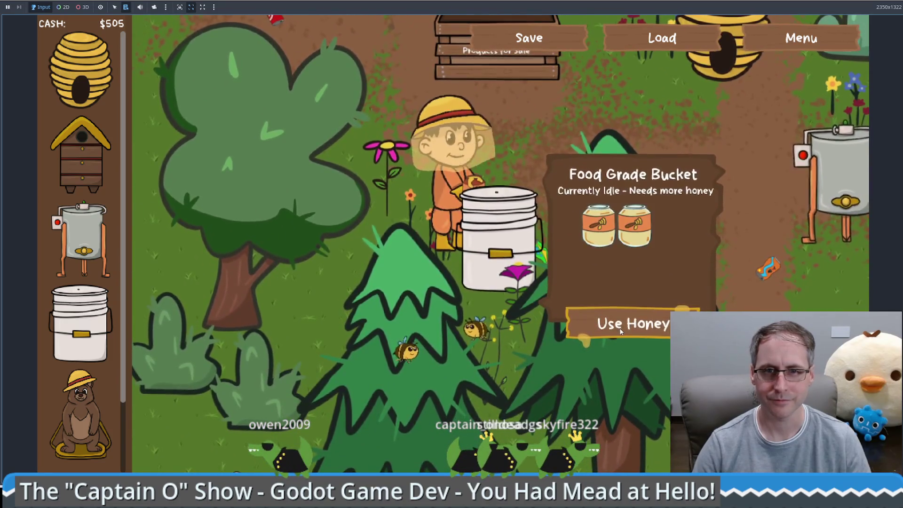
pyautogui.press('Up')
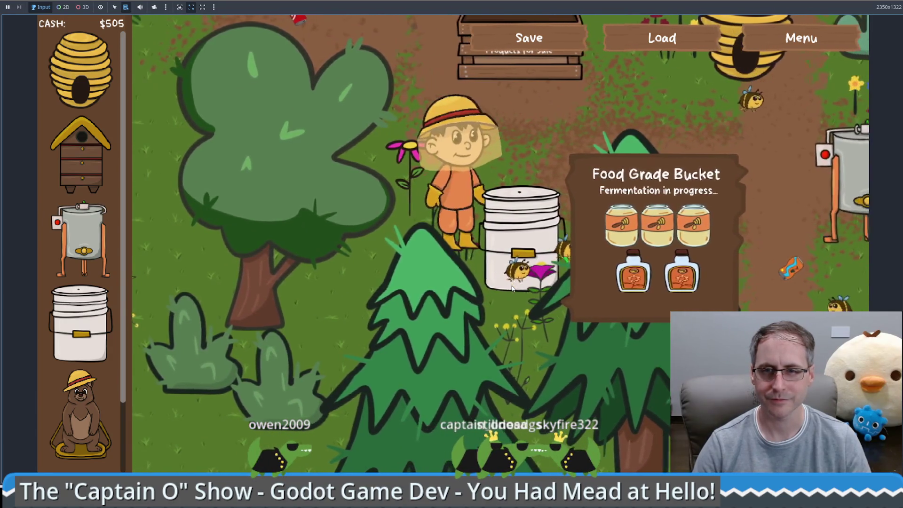
pyautogui.press('Right')
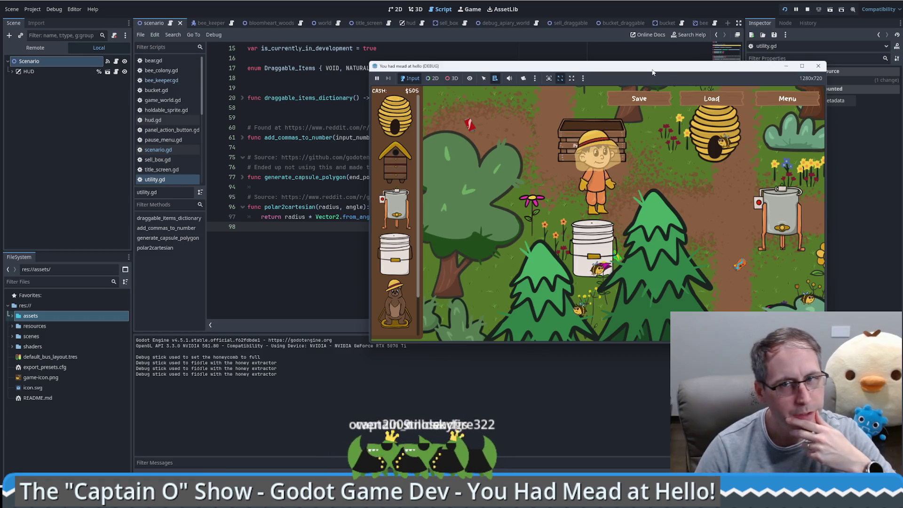
# Step: Move the game window aside, refocus the script editor, and peek inside the resources folder
pyautogui.moveTo(672, 59); pyautogui.dragTo(696, 50)
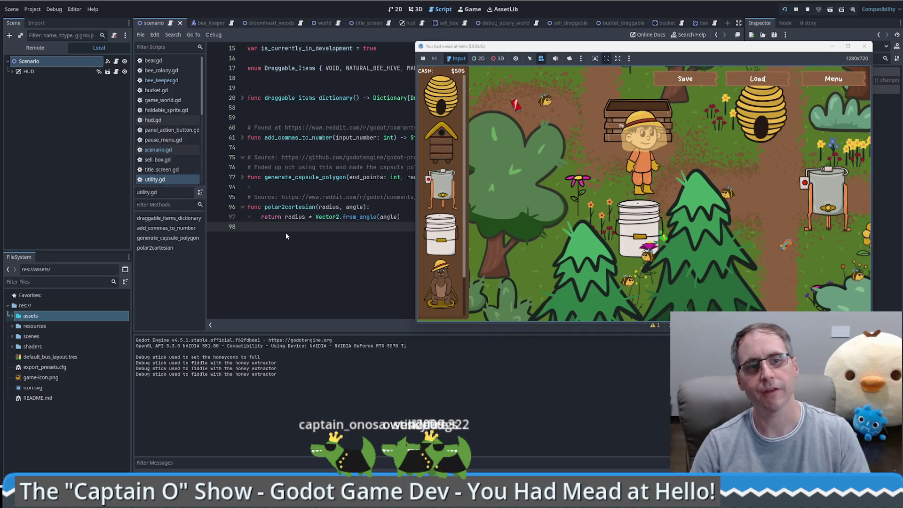
pyautogui.click(261, 247)
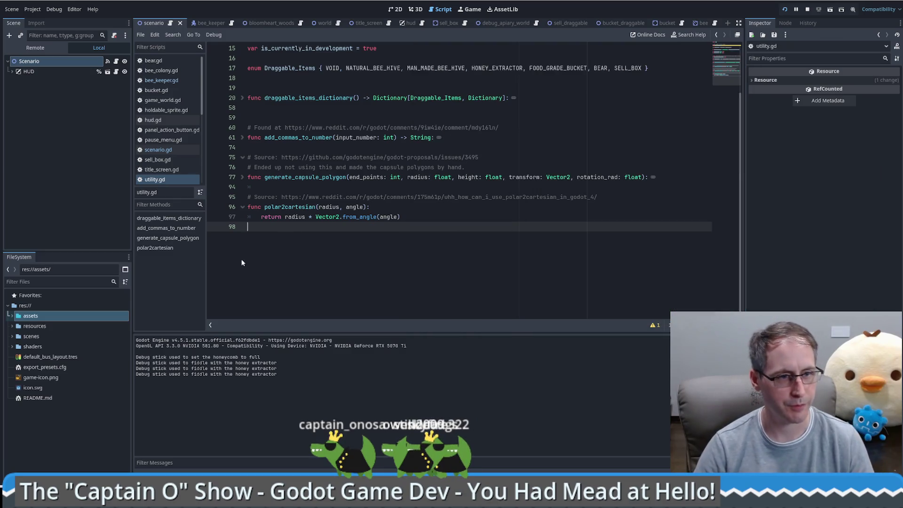
pyautogui.click(37, 326)
pyautogui.click(14, 326)
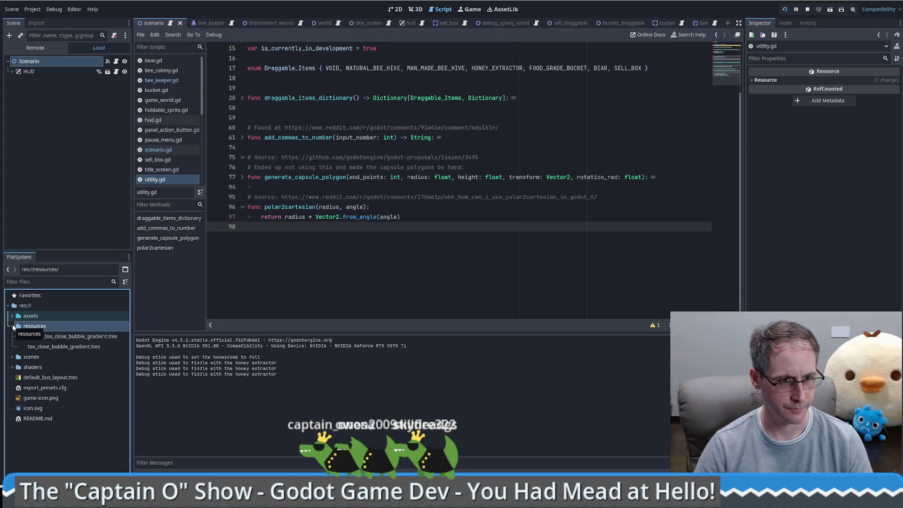
pyautogui.click(14, 326)
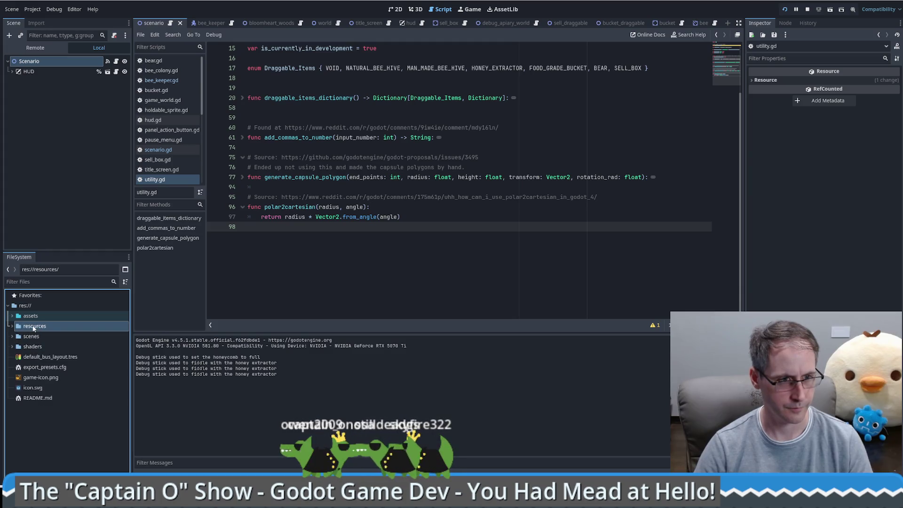
# Step: Colour resources Purple and scenes Yellow, leave shaders unchanged, and select the res:// root
pyautogui.rightClick(33, 326)
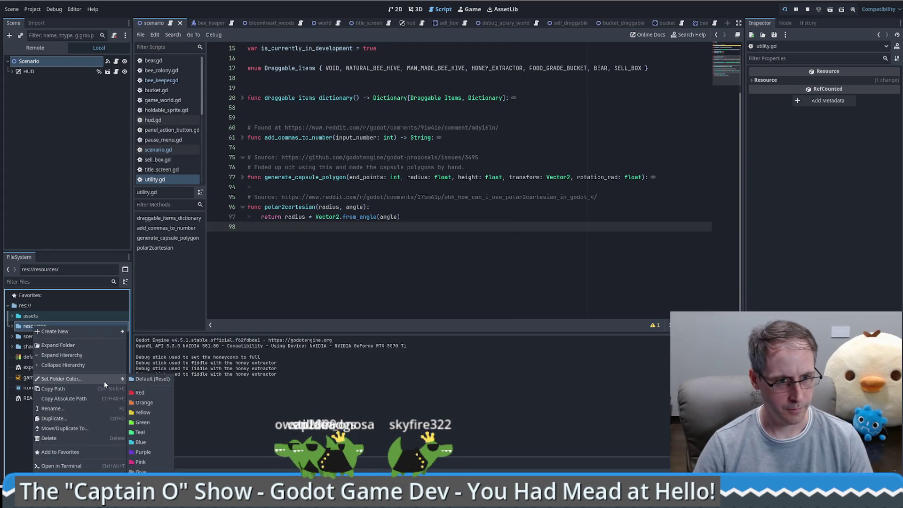
pyautogui.moveTo(61, 379)
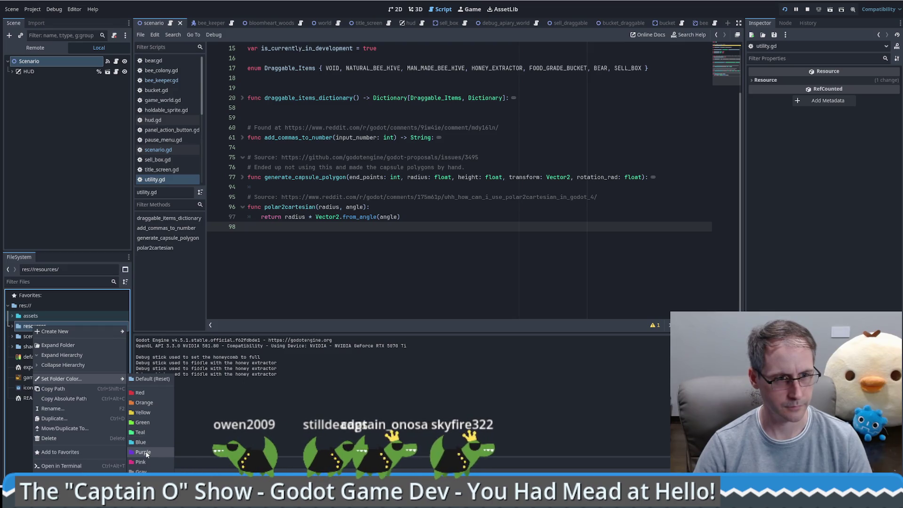
pyautogui.click(145, 452)
pyautogui.rightClick(17, 337)
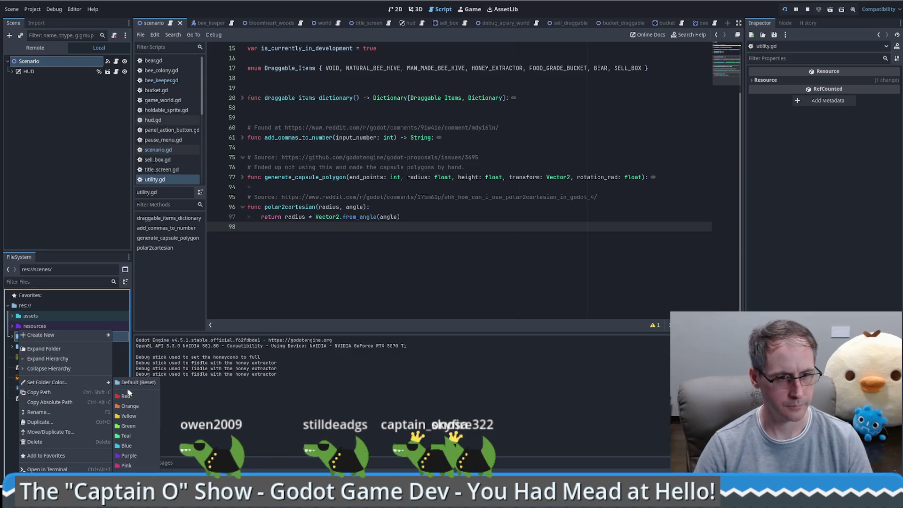
pyautogui.click(137, 415)
pyautogui.rightClick(33, 348)
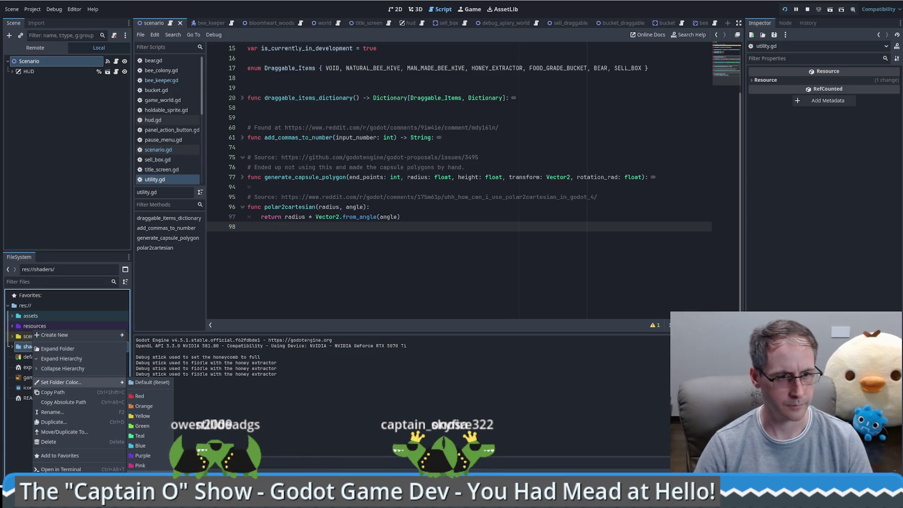
pyautogui.click(153, 381)
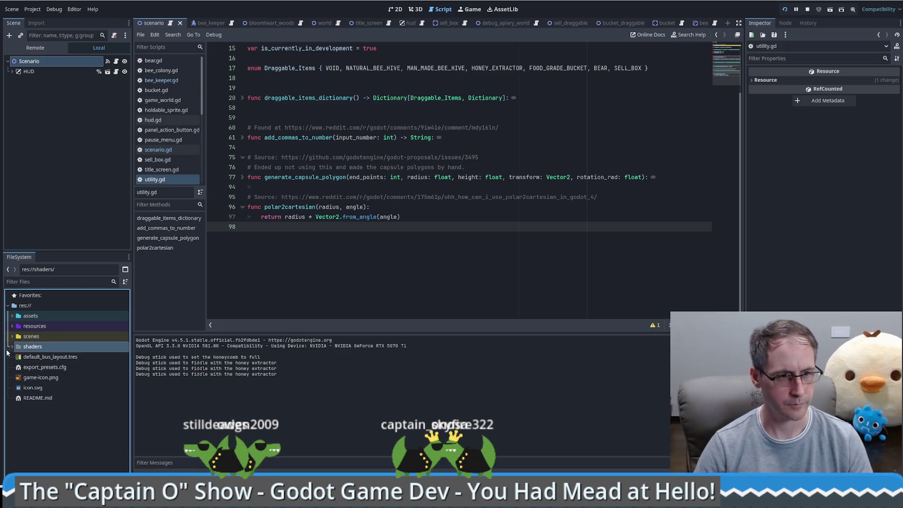
pyautogui.click(22, 306)
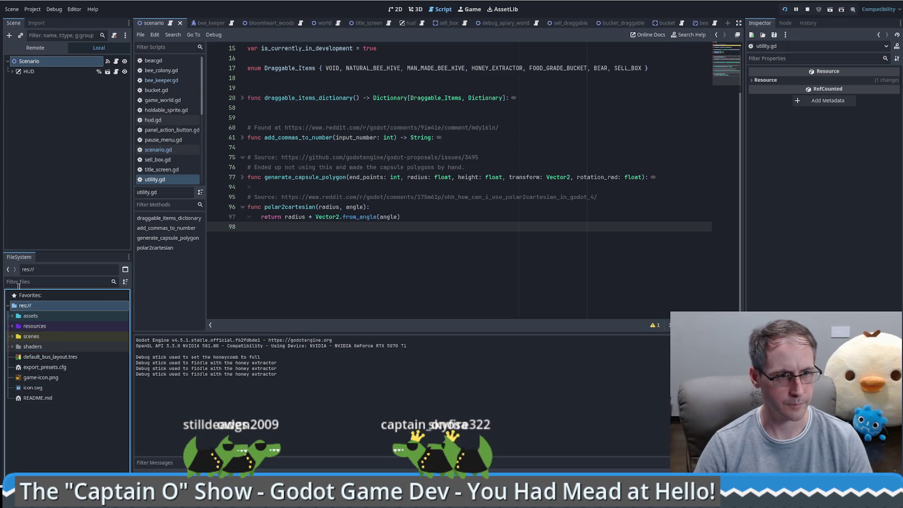
# Step: Create a new folder named scripts at res:// and bring up its options
pyautogui.rightClick(28, 305)
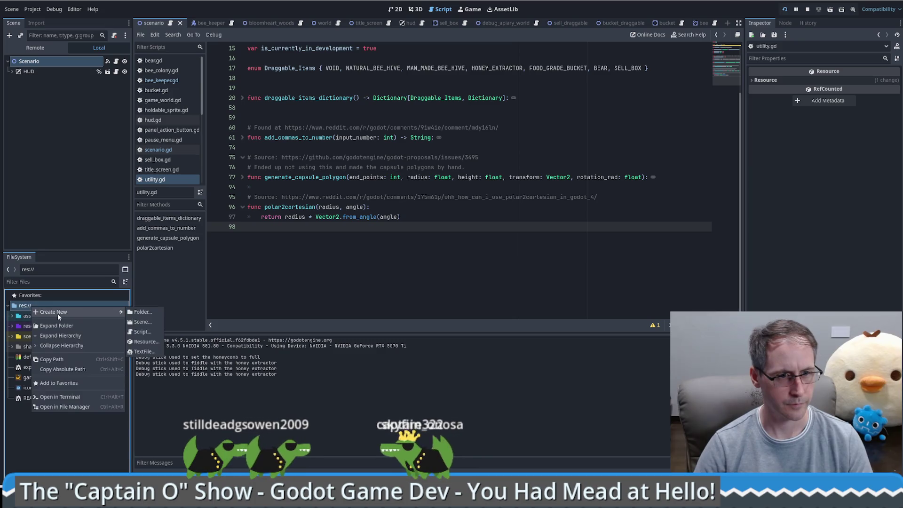
pyautogui.click(136, 316)
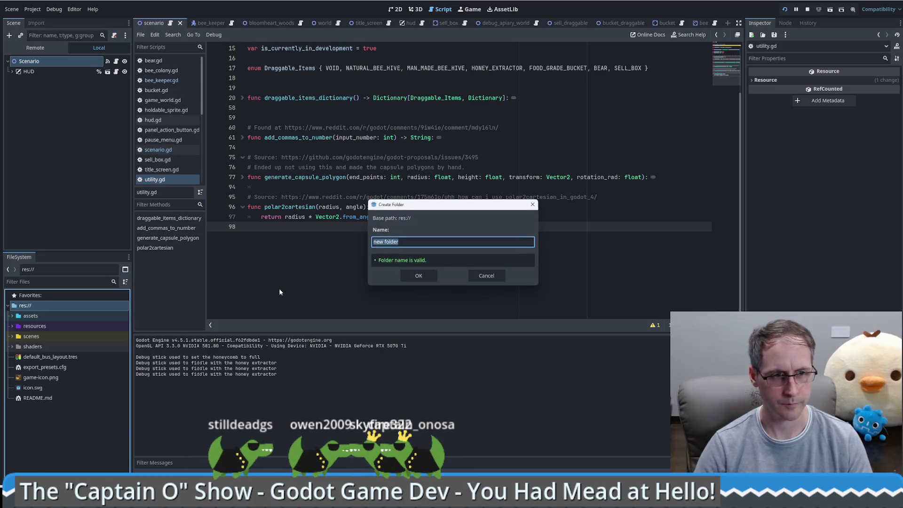
pyautogui.write('scripts')
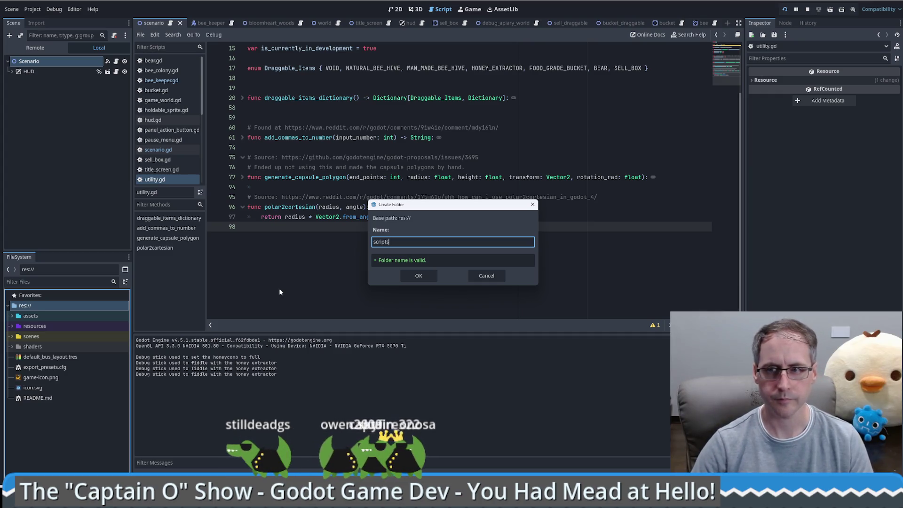
pyautogui.press('Return')
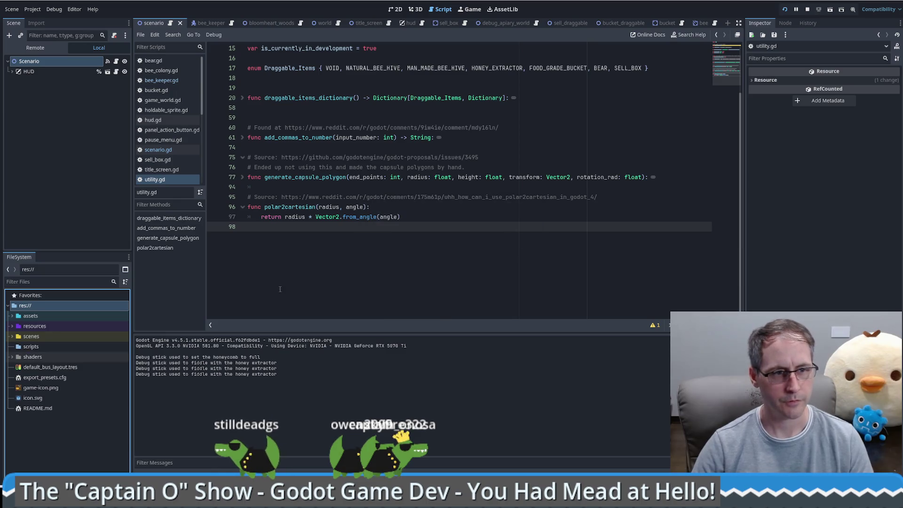
pyautogui.rightClick(37, 347)
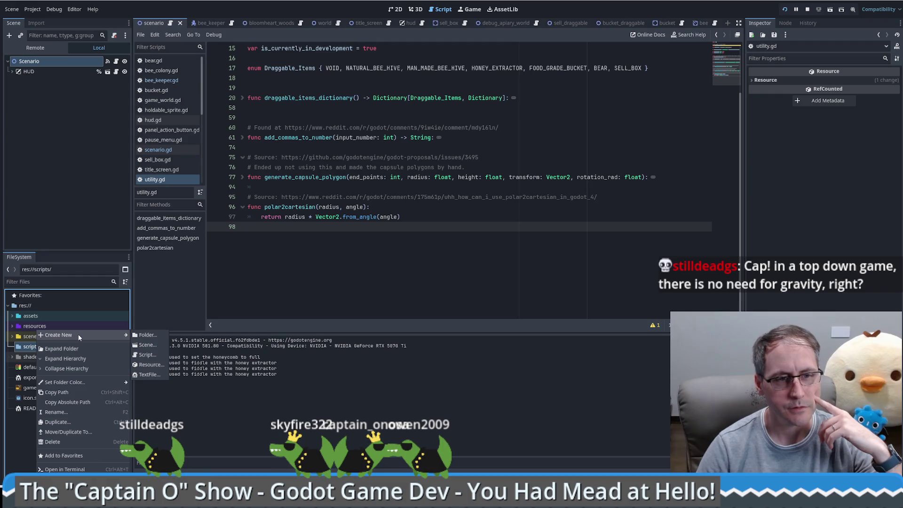
pyautogui.moveTo(68, 334)
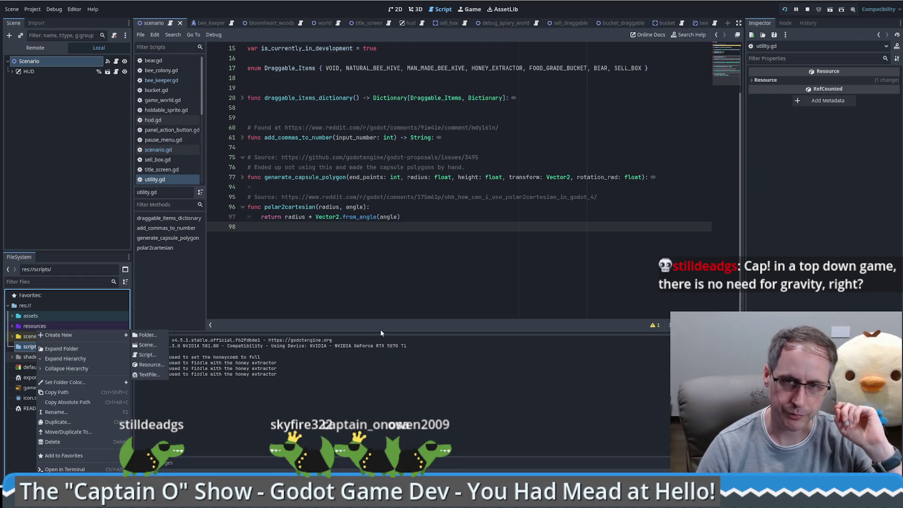
# Step: In the bee_keeper scene, keep BeeKeeper's Motion Mode as Floating, then reopen the scripts folder options
pyautogui.moveTo(460, 214); pyautogui.dragTo(427, 156)
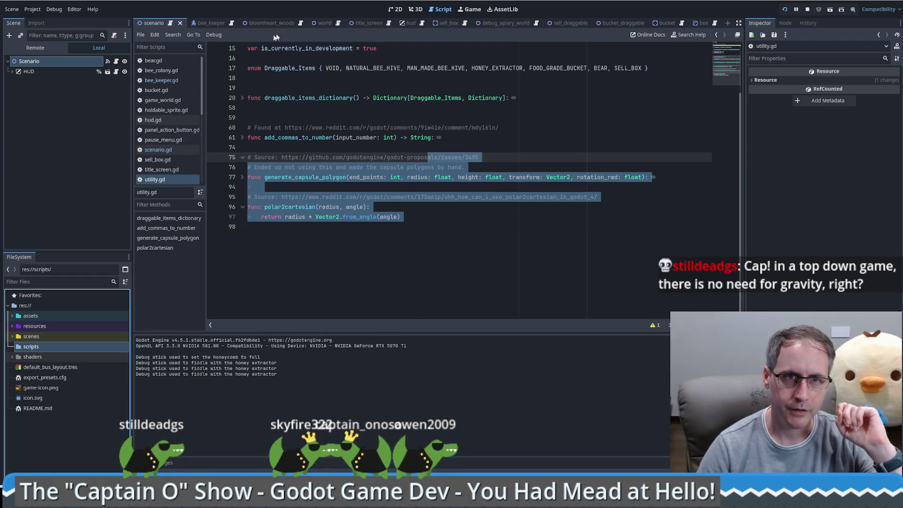
pyautogui.click(201, 22)
pyautogui.click(51, 63)
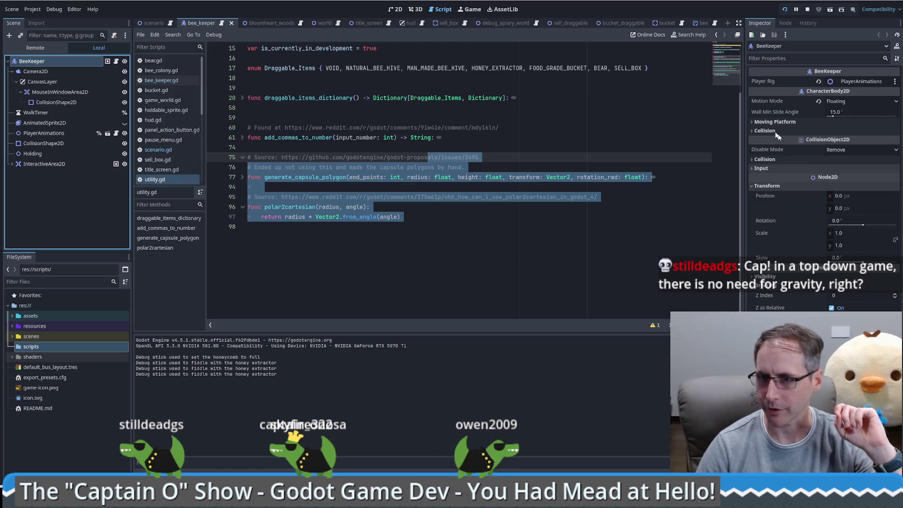
pyautogui.click(844, 102)
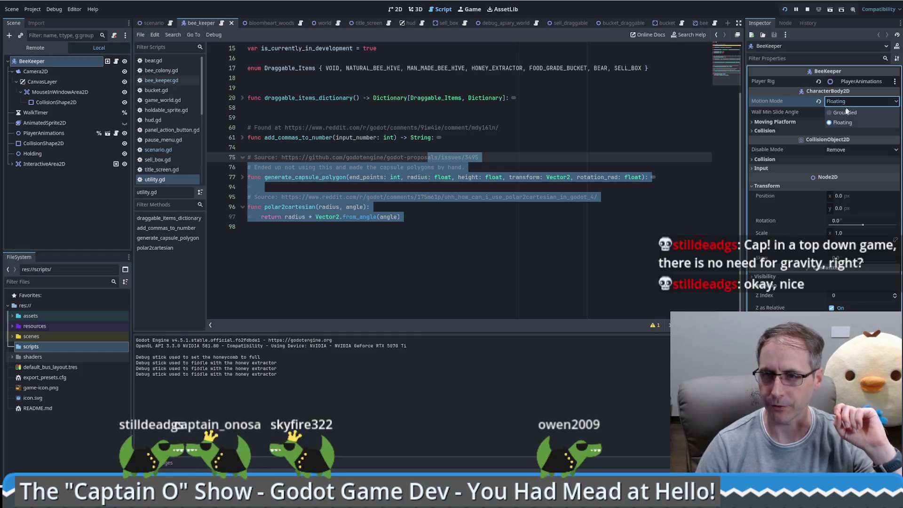
pyautogui.click(845, 102)
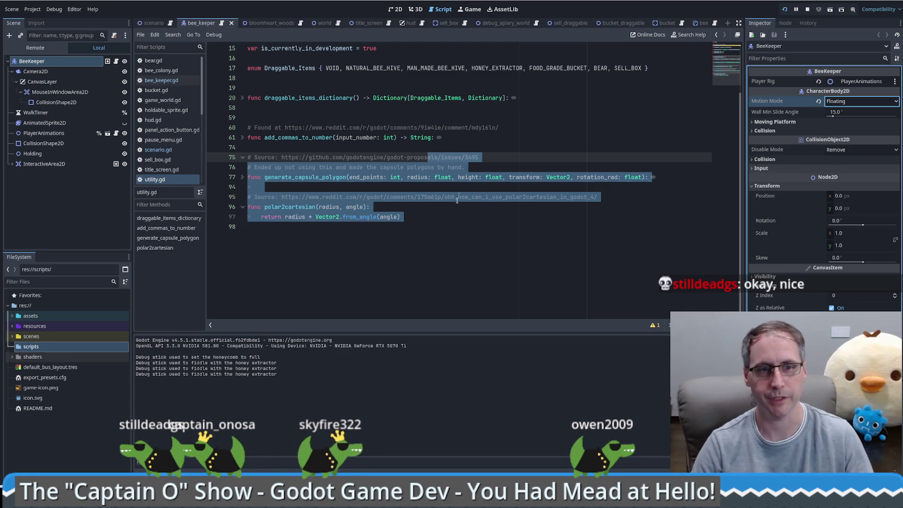
pyautogui.click(371, 290)
pyautogui.rightClick(36, 348)
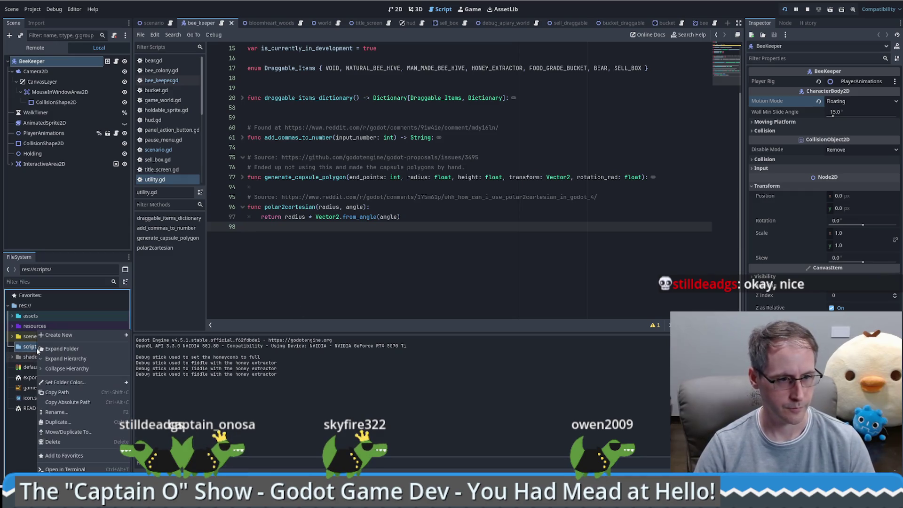
pyautogui.moveTo(65, 381)
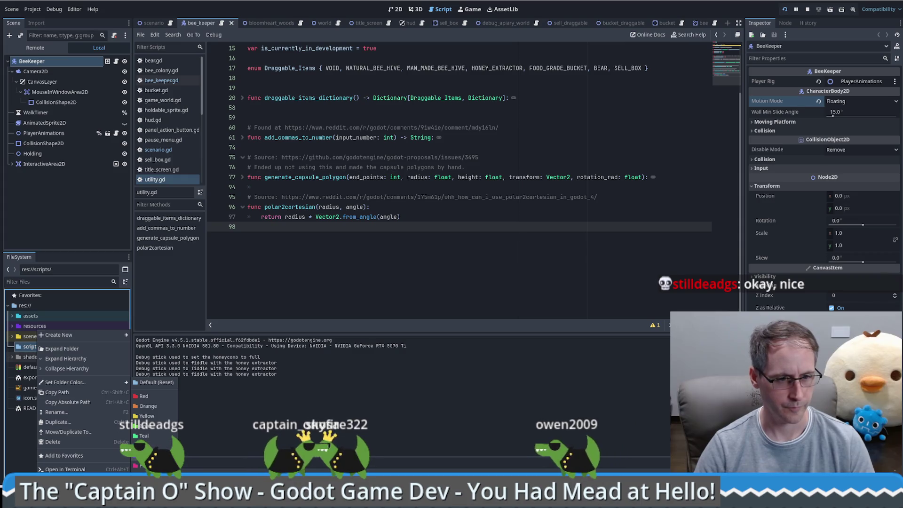
# Step: Colour the scripts folder Pink and stop the running game with F8
pyautogui.click(144, 464)
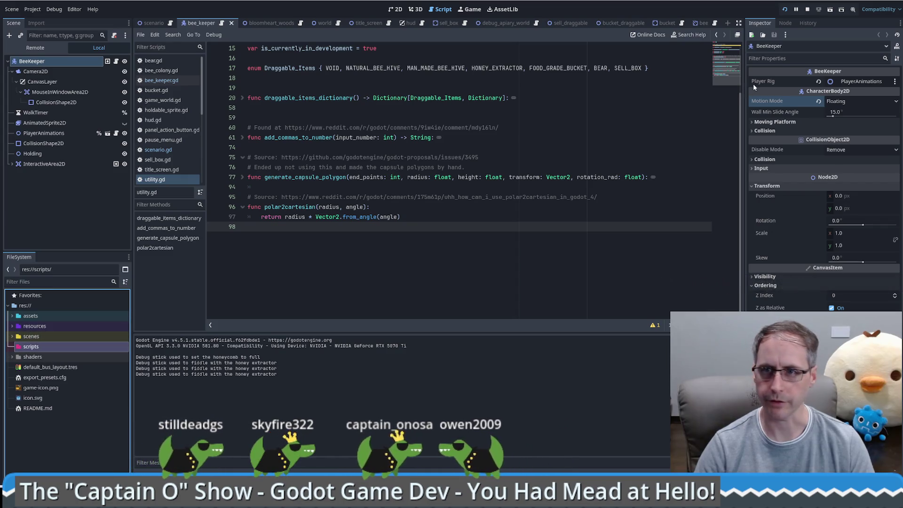
pyautogui.press('F8')
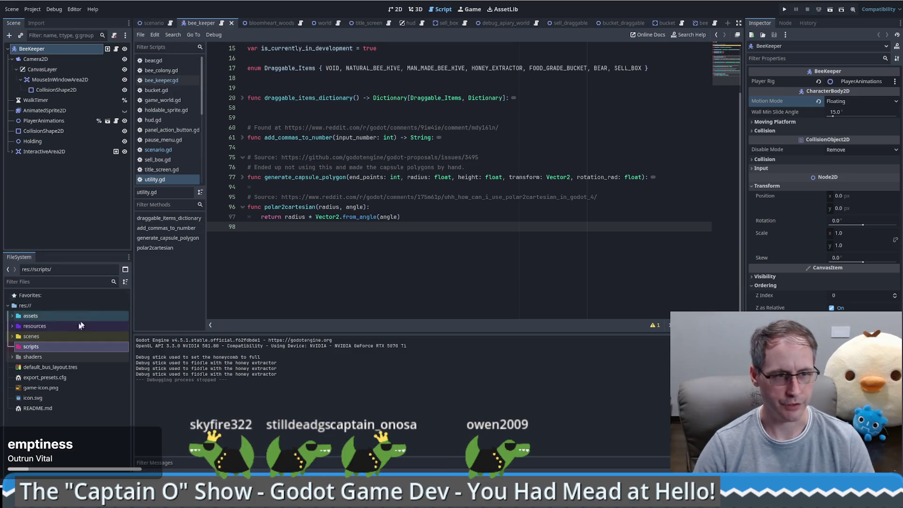
# Step: Relocate utility.gd from the scenes folder into the scripts folder via Move/Duplicate To
pyautogui.doubleClick(85, 335)
pyautogui.scroll(-3, 84, 396)
pyautogui.scroll(-3, 84, 396)
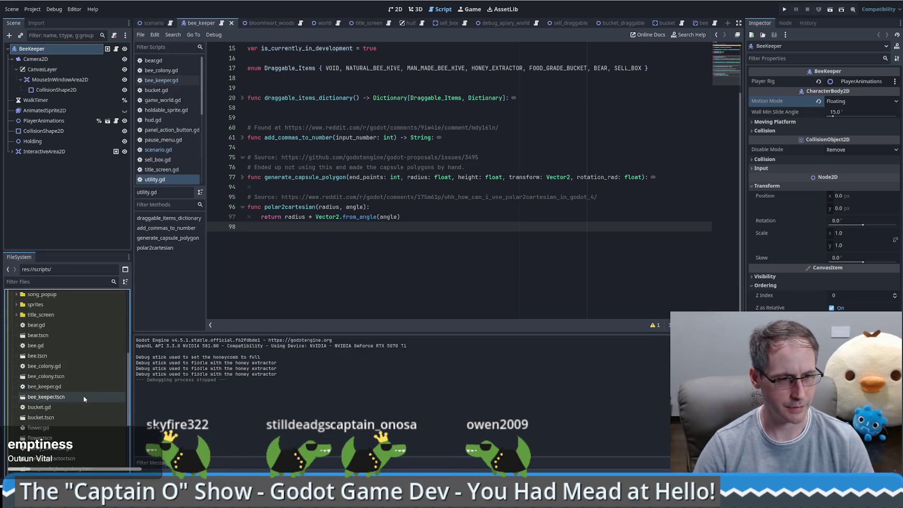
pyautogui.scroll(-3, 55, 396)
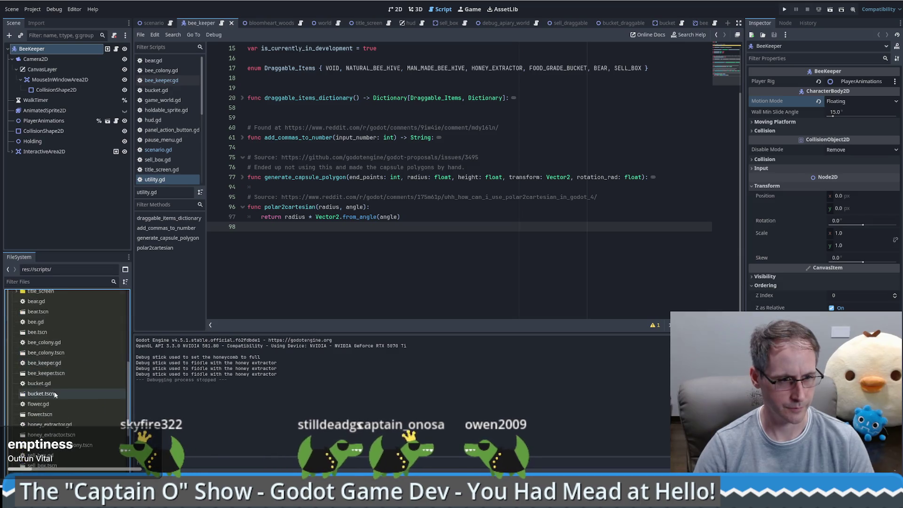
pyautogui.scroll(-3, 55, 396)
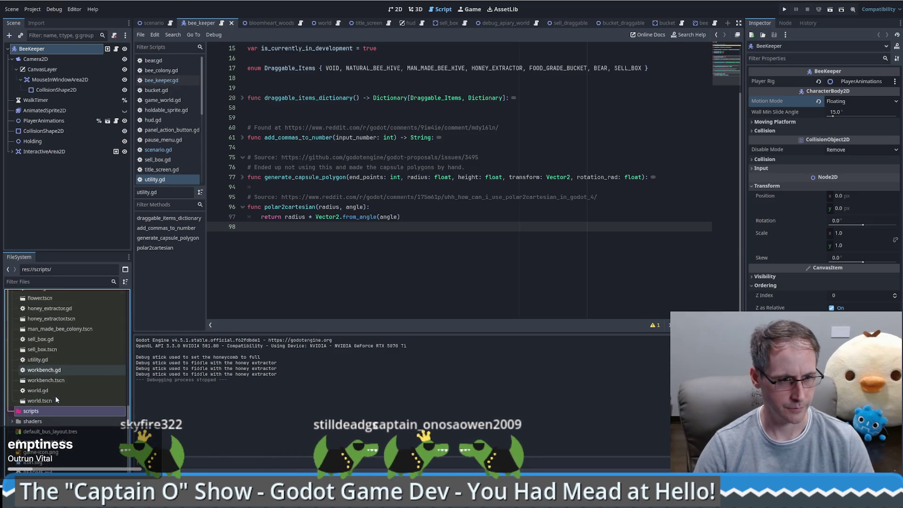
pyautogui.click(45, 359)
pyautogui.rightClick(32, 359)
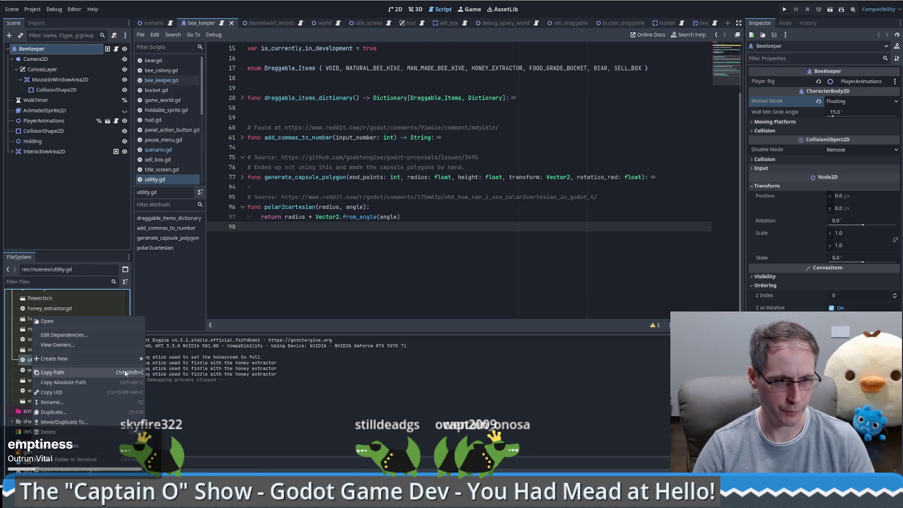
pyautogui.click(71, 421)
pyautogui.click(301, 208)
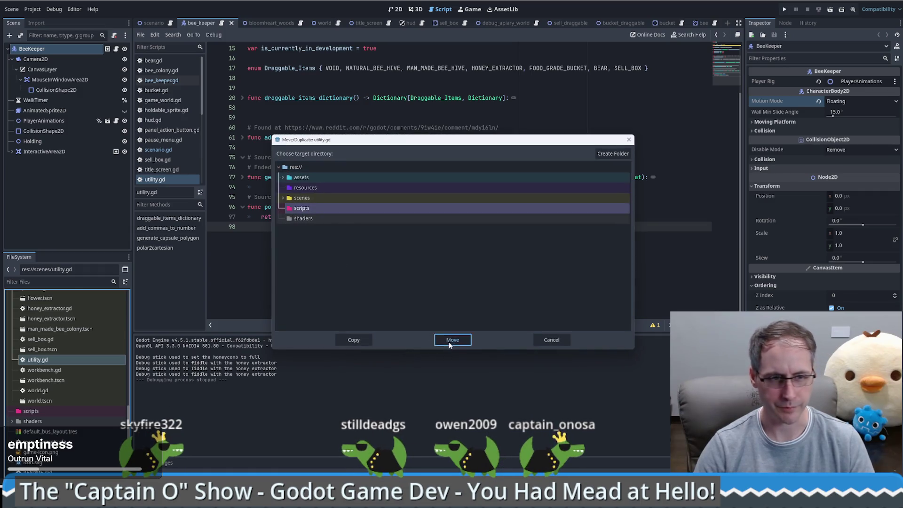
pyautogui.click(452, 340)
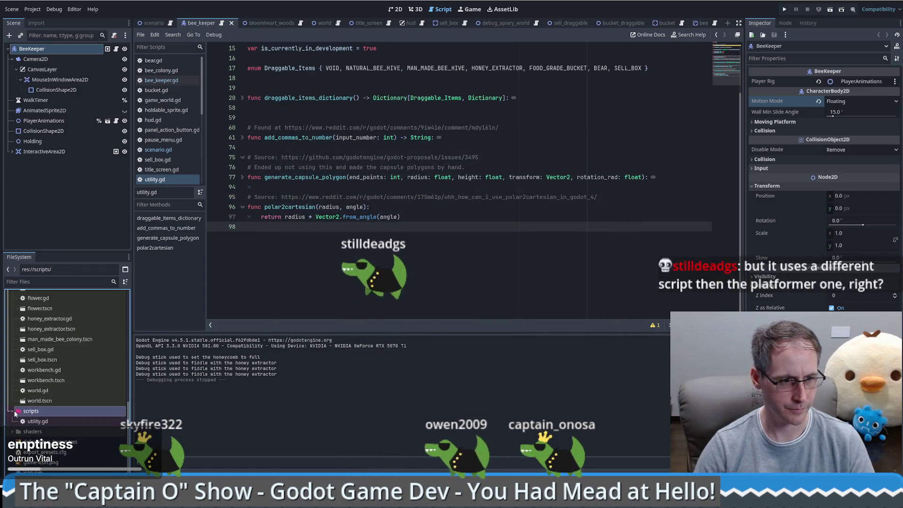
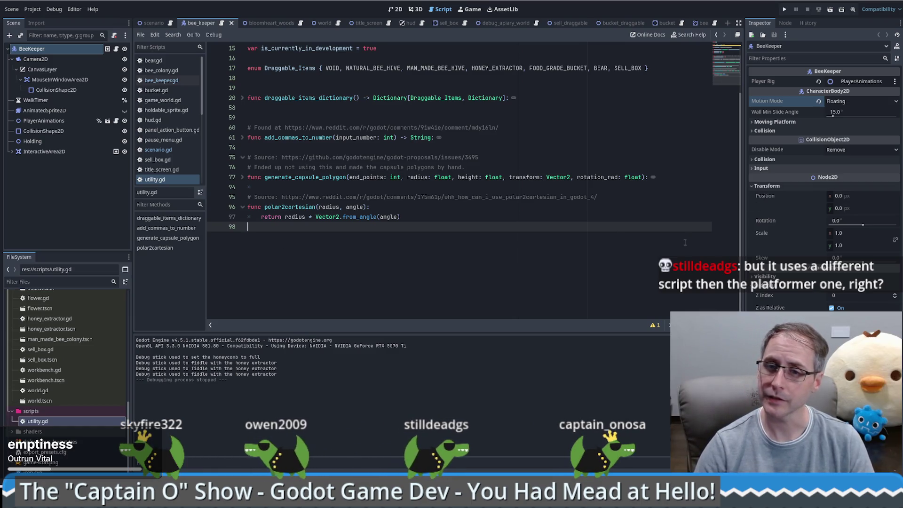
# Step: Jump to the first line of utility.gd and run the game with F5
pyautogui.hotkey('ctrl', 'z')
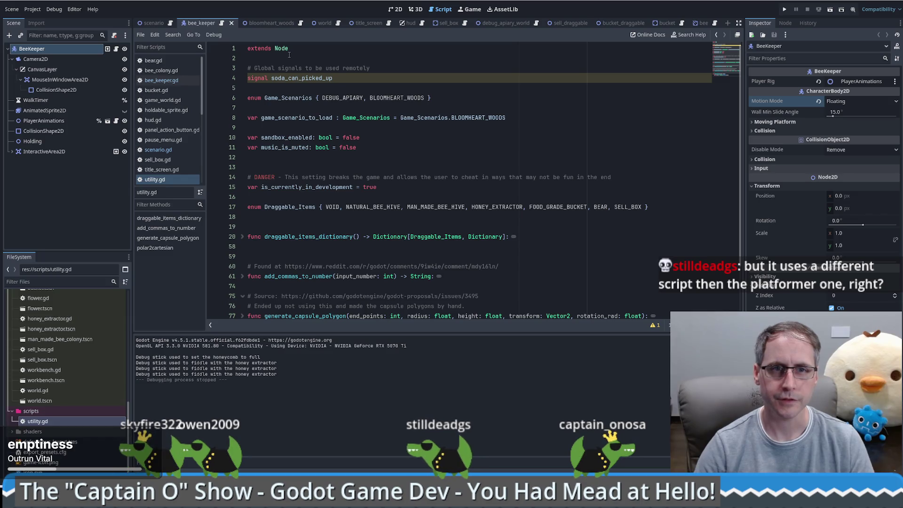
pyautogui.scroll(-1, 409, 111)
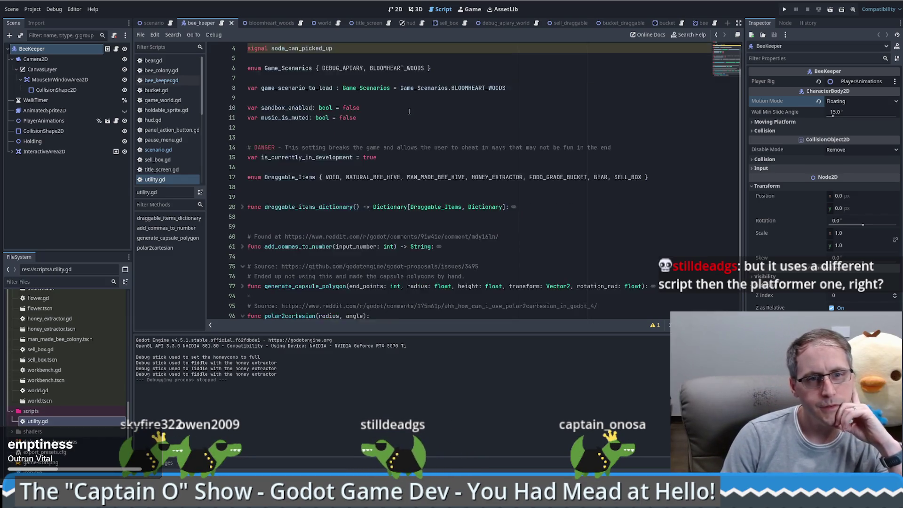
pyautogui.scroll(-2, 409, 111)
pyautogui.scroll(2, 411, 113)
pyautogui.click(345, 77)
pyautogui.click(311, 48)
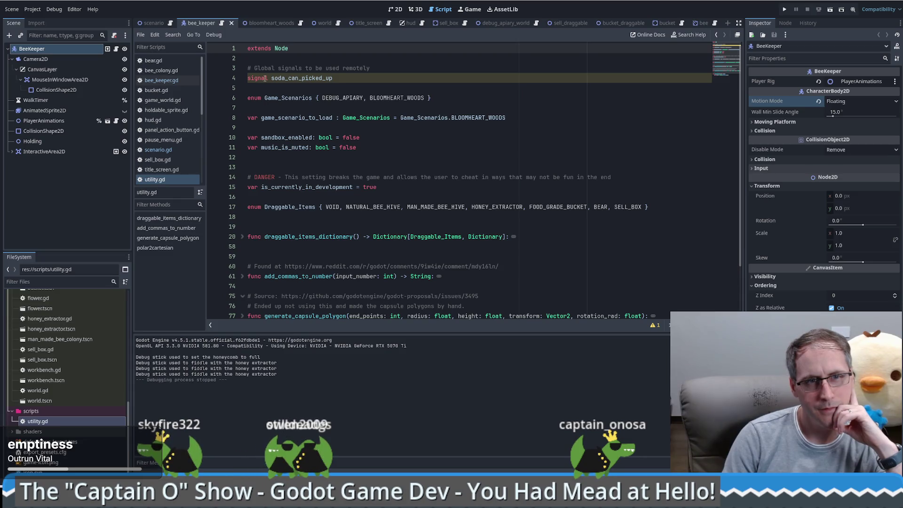
pyautogui.press('F5')
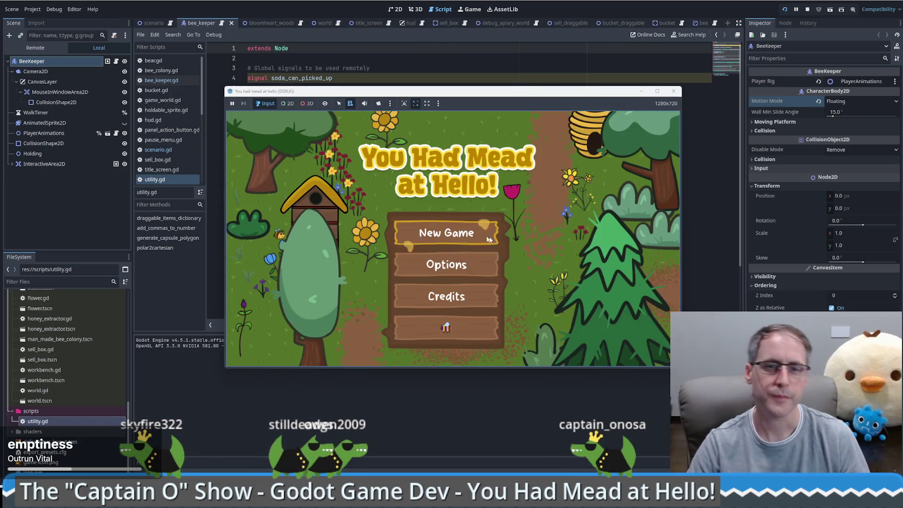
# Step: Start a new game, walk the beekeeper up to a soda, then close the game
pyautogui.click(461, 229)
pyautogui.press('Left')
pyautogui.press('Down')
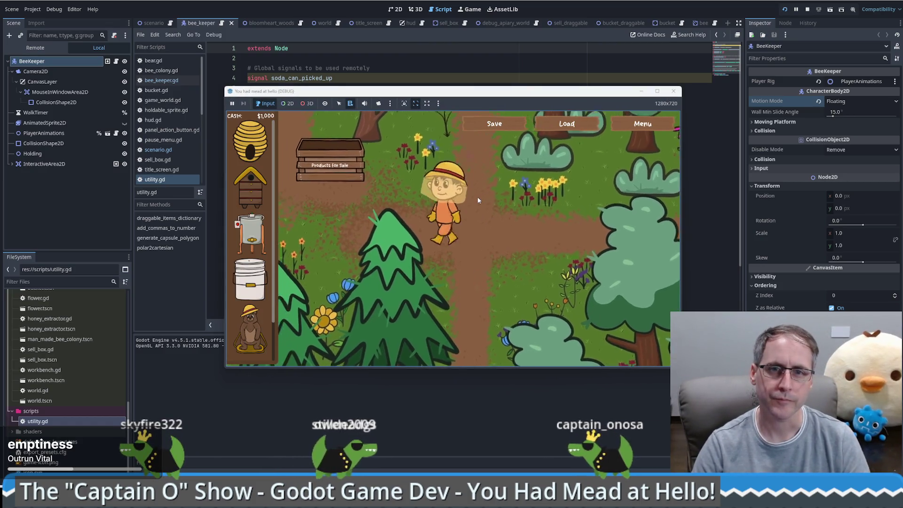
pyautogui.press('Up')
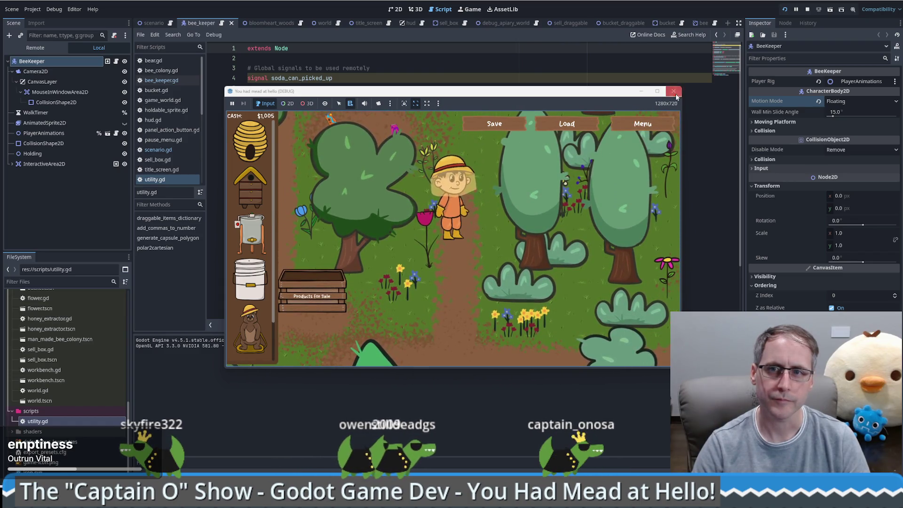
pyautogui.press('F8')
# Step: Delete the soda_can_picked_up signal line, rerun the game and dismiss the crashed window
pyautogui.press('Delete')
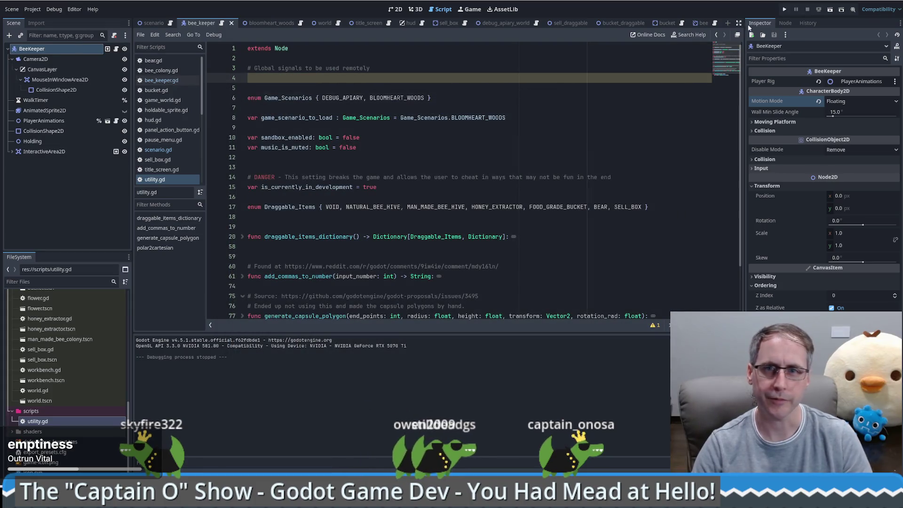
pyautogui.press('F5')
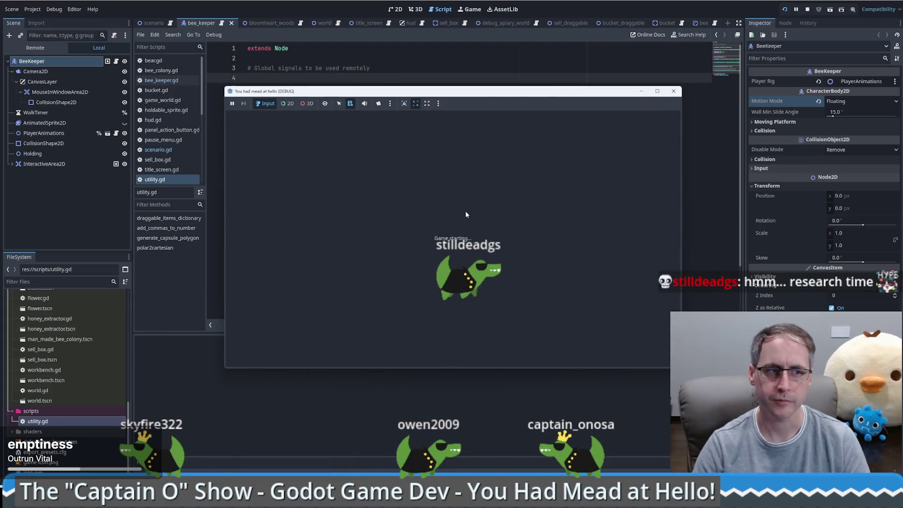
pyautogui.click(447, 234)
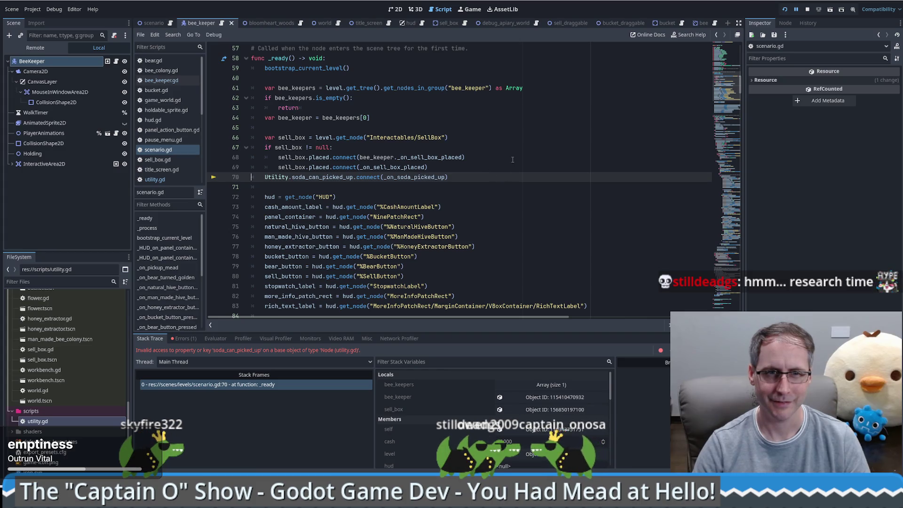
pyautogui.scroll(3, 522, 167)
pyautogui.scroll(5, 522, 167)
pyautogui.scroll(5, 520, 168)
pyautogui.scroll(5, 516, 170)
pyautogui.scroll(-2, 553, 152)
pyautogui.scroll(-10, 589, 136)
pyautogui.scroll(-10, 626, 118)
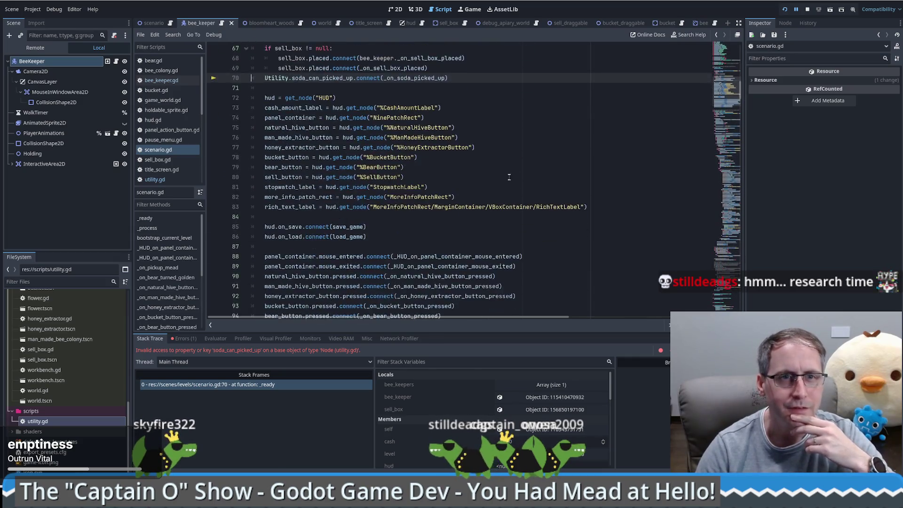
pyautogui.scroll(3, 663, 101)
# Step: Stop the debug session and jump to the _on_soda_picked_up handler definition
pyautogui.click(807, 9)
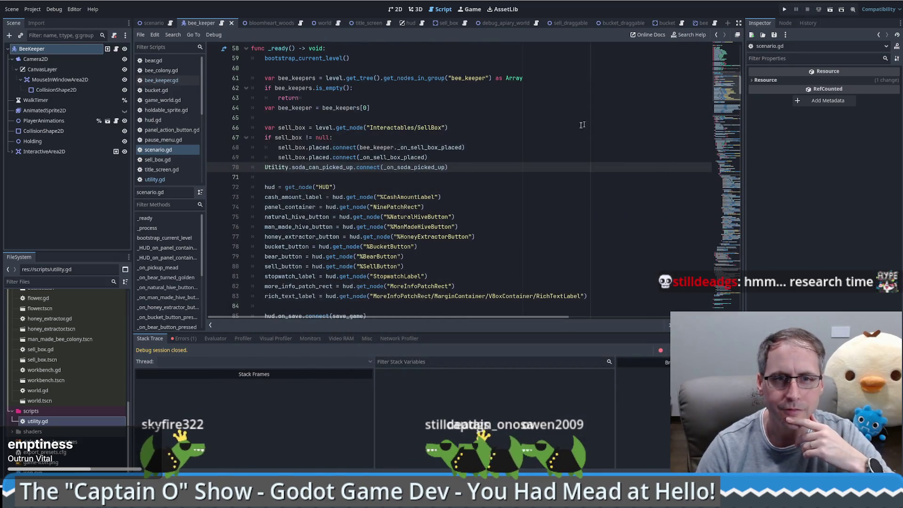
pyautogui.doubleClick(322, 167)
pyautogui.keyDown('ctrl'); pyautogui.click(416, 168); pyautogui.keyUp('ctrl')
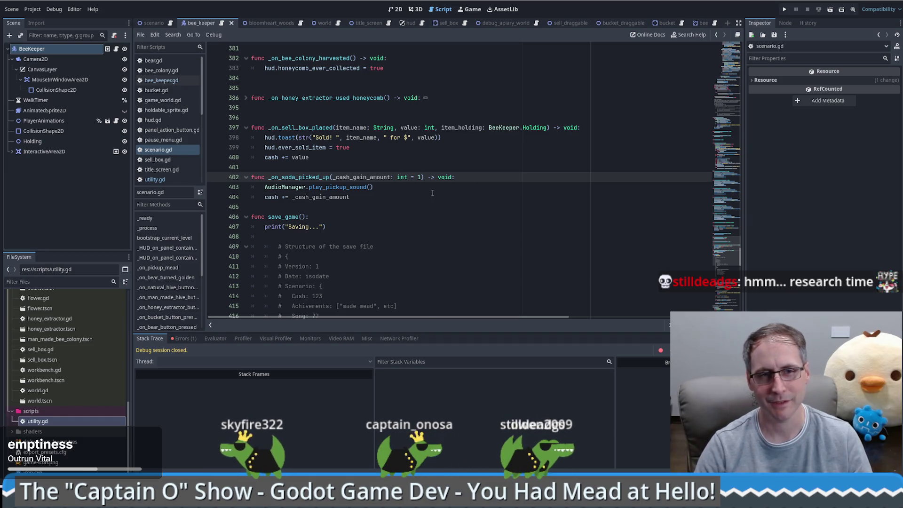
# Step: Return to line 70 in scenario.gd, glance at utility.gd, and come back
pyautogui.hotkey('alt', 'Left')
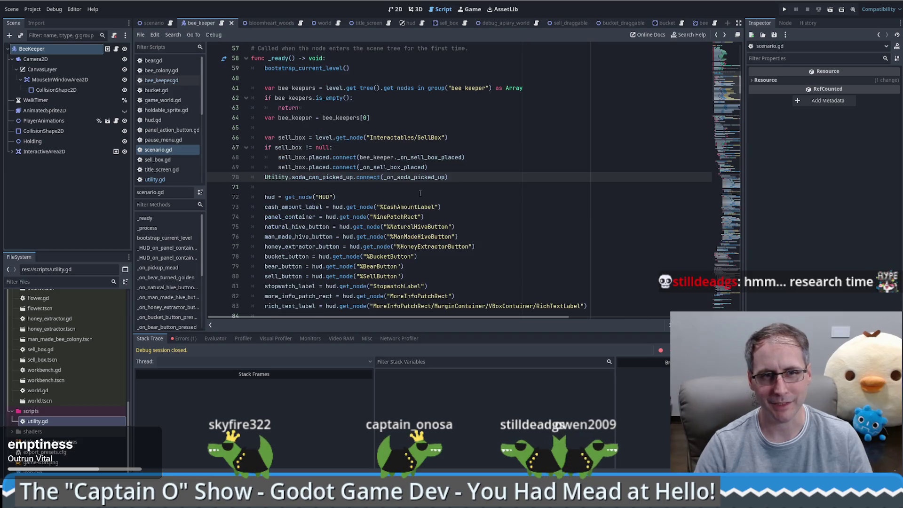
pyautogui.scroll(1, 495, 178)
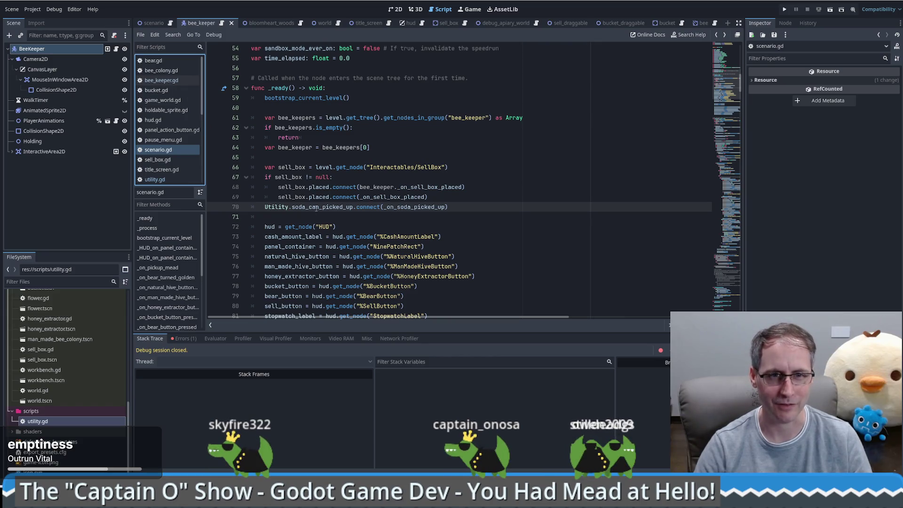
pyautogui.keyDown('ctrl'); pyautogui.click(285, 207); pyautogui.keyUp('ctrl')
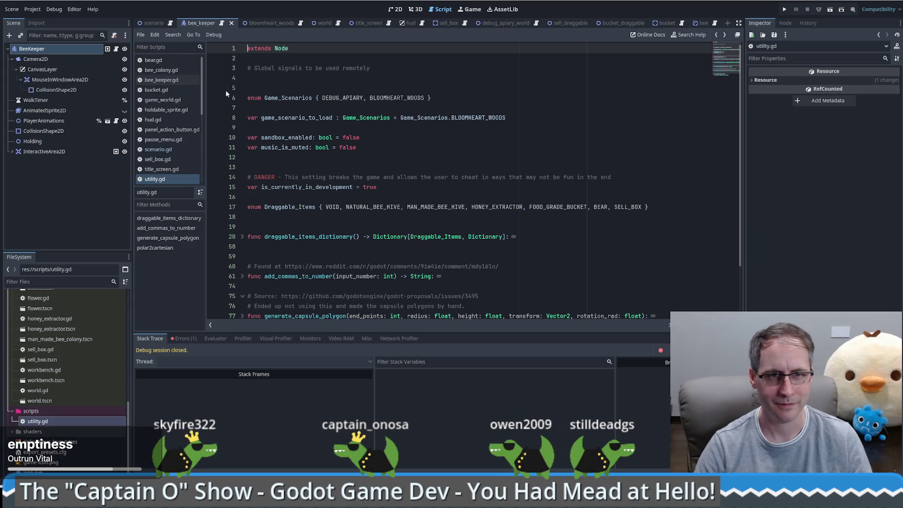
pyautogui.hotkey('alt', 'Left')
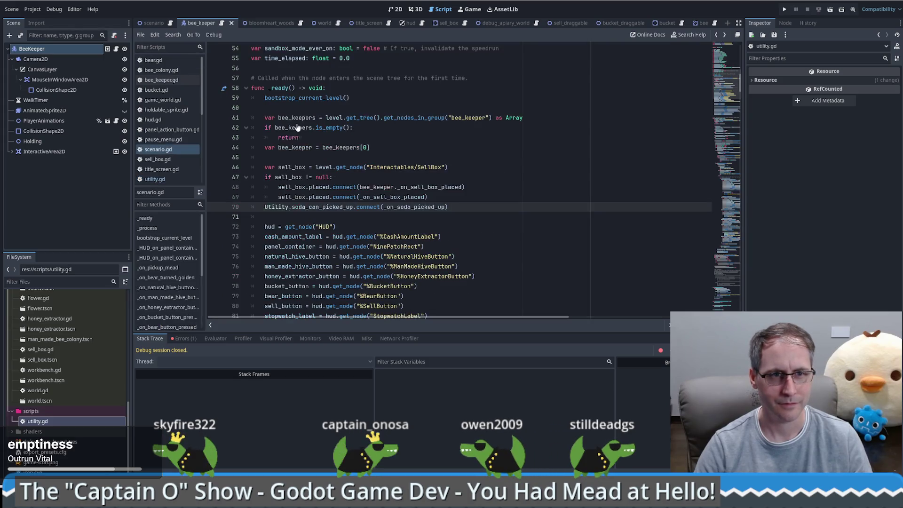
# Step: Search the project for soda_can_picked_up, inspect the emit in soda_pickup.gd, then reopen utility.gd
pyautogui.hotkey('ctrl', 'shift', 'f')
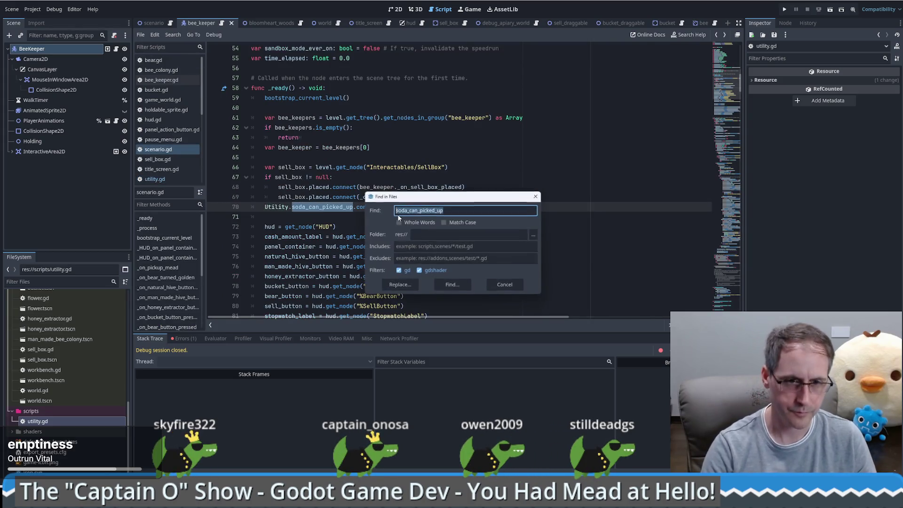
pyautogui.press('Return')
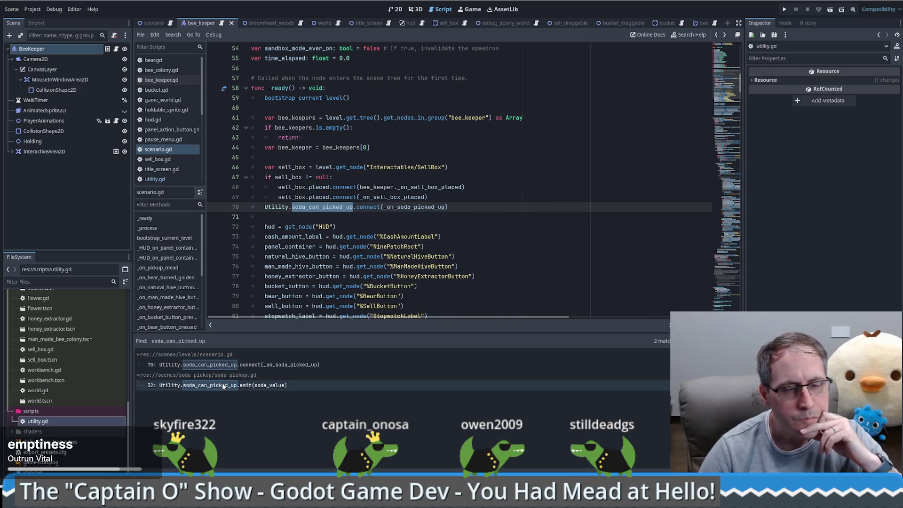
pyautogui.click(222, 386)
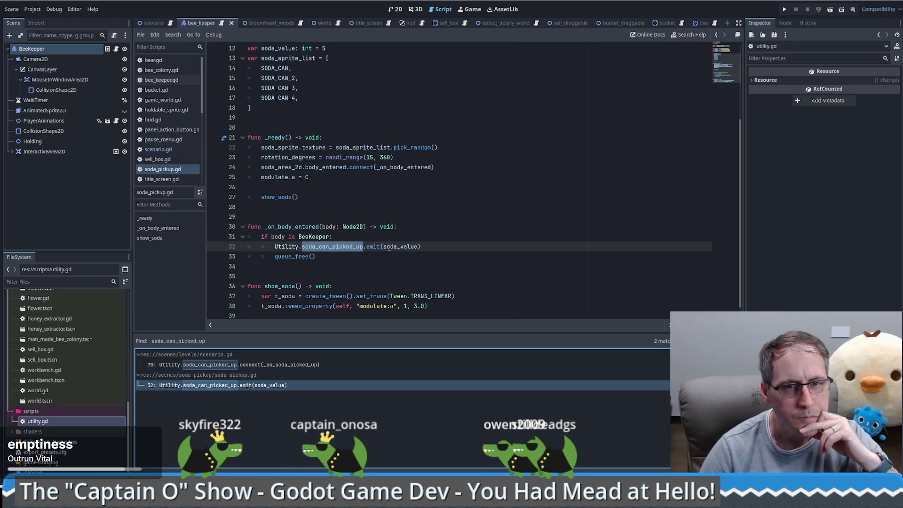
pyautogui.click(384, 246)
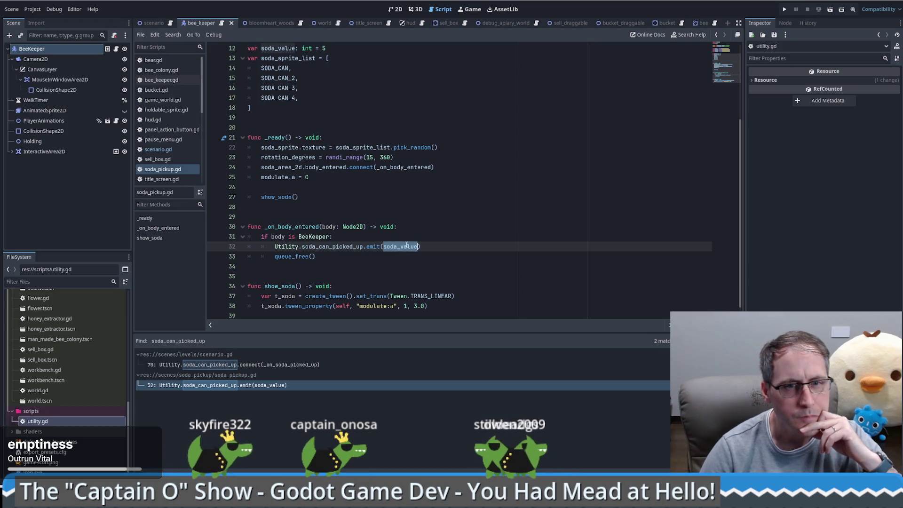
pyautogui.scroll(1, 408, 244)
pyautogui.scroll(3, 407, 244)
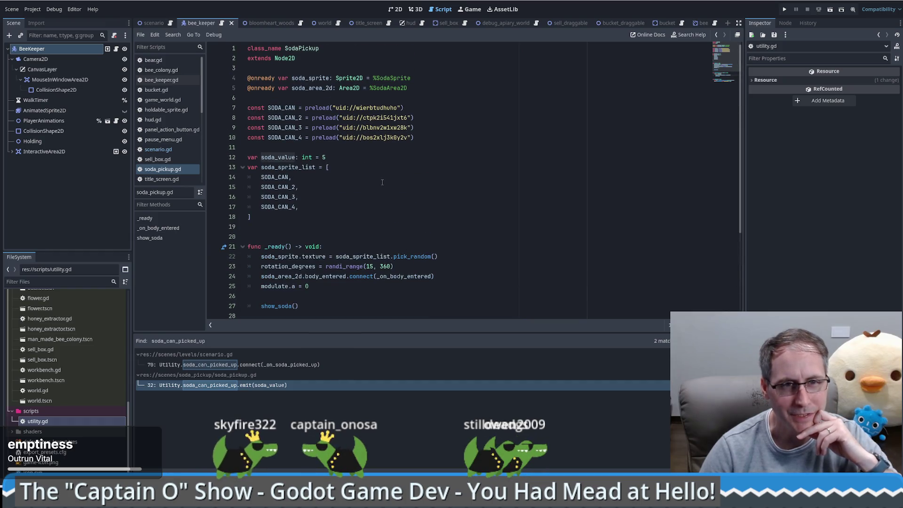
pyautogui.scroll(-1, 382, 182)
pyautogui.scroll(-3, 382, 182)
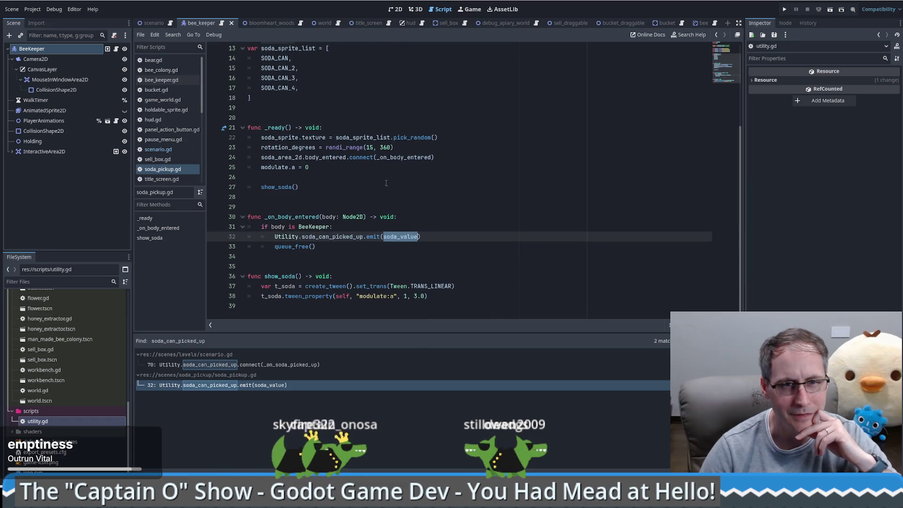
pyautogui.scroll(4, 386, 180)
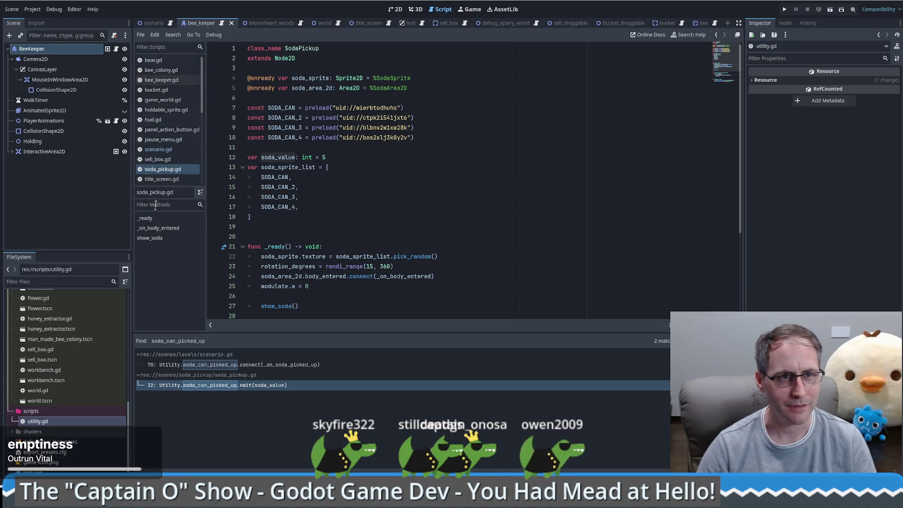
pyautogui.doubleClick(37, 421)
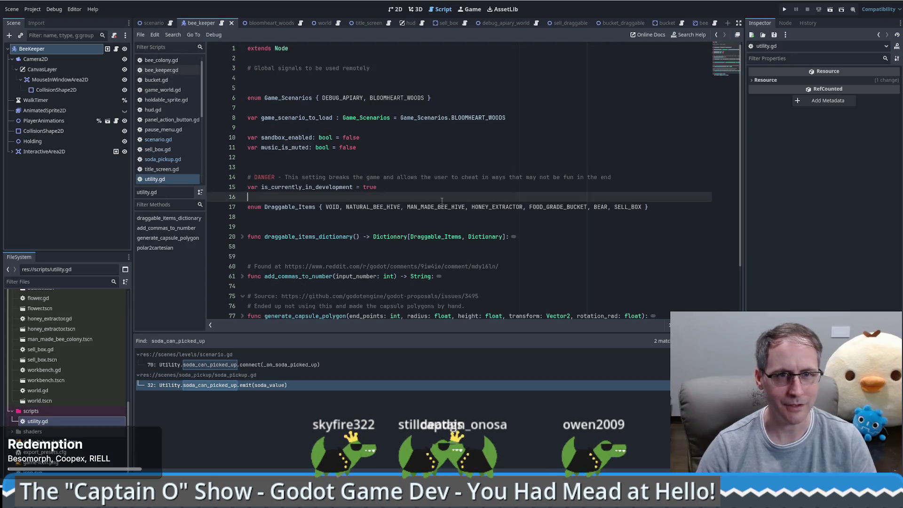
# Step: Restore the signal declaration in utility.gd, then cut it out along with its comment and blank line
pyautogui.click(254, 78)
pyautogui.write('signal soda_can_picked_up')
pyautogui.moveTo(339, 77); pyautogui.dragTo(410, 72)
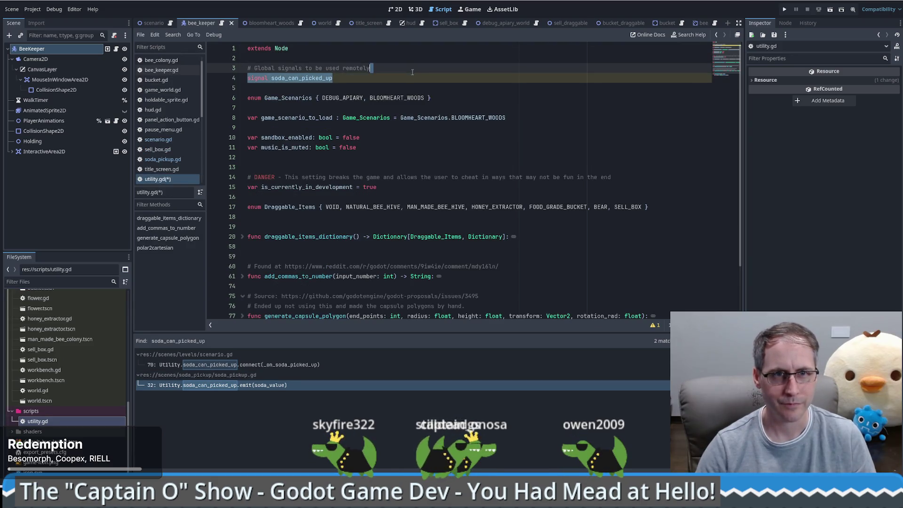
pyautogui.press('BackSpace')
pyautogui.hotkey('shift', 'Up')
pyautogui.hotkey('ctrl', 'c')
pyautogui.press('BackSpace')
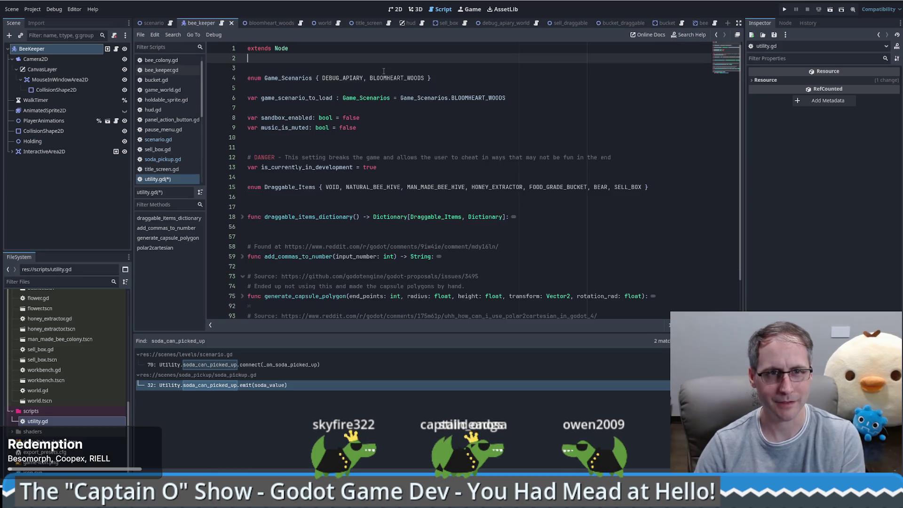
pyautogui.press('Delete')
# Step: Declare soda_can_picked_up in soda_pickup.gd, remove the Utility prefix from its emit, and save
pyautogui.hotkey('alt', 'Left')
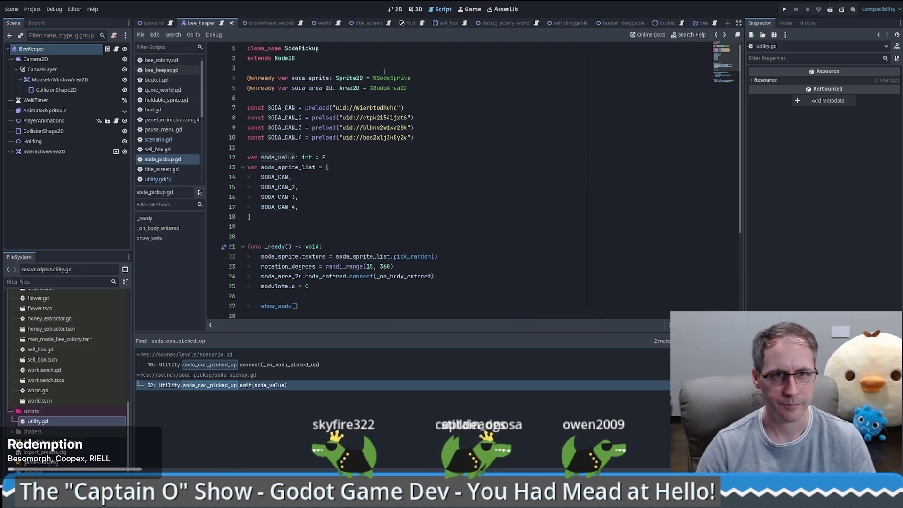
pyautogui.click(296, 68)
pyautogui.press('Return')
pyautogui.hotkey('ctrl', 'v')
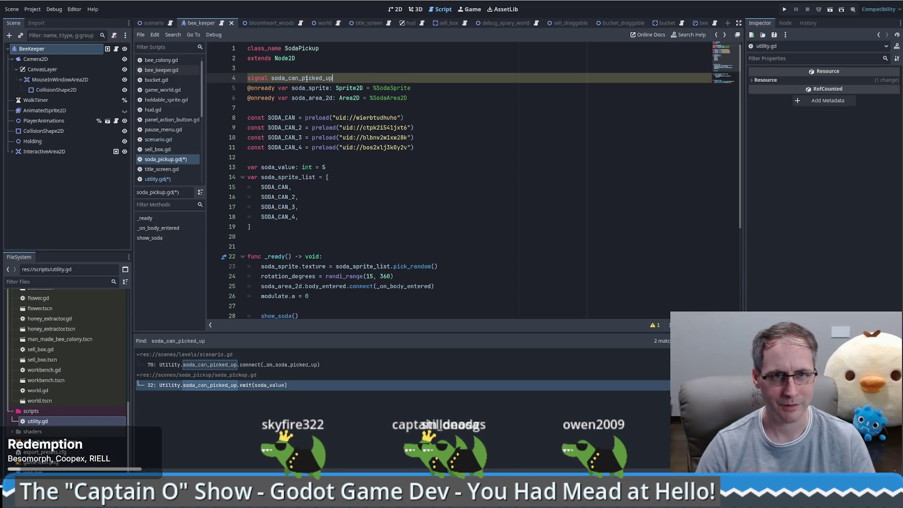
pyautogui.scroll(-4, 368, 128)
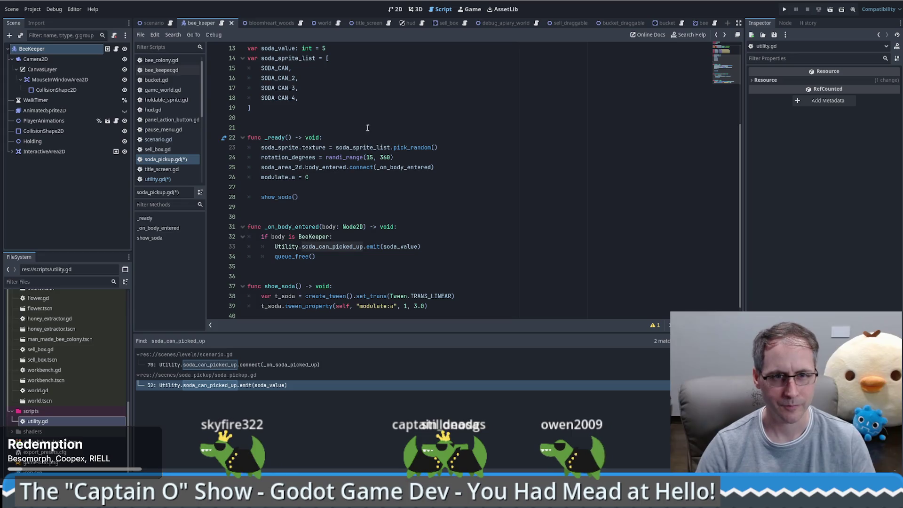
pyautogui.doubleClick(277, 246)
pyautogui.press('BackSpace')
pyautogui.press('Delete')
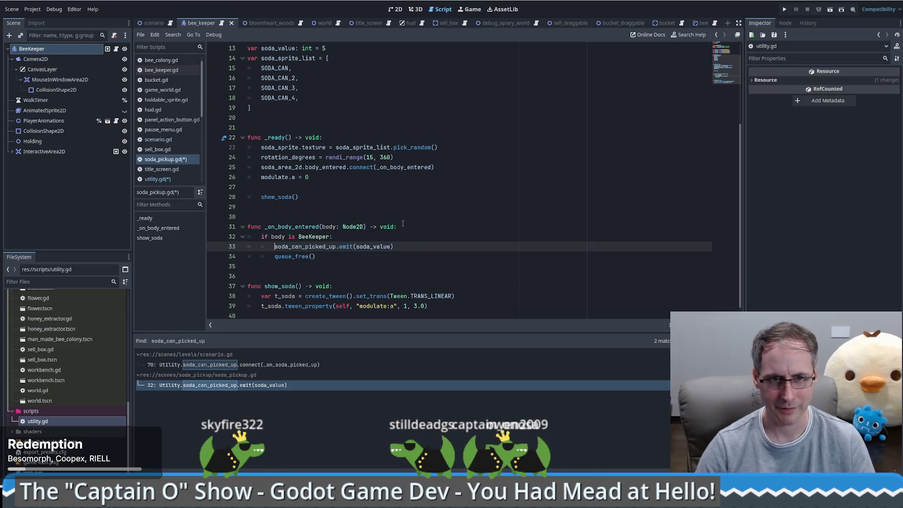
pyautogui.scroll(4, 409, 240)
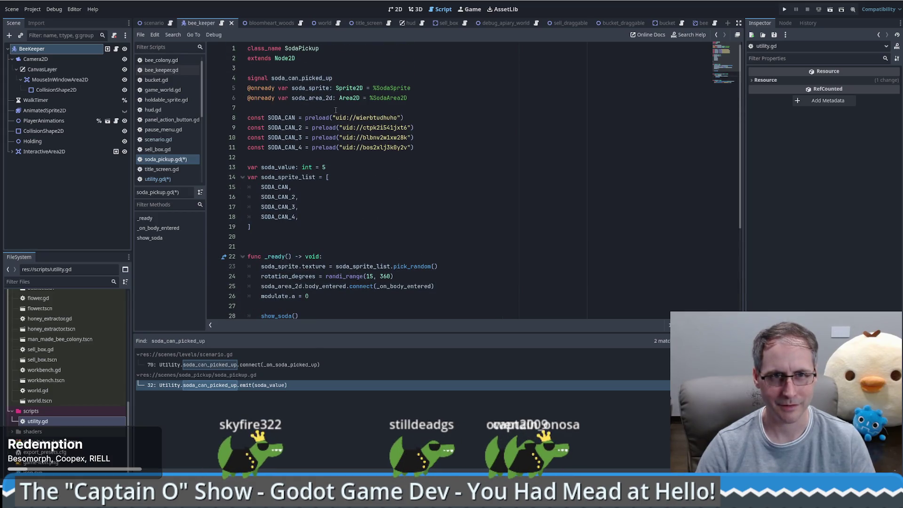
pyautogui.hotkey('ctrl', 's')
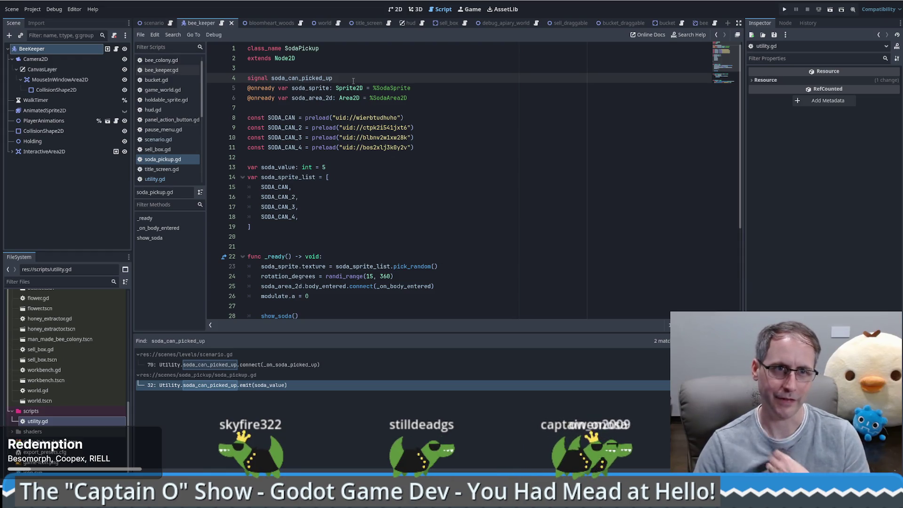
# Step: Switch to the bloomheart_woods scene in the 2D view
pyautogui.click(268, 23)
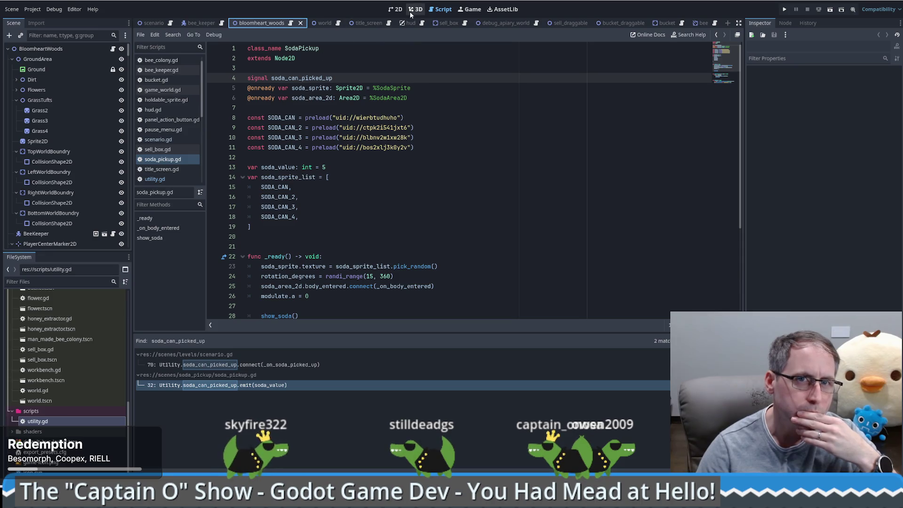
pyautogui.click(396, 11)
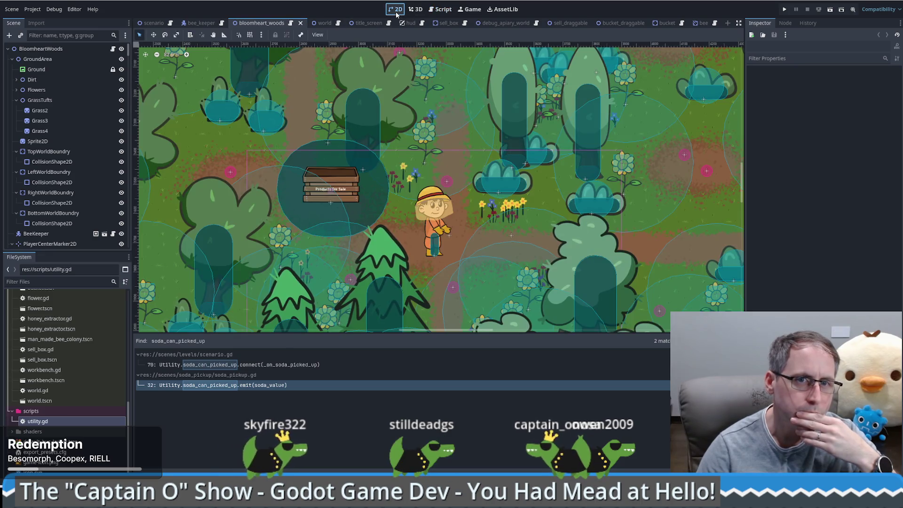
# Step: Select the SodaSpawner in the level and review its groups and signals
pyautogui.click(445, 183)
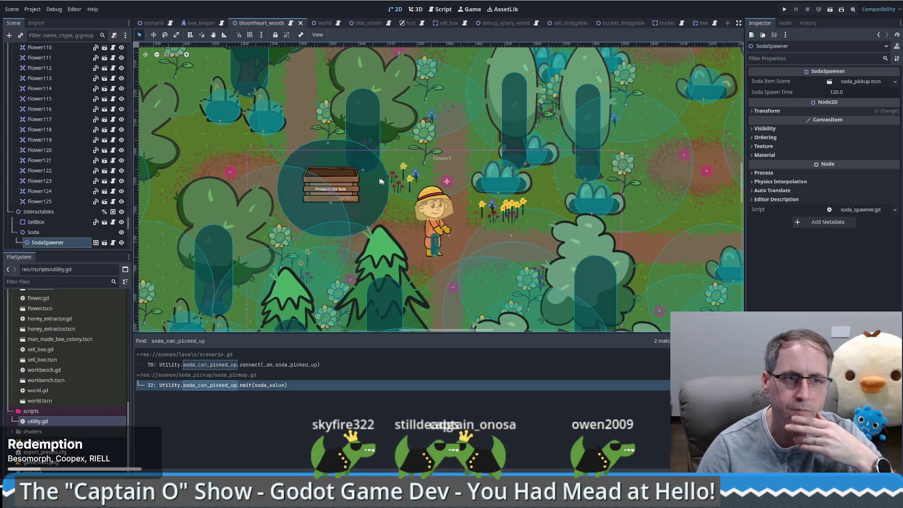
pyautogui.click(785, 23)
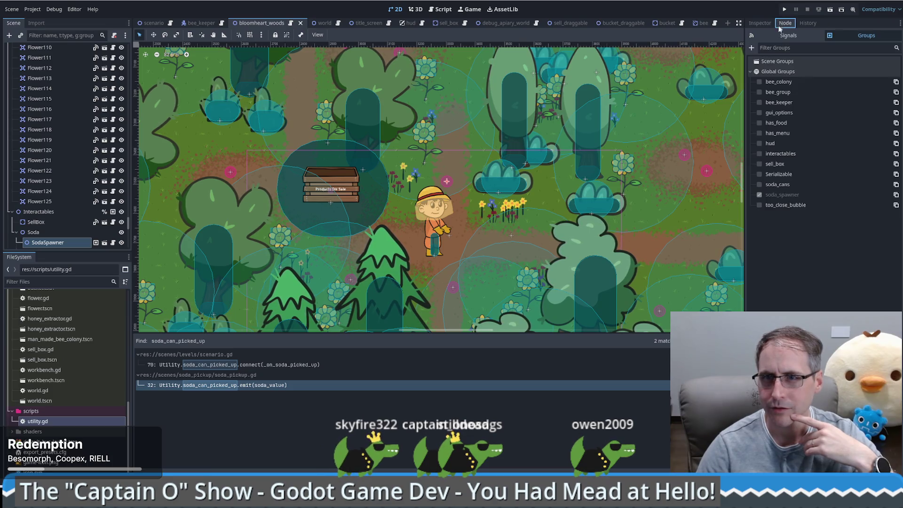
pyautogui.click(778, 36)
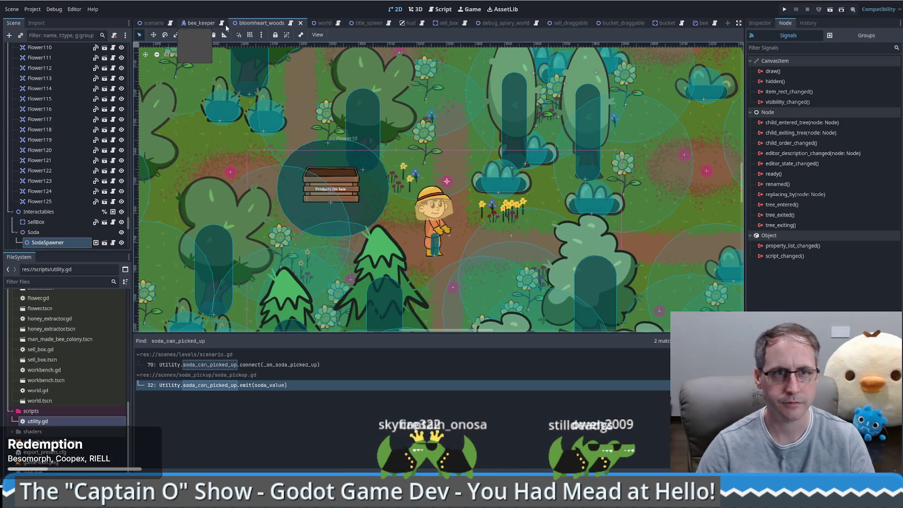
# Step: Return to soda_pickup.gd, then open the SodaSpawner scene for editing
pyautogui.hotkey('ctrl', 'F3')
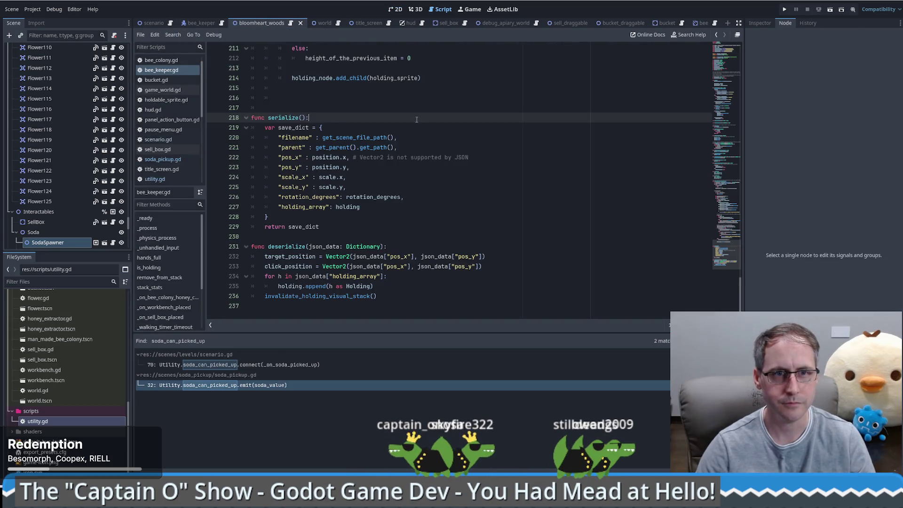
pyautogui.scroll(5, 410, 118)
pyautogui.scroll(5, 409, 118)
pyautogui.scroll(-2, 169, 127)
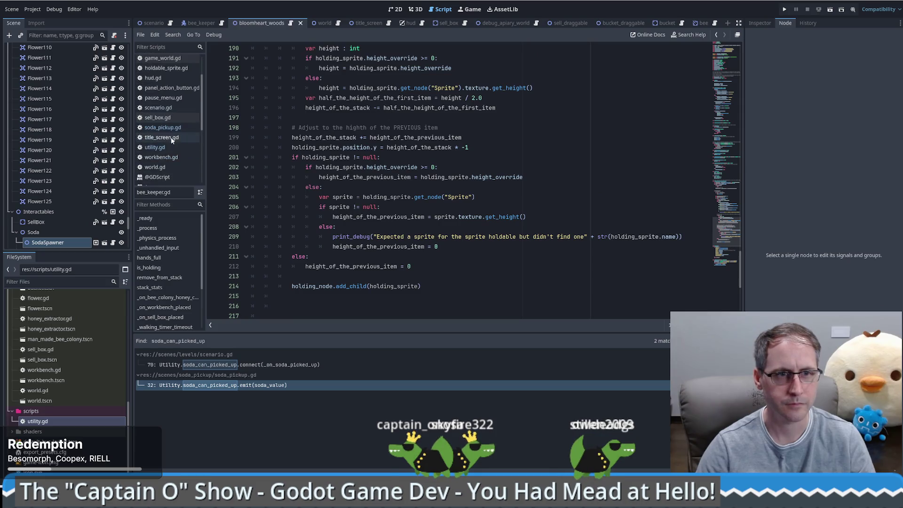
pyautogui.click(168, 127)
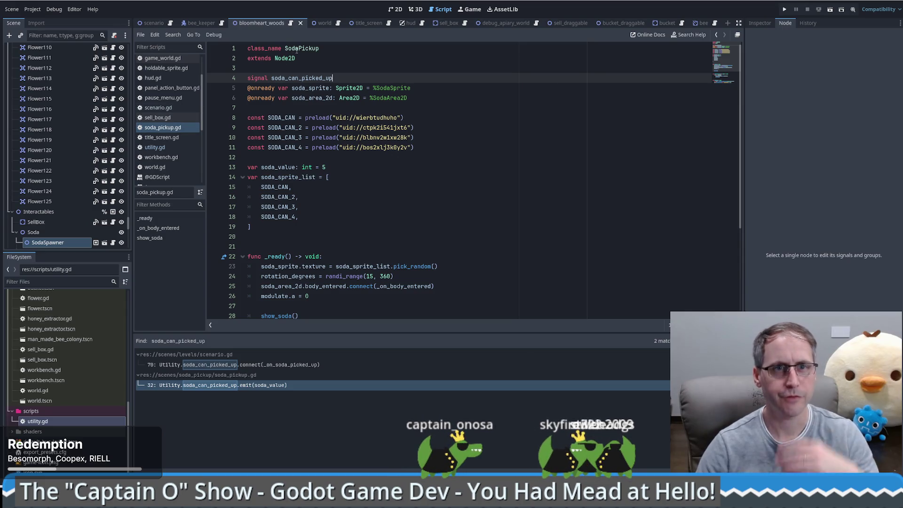
pyautogui.click(55, 244)
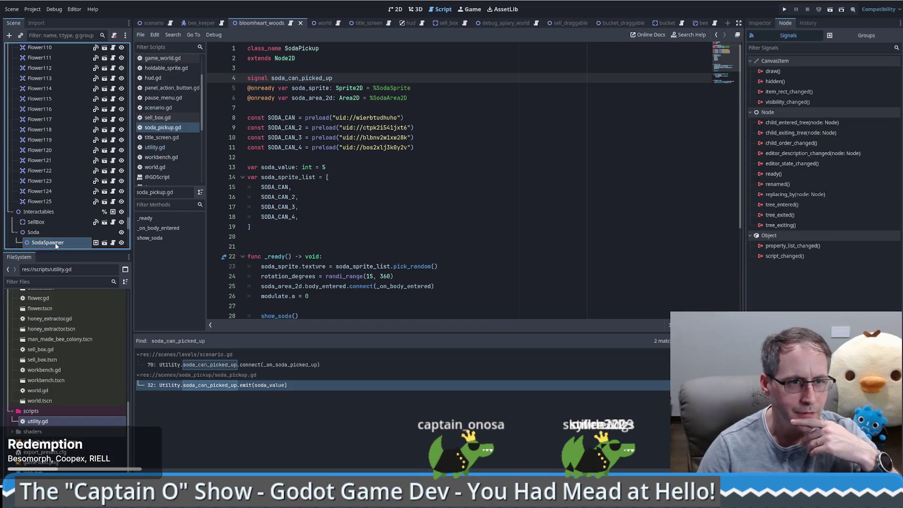
pyautogui.click(96, 242)
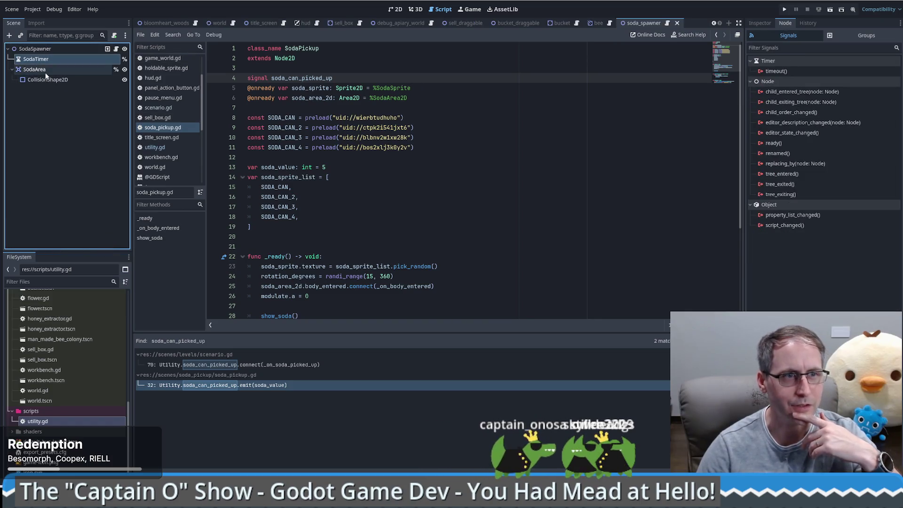
# Step: From the Debugger's Errors list, jump to the line causing the soda_can_picked_up access error
pyautogui.click(47, 49)
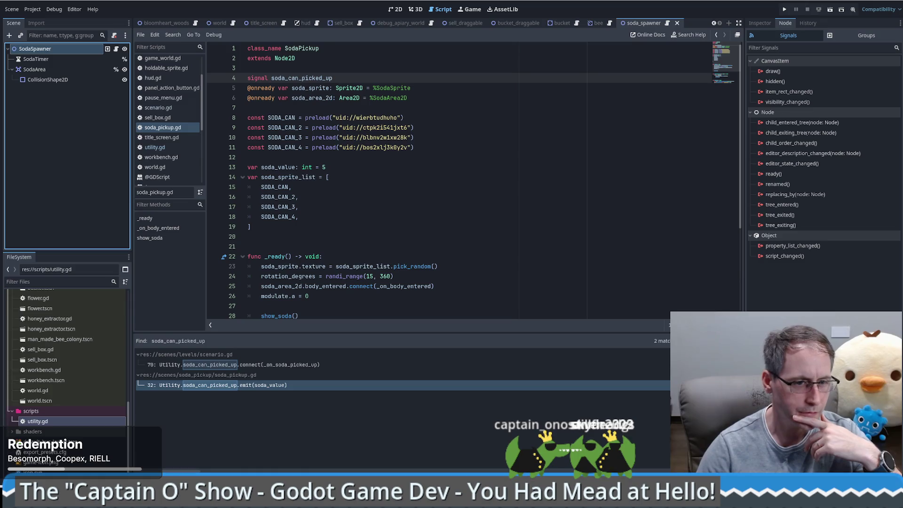
pyautogui.click(183, 470)
pyautogui.click(185, 338)
pyautogui.click(263, 363)
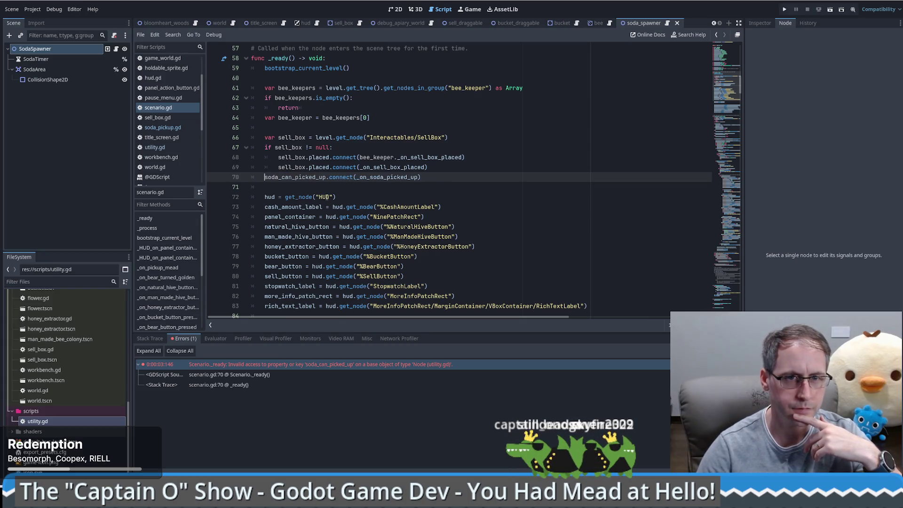
# Step: Remove 'Utility.' from the line 70 connect call, insert a blank line above, and select SodaSpawner
pyautogui.press('space')
pyautogui.press('BackSpace')
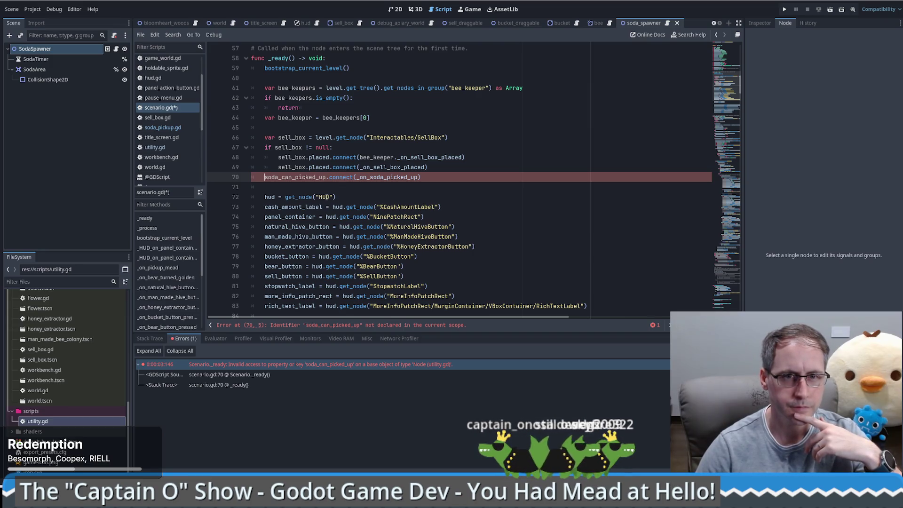
pyautogui.press('Return')
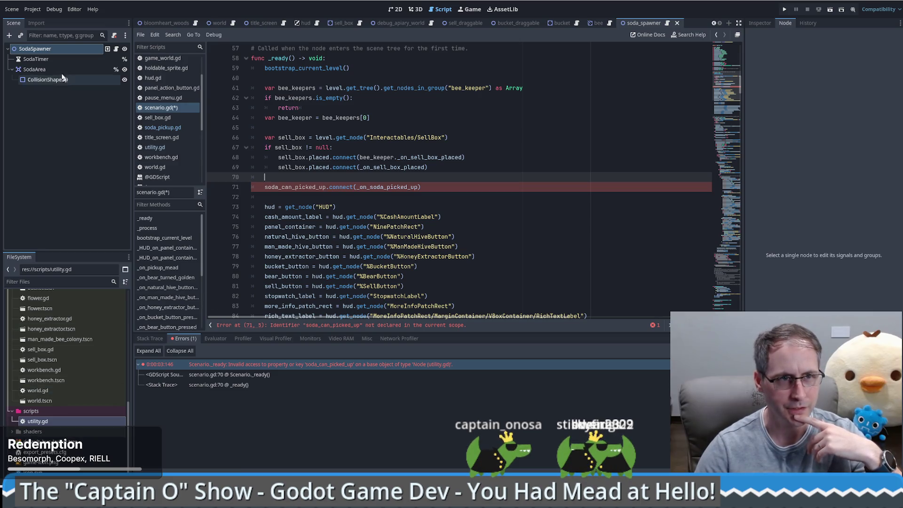
pyautogui.click(43, 51)
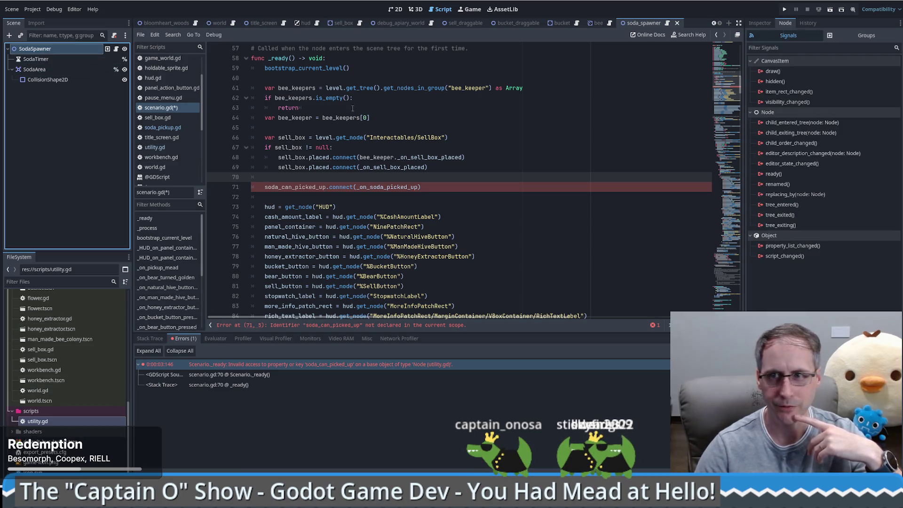
# Step: Copy the bee keeper lookup (lines 60–64) and paste it above the connect line
pyautogui.click(857, 37)
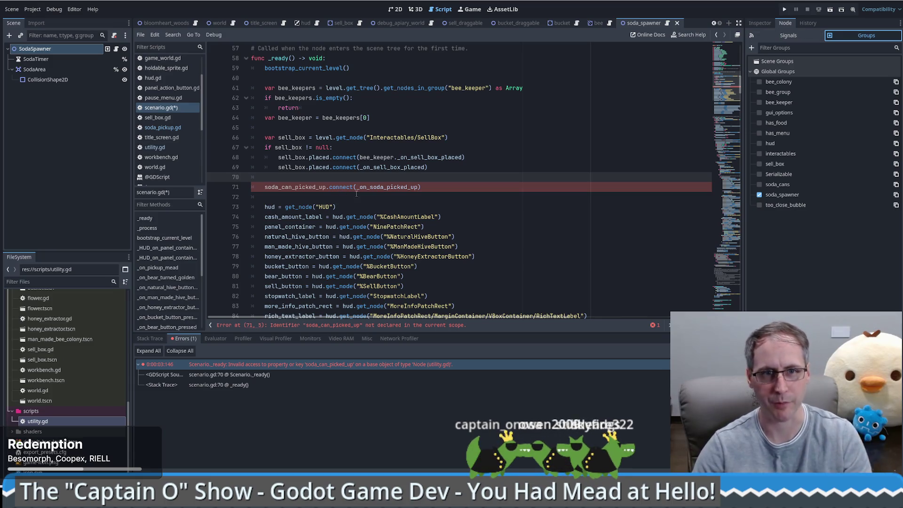
pyautogui.scroll(1, 457, 167)
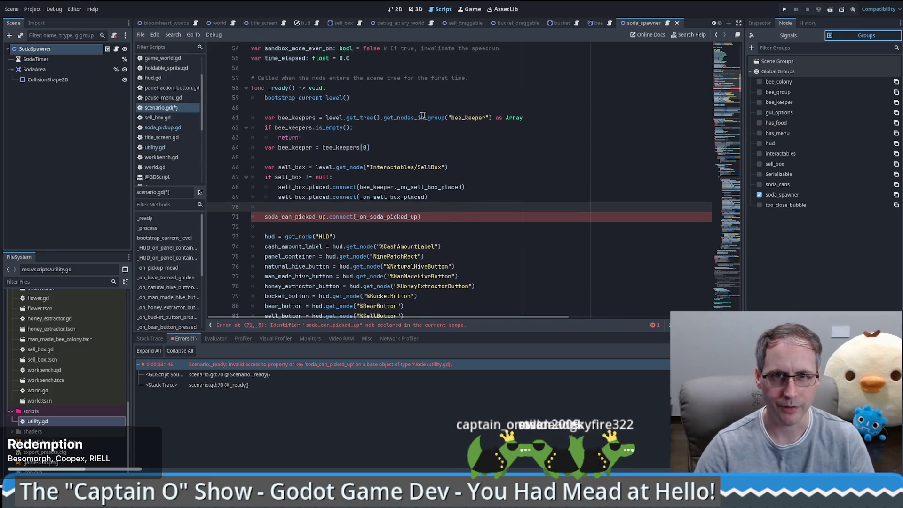
pyautogui.moveTo(414, 108); pyautogui.dragTo(550, 146)
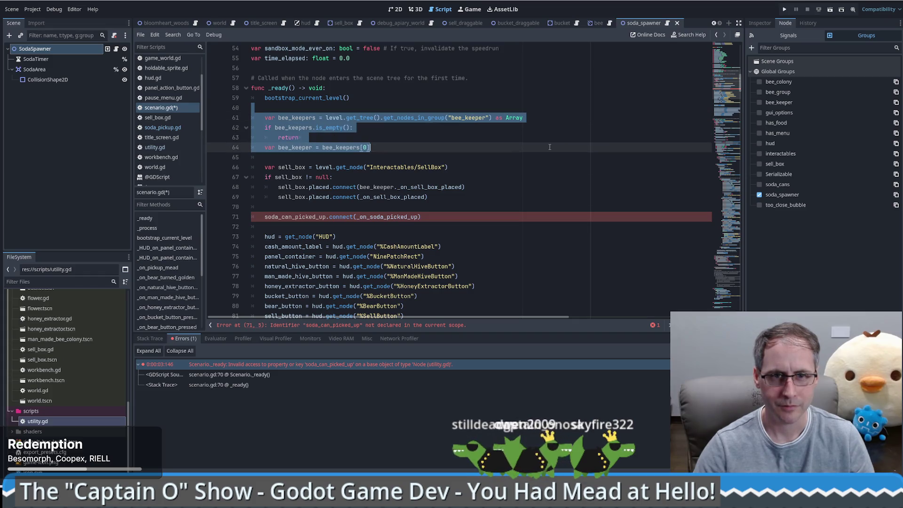
pyautogui.click(315, 206)
pyautogui.write('var bee_keepers = level.get_tree().get_nodes_in_group("bee_keeper") as Array \tif bee_keepers.is_empty(): \t\treturn \tvar bee_keeper = bee_keepers[0]')
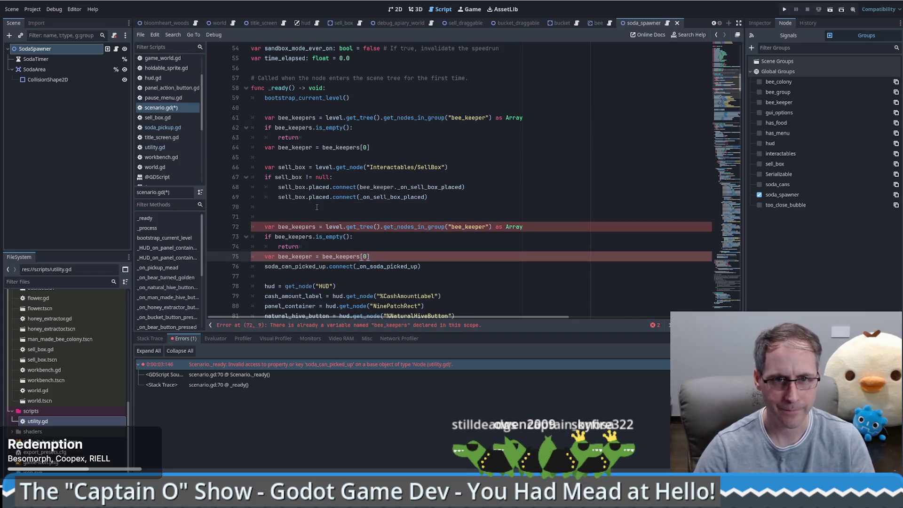
pyautogui.click(317, 207)
pyautogui.press('Delete')
# Step: Rename the copied variable and group to soda_spawner and begin a project-wide search for it
pyautogui.doubleClick(303, 218)
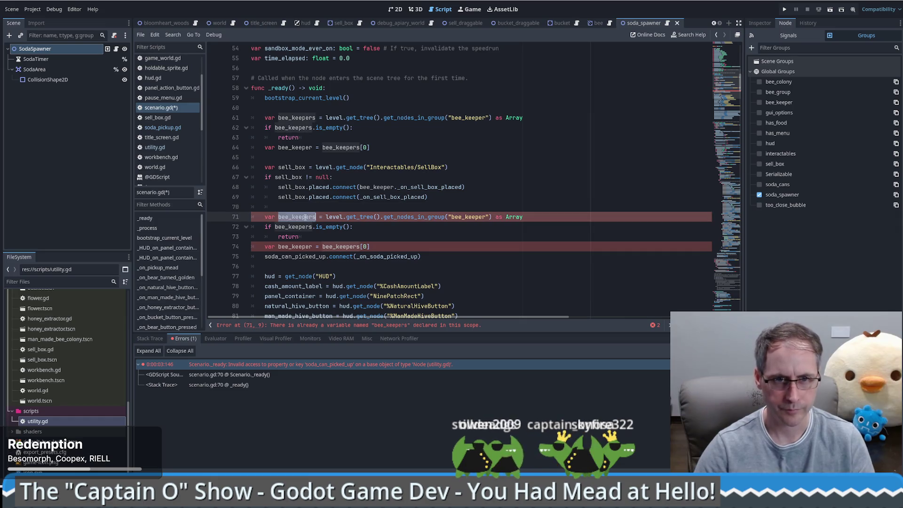
pyautogui.write('soda')
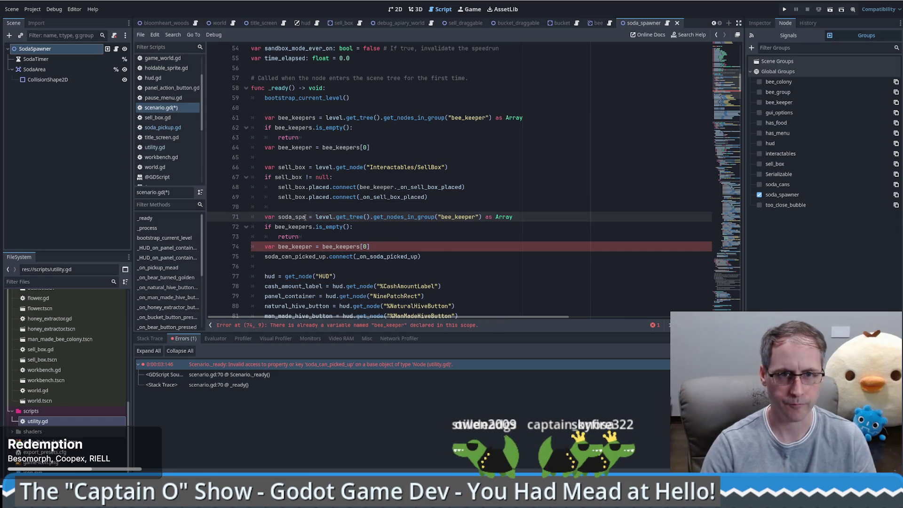
pyautogui.write('r')
pyautogui.doubleClick(479, 217)
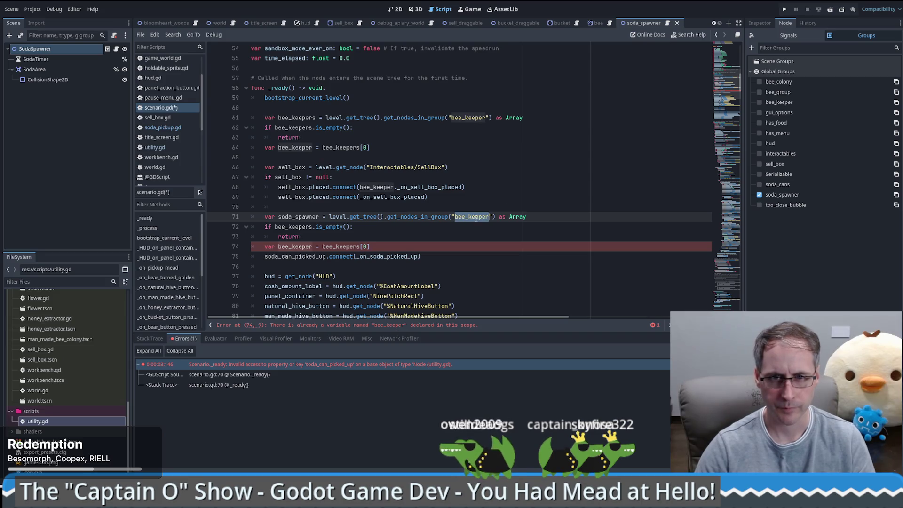
pyautogui.write('soda_spawn')
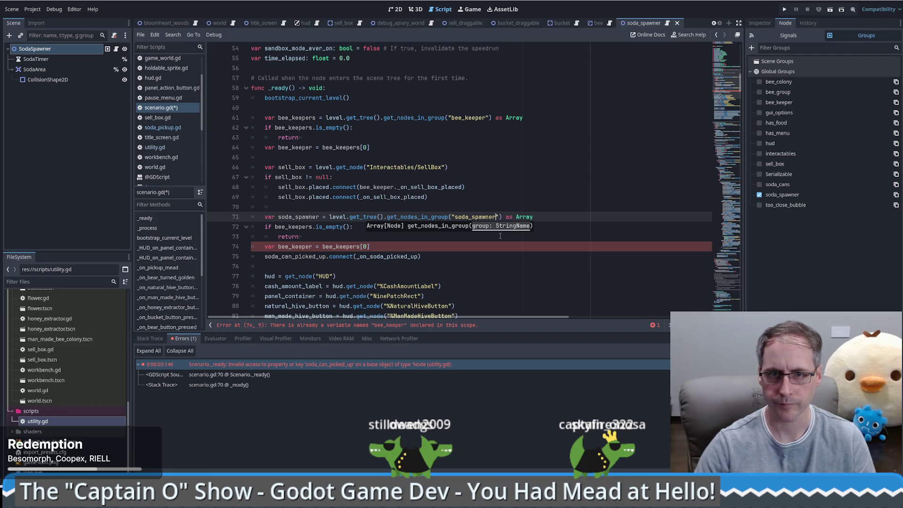
pyautogui.doubleClick(479, 216)
pyautogui.hotkey('ctrl', 'shift', 'f')
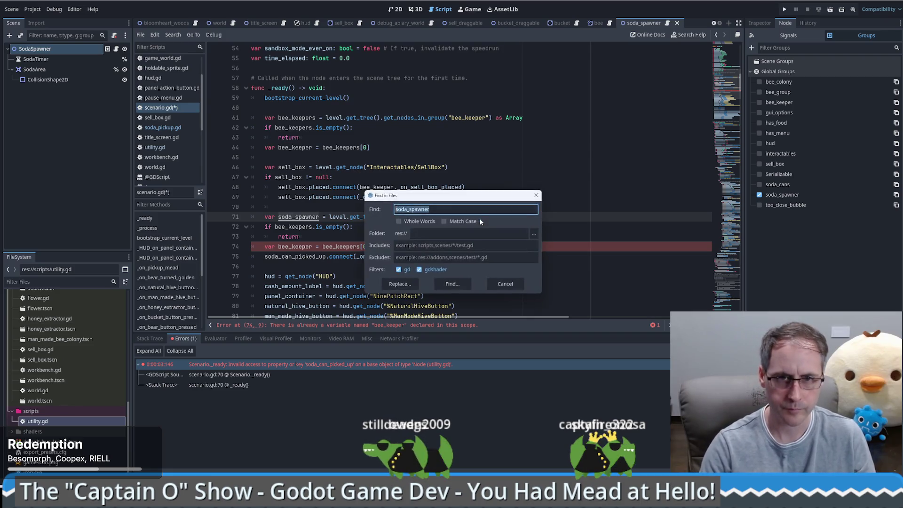
# Step: Run the soda_spawner search, step through the matches, and save scenario.gd
pyautogui.press('Return')
pyautogui.click(313, 363)
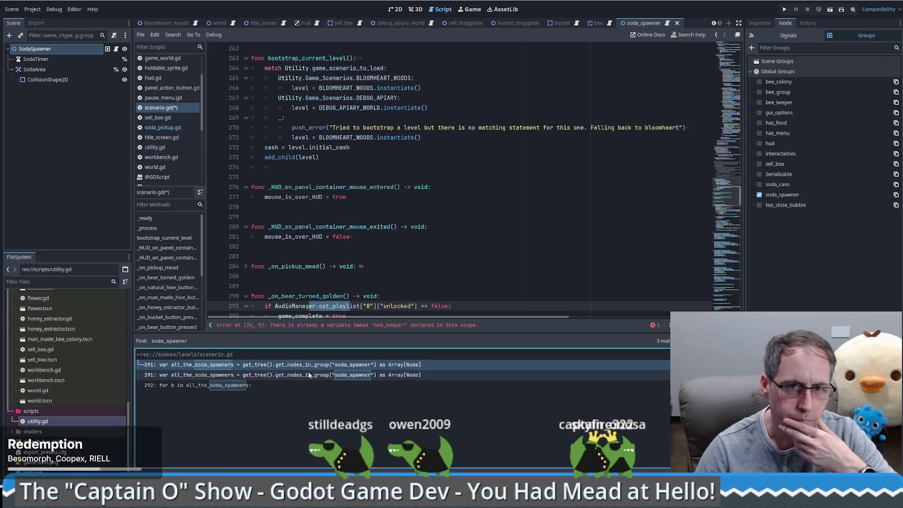
pyautogui.scroll(-1, 412, 262)
pyautogui.press('Down')
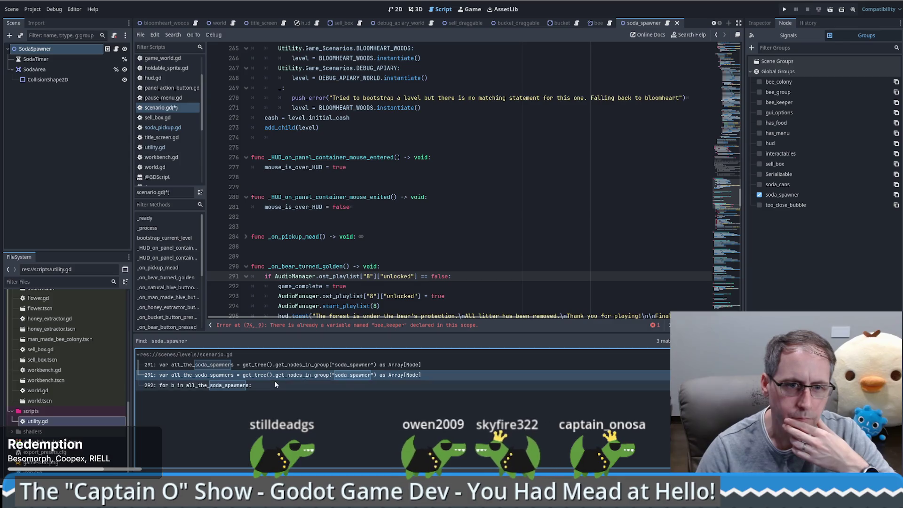
pyautogui.click(435, 239)
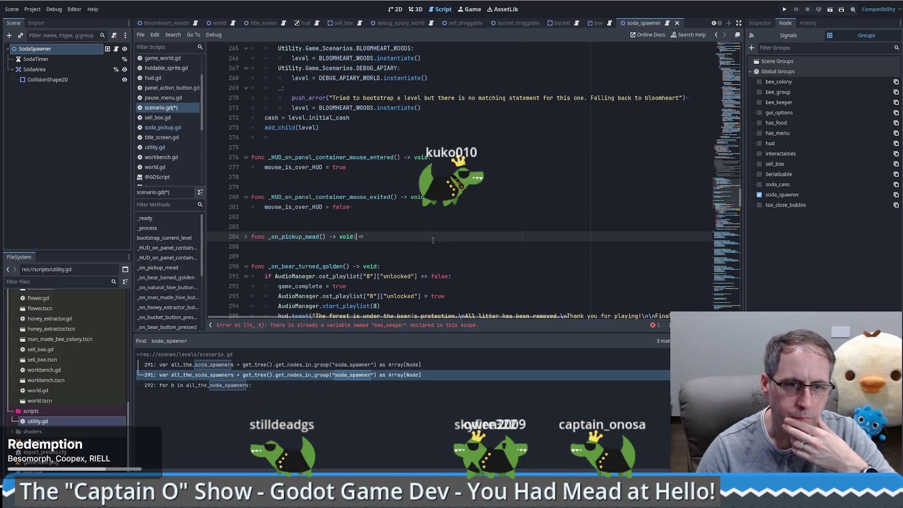
pyautogui.hotkey('ctrl', 's')
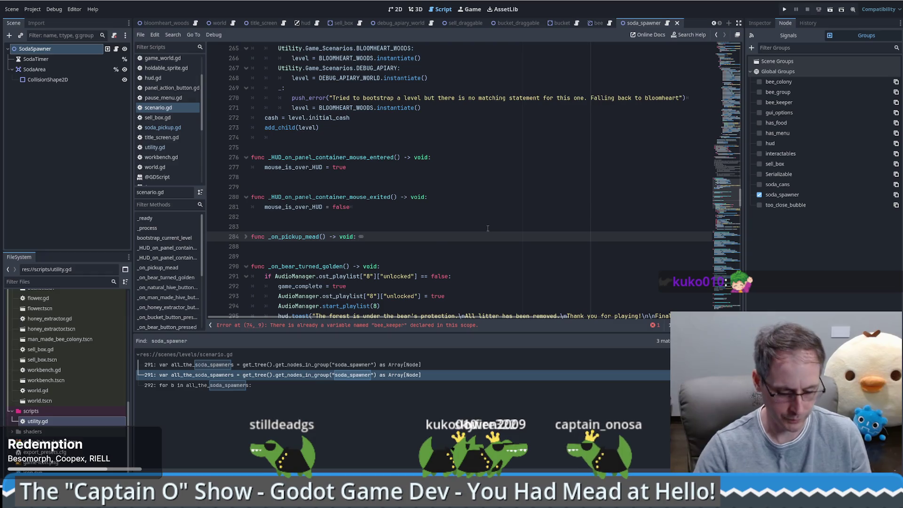
# Step: Search again for soda_spawner and review the line 71 and lines 297-299 matches
pyautogui.hotkey('ctrl', 'shift', 'f')
pyautogui.press('Return')
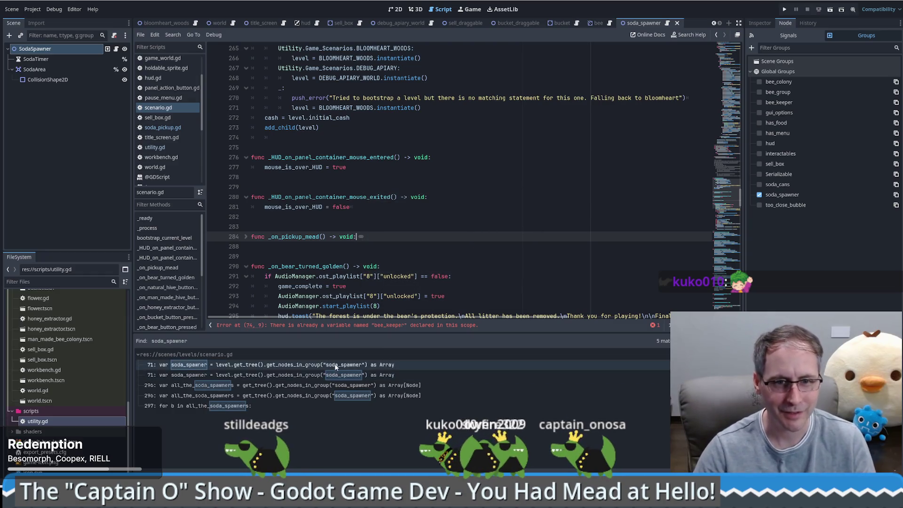
pyautogui.click(335, 365)
pyautogui.click(338, 375)
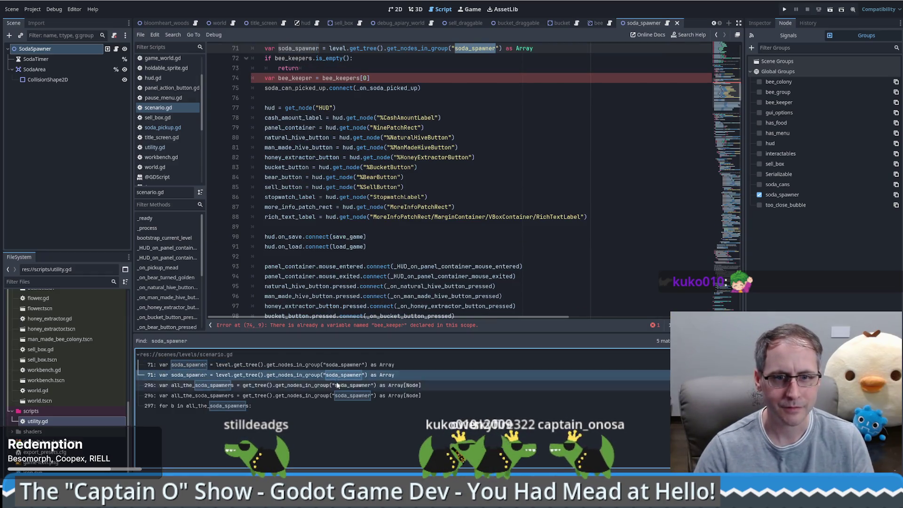
pyautogui.scroll(-3, 425, 292)
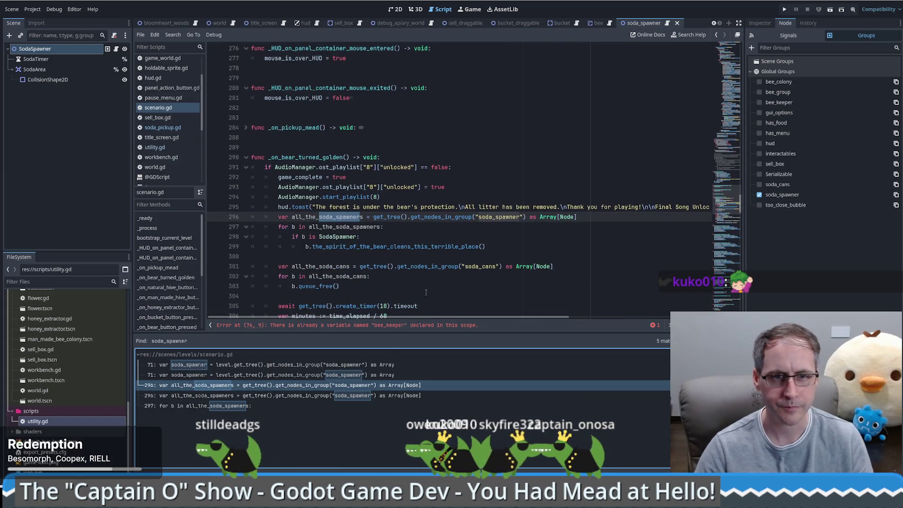
pyautogui.moveTo(280, 226); pyautogui.dragTo(507, 244)
pyautogui.hotkey('ctrl', 'c')
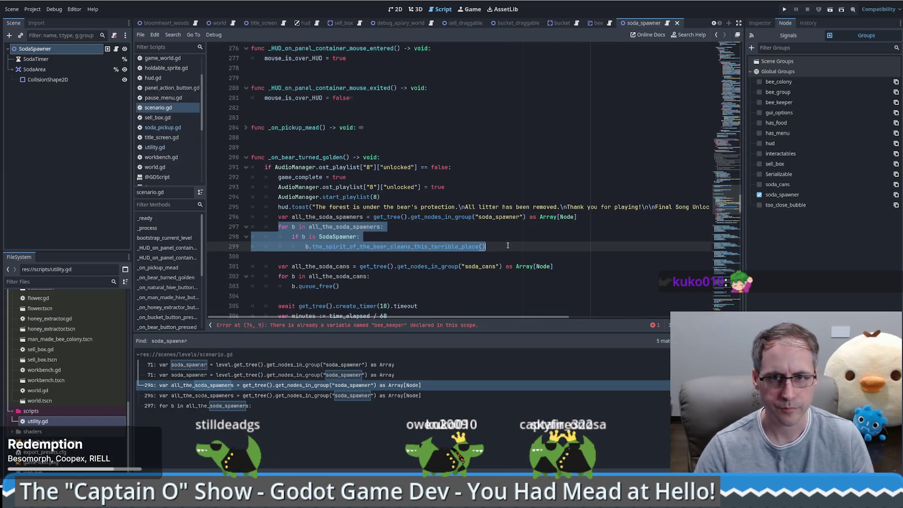
pyautogui.click(340, 365)
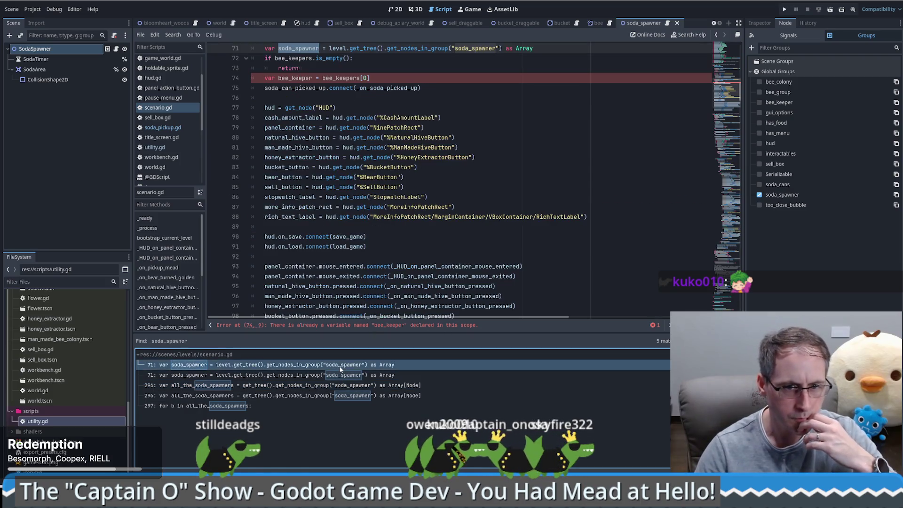
pyautogui.scroll(3, 452, 119)
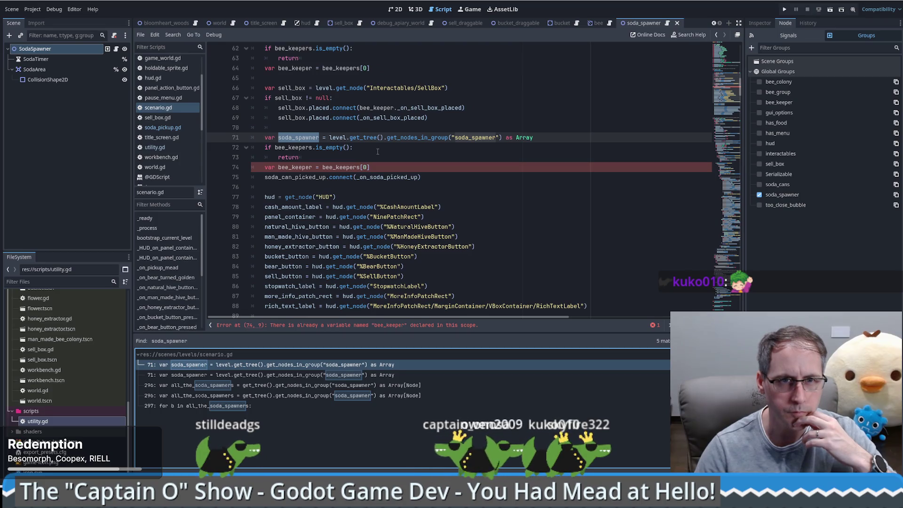
# Step: Delete the bee-keeper check on lines 72-74 and paste the soda spawner for-loop in its place
pyautogui.click(378, 151)
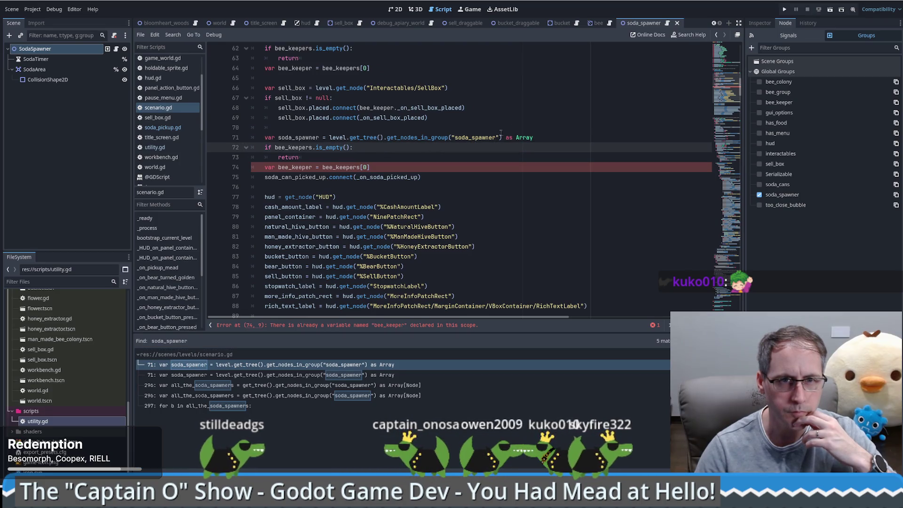
pyautogui.scroll(1, 415, 149)
pyautogui.press('Home')
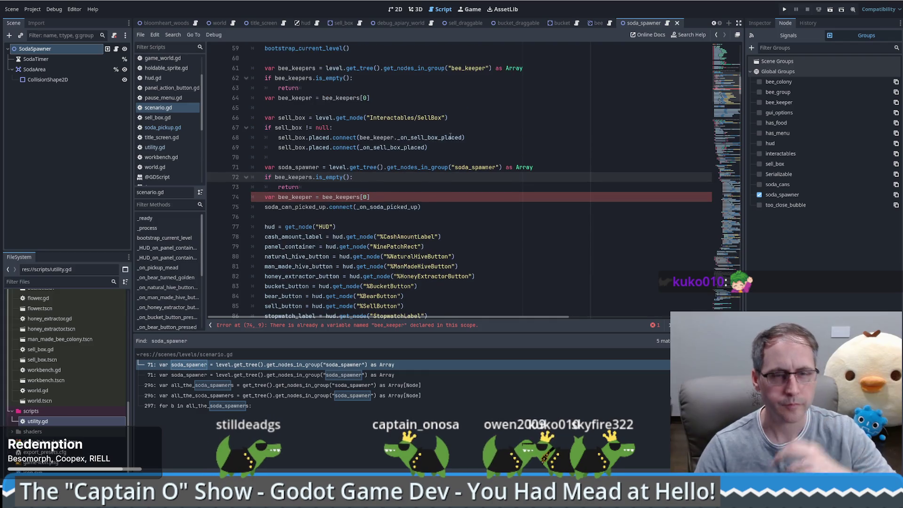
pyautogui.hotkey('shift', 'Down')
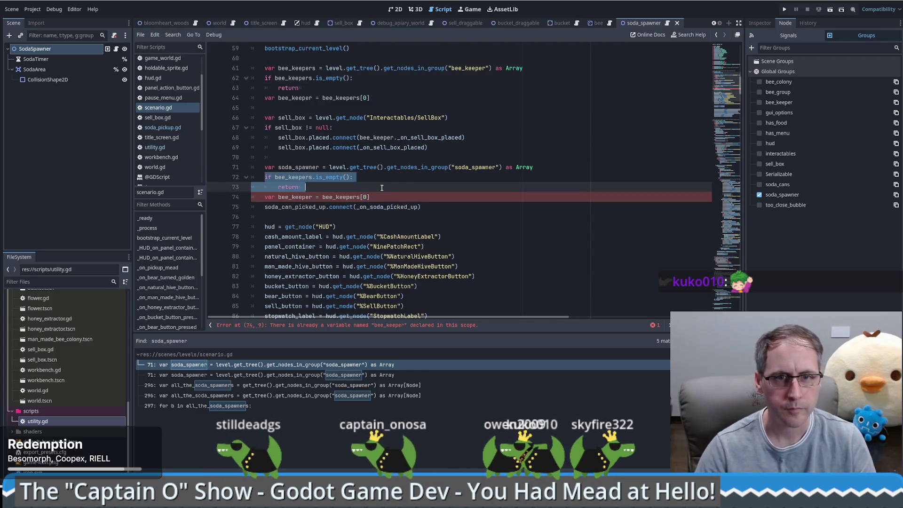
pyautogui.hotkey('shift', 'Down')
pyautogui.hotkey('shift', 'End')
pyautogui.press('Delete')
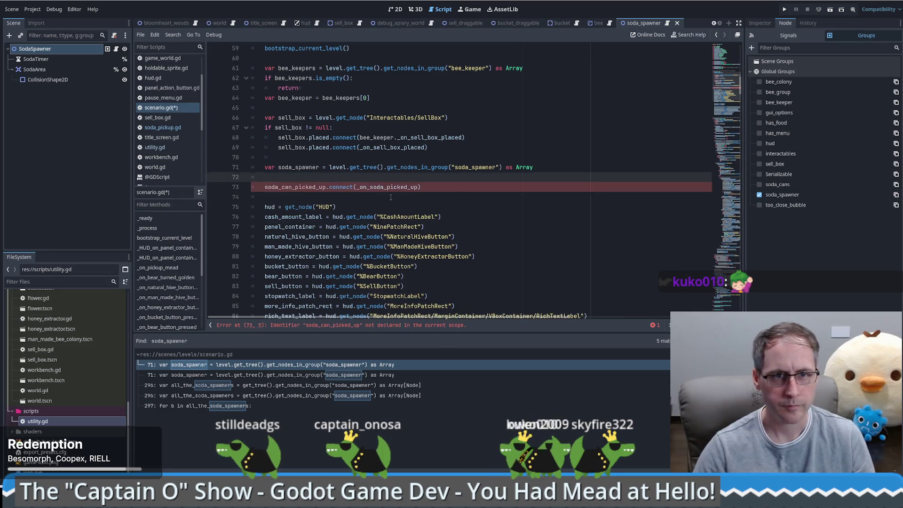
pyautogui.hotkey('ctrl', 'v')
# Step: Indent the connect line into the loop and edit it to b.connect(_on_soda_picked_up)
pyautogui.hotkey('alt', 'Up')
pyautogui.hotkey('alt', 'Up')
pyautogui.press('Tab')
pyautogui.press('Tab')
pyautogui.press('Return')
pyautogui.moveTo(333, 196); pyautogui.dragTo(521, 207)
pyautogui.press('BackSpace')
pyautogui.write('b')
pyautogui.press('BackSpace')
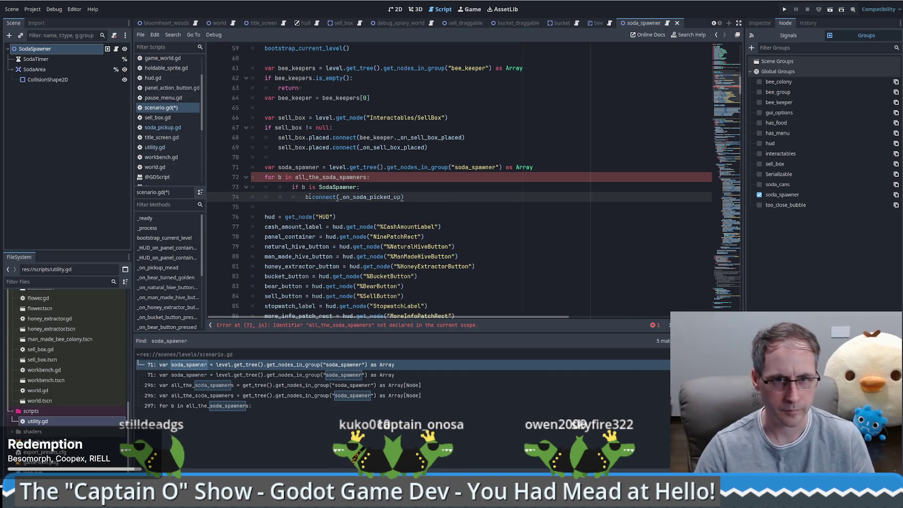
pyautogui.write('.')
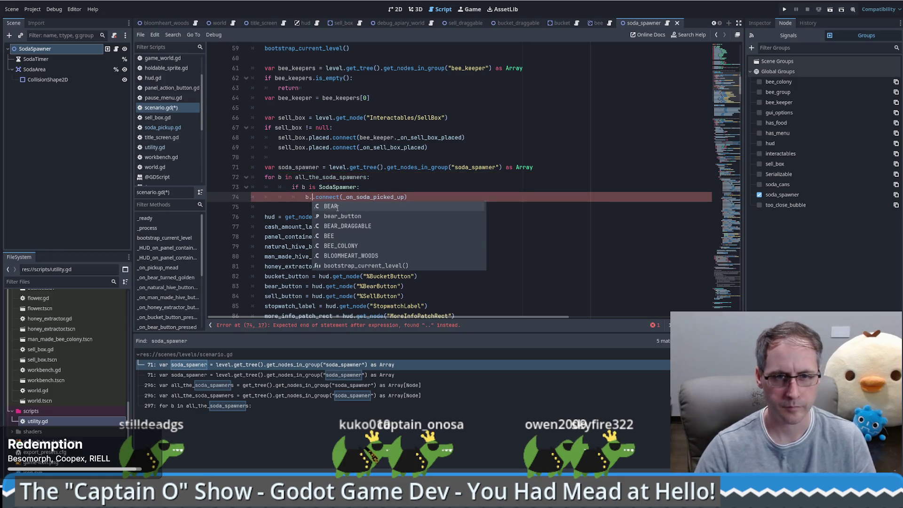
pyautogui.keyDown('ctrl'); pyautogui.click(348, 189); pyautogui.keyUp('ctrl')
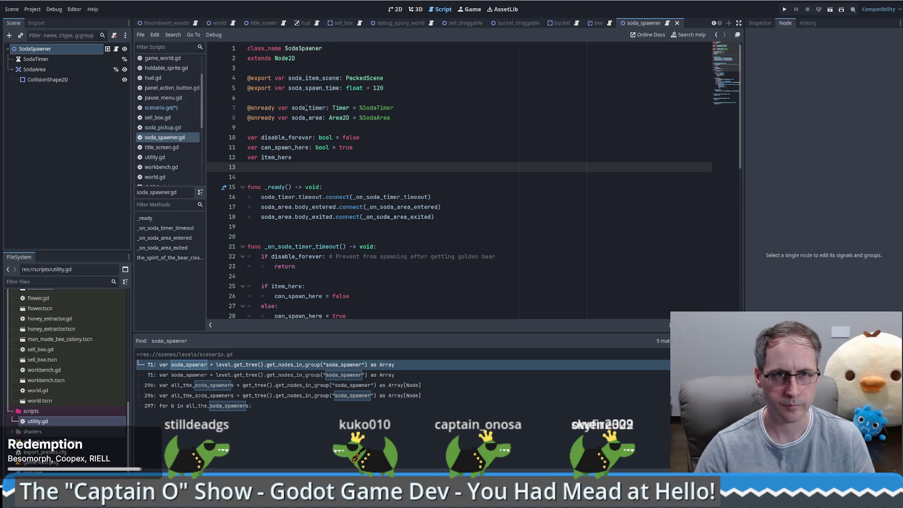
# Step: Cut the soda_can_picked_up signal line out of soda_pickup.gd
pyautogui.click(478, 136)
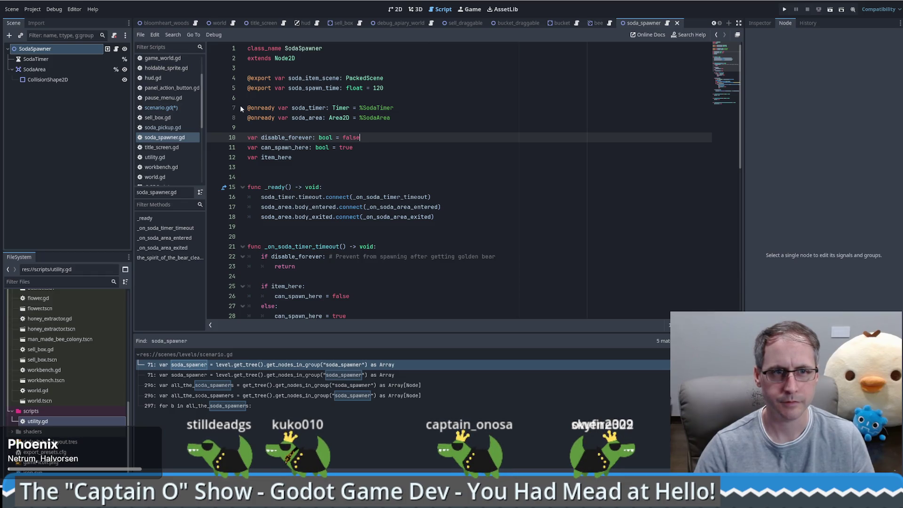
pyautogui.click(162, 127)
pyautogui.tripleClick(351, 76)
pyautogui.hotkey('ctrl', 'c')
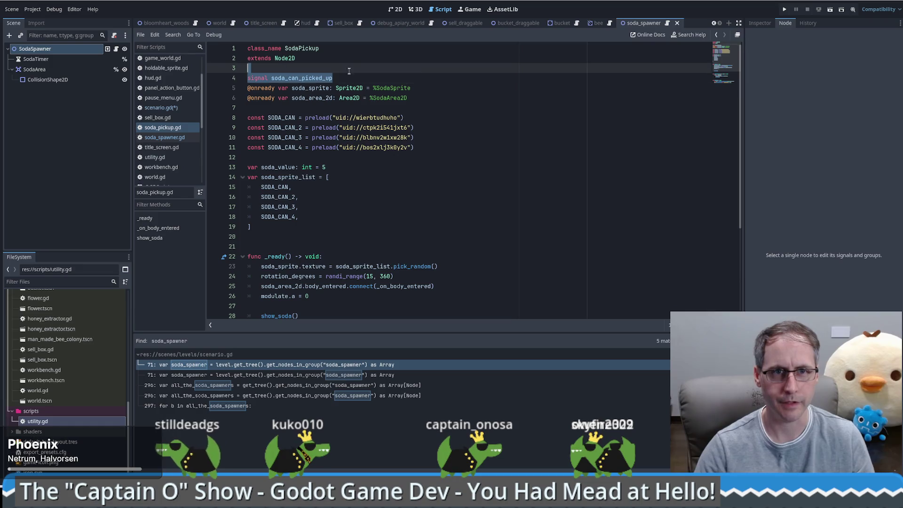
pyautogui.press('BackSpace')
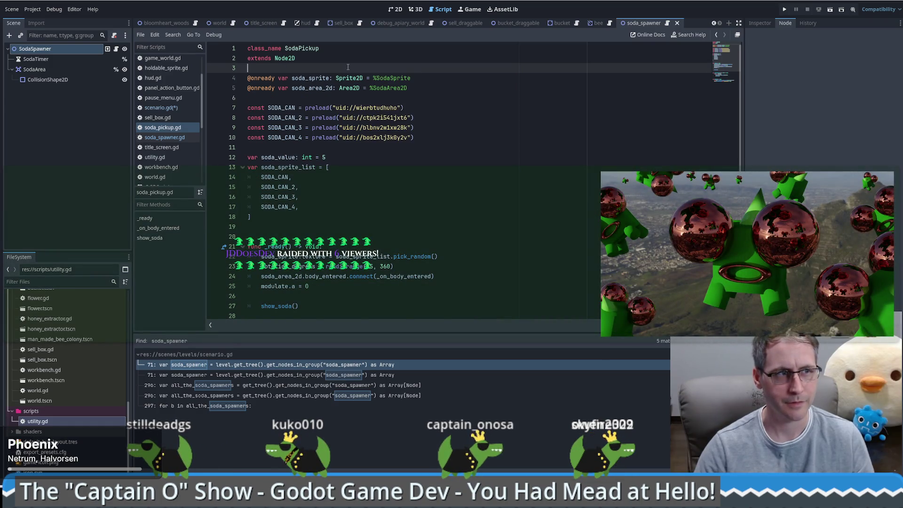
# Step: Paste the soda_can_picked_up signal declaration on a new line 4 of soda_spawner.gd
pyautogui.click(164, 137)
pyautogui.click(309, 65)
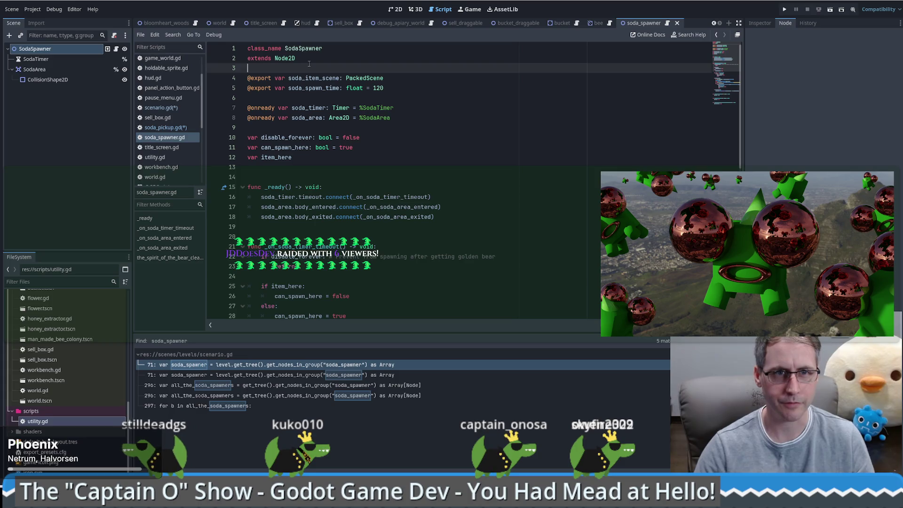
pyautogui.press('Return')
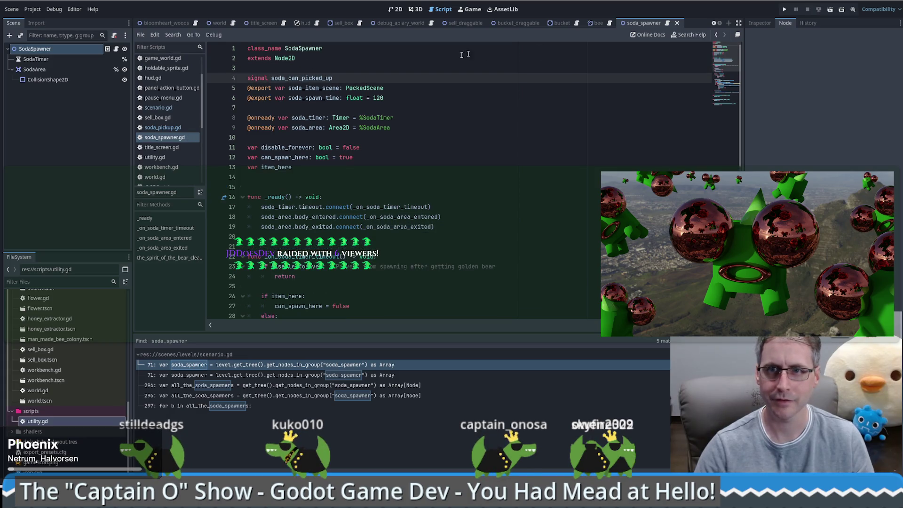
pyautogui.hotkey('ctrl', 'v')
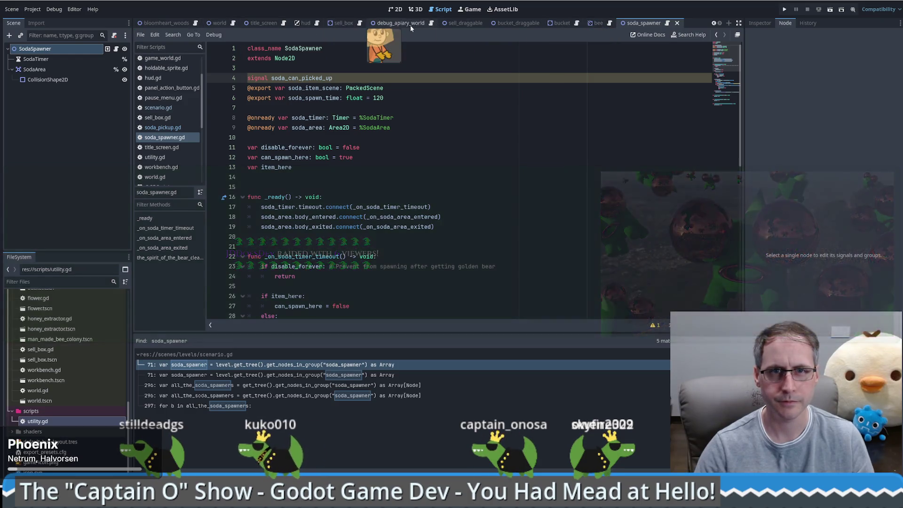
# Step: Review the drop handling in world.gd's _process, then go back to scenario.gd's spawner loop
pyautogui.click(235, 23)
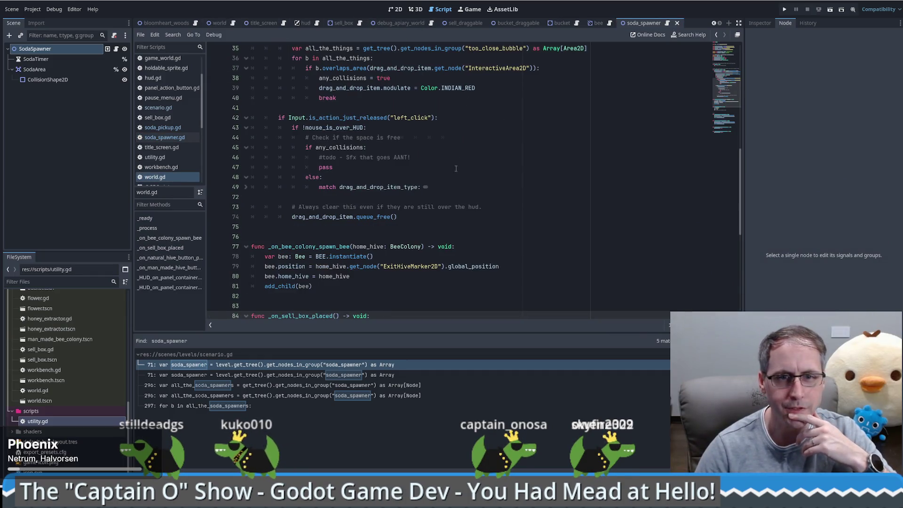
pyautogui.click(434, 176)
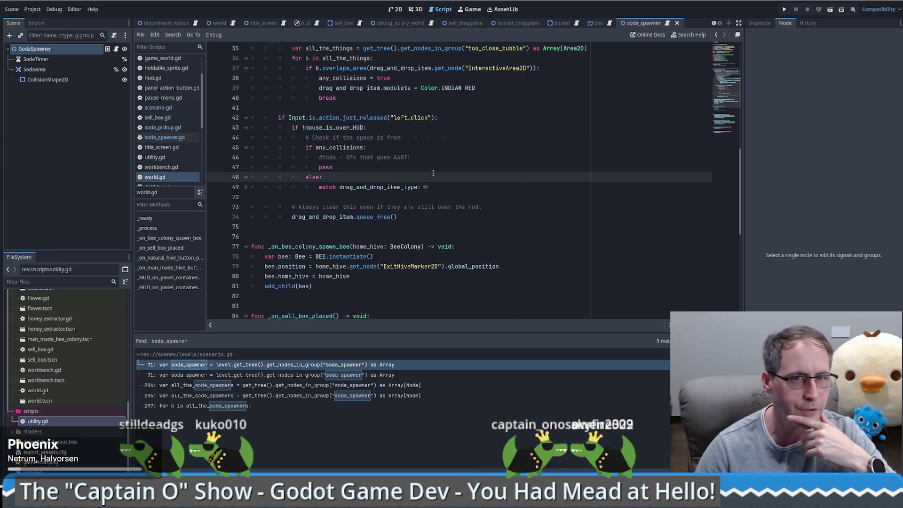
pyautogui.scroll(-1, 429, 168)
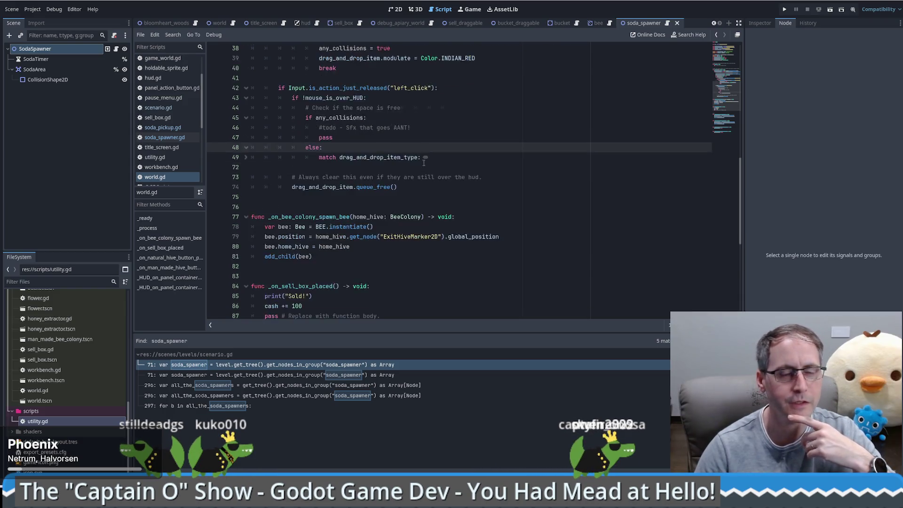
pyautogui.scroll(-3, 438, 164)
pyautogui.scroll(5, 452, 161)
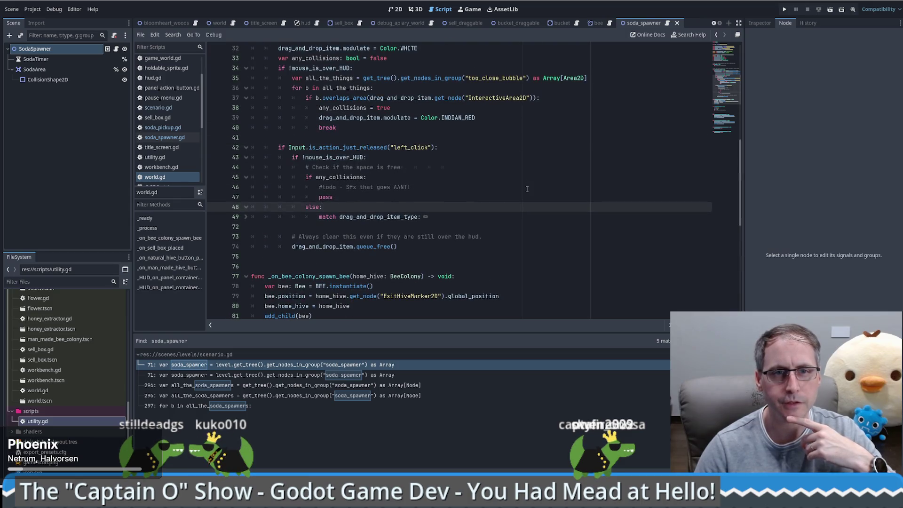
pyautogui.scroll(5, 527, 188)
pyautogui.scroll(1, 526, 189)
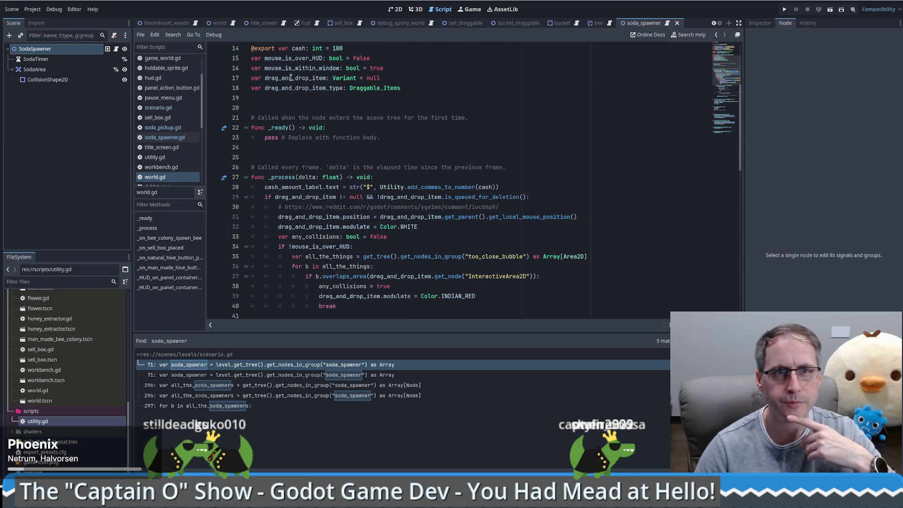
pyautogui.click(161, 108)
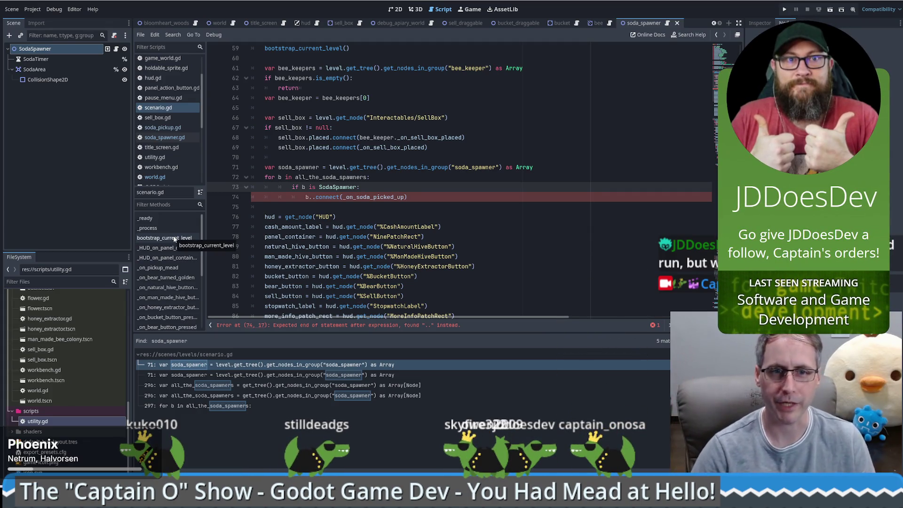
# Step: Change line 74 of the loop to connect b.soda_can_picked_up, checking the signal in soda_spawner.gd
pyautogui.click(378, 200)
pyautogui.hotkey('ctrl', 'space')
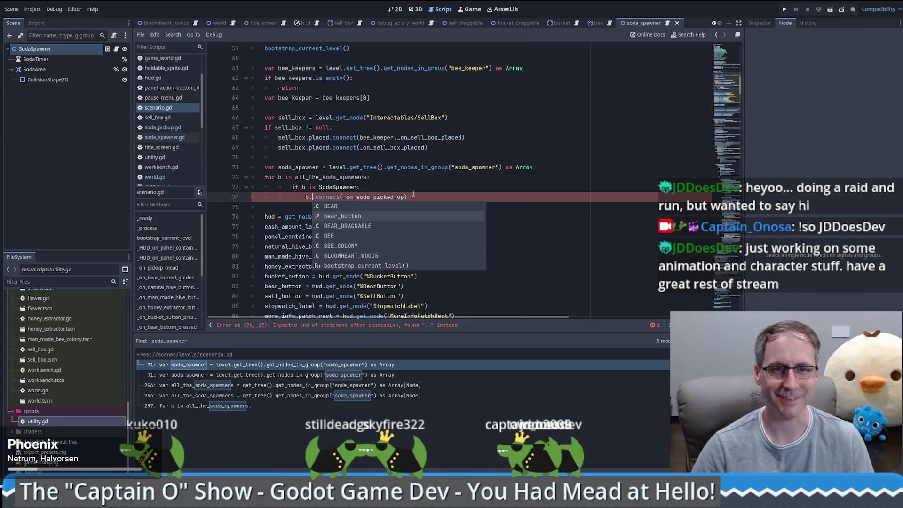
pyautogui.keyDown('ctrl'); pyautogui.click(345, 187); pyautogui.keyUp('ctrl')
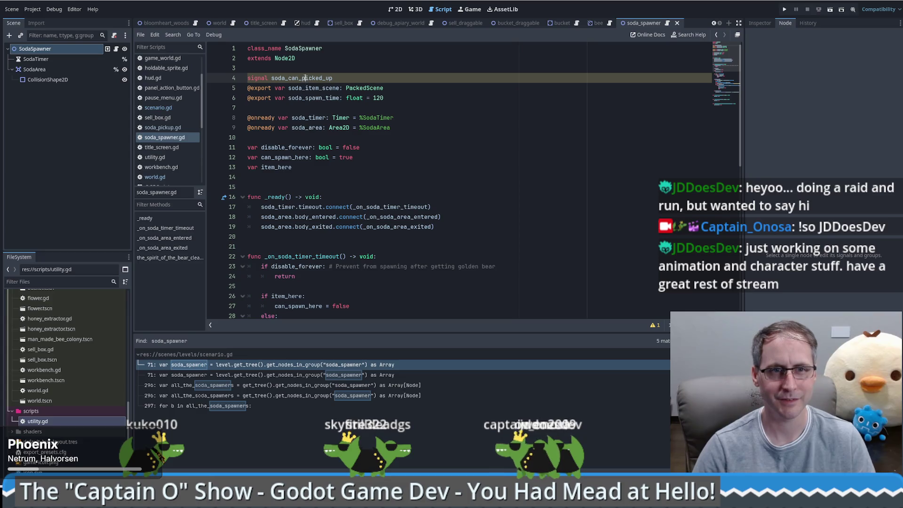
pyautogui.hotkey('alt', 'Left')
pyautogui.write('soda_can_picked_up.')
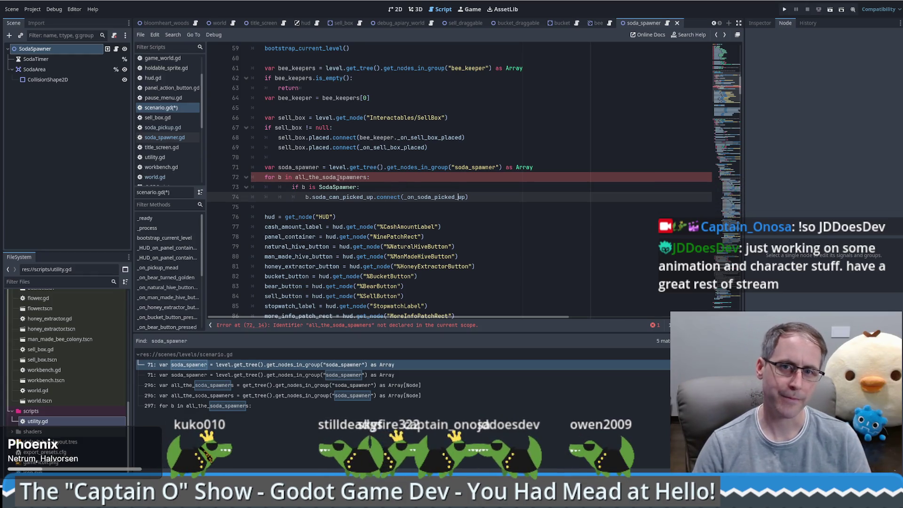
# Step: Unindent the two loop body lines 73-74 by one level
pyautogui.moveTo(287, 187); pyautogui.dragTo(361, 197)
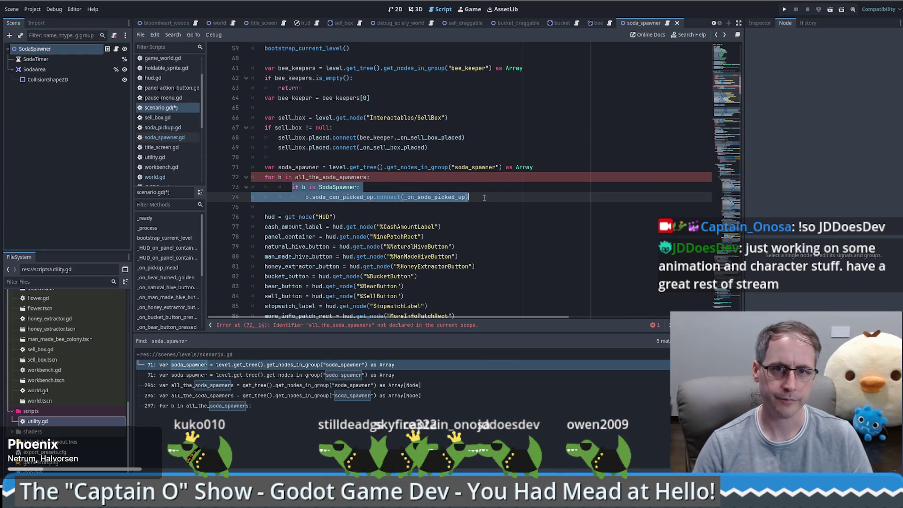
pyautogui.hotkey('shift', 'Tab')
pyautogui.click(265, 177)
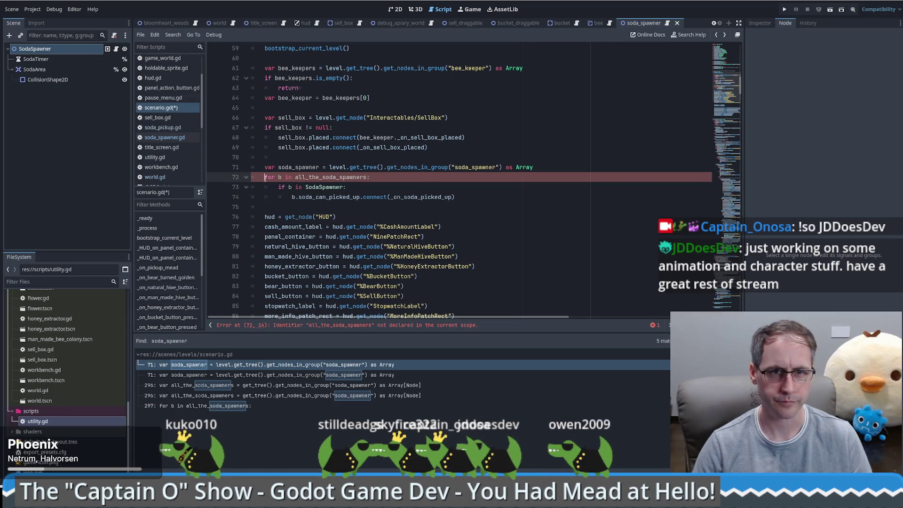
# Step: Rename the soda_spawner list on line 71 to all_the_soda_spawners, then jump to the signal definition
pyautogui.doubleClick(298, 168)
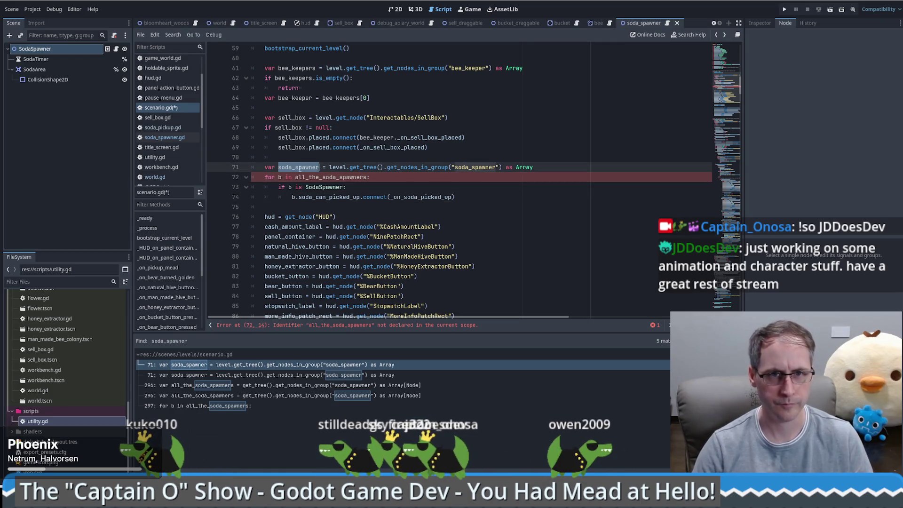
pyautogui.write('all_the_soda_spawners')
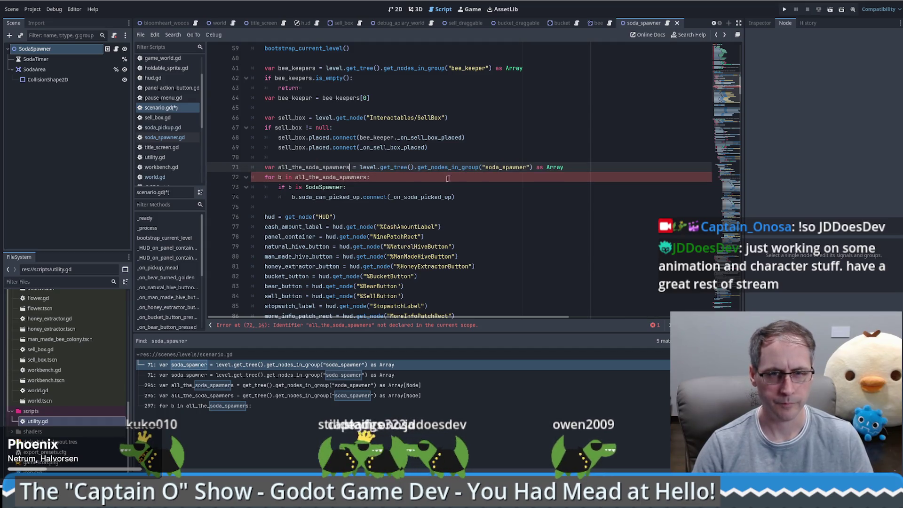
pyautogui.click(415, 182)
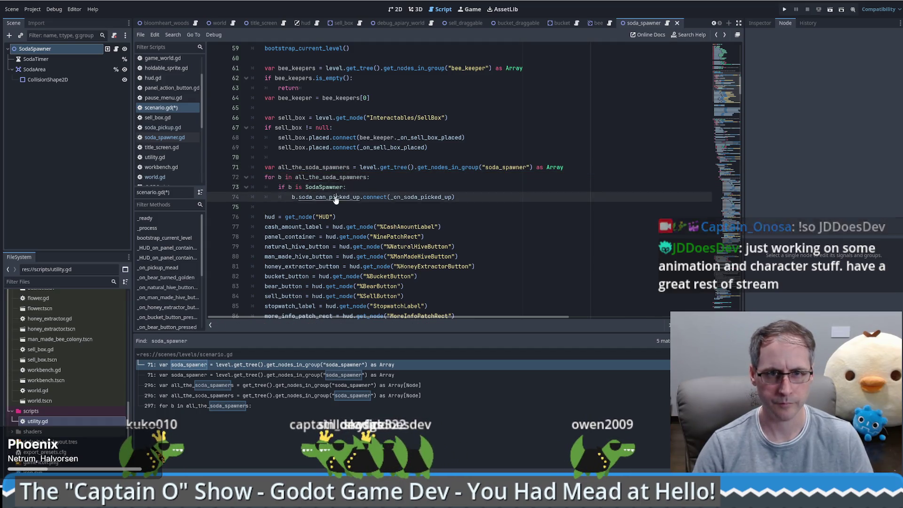
pyautogui.keyDown('ctrl'); pyautogui.click(310, 187); pyautogui.keyUp('ctrl')
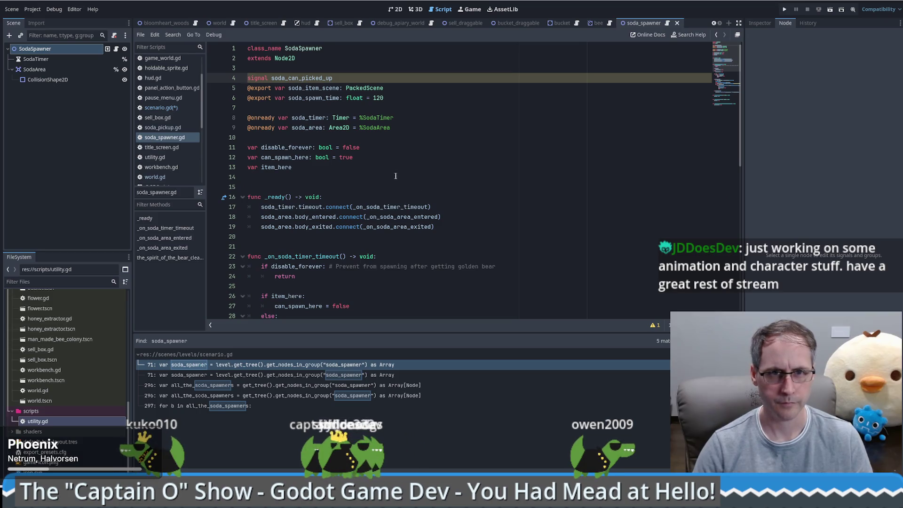
pyautogui.scroll(-6, 419, 163)
pyautogui.scroll(-5, 416, 176)
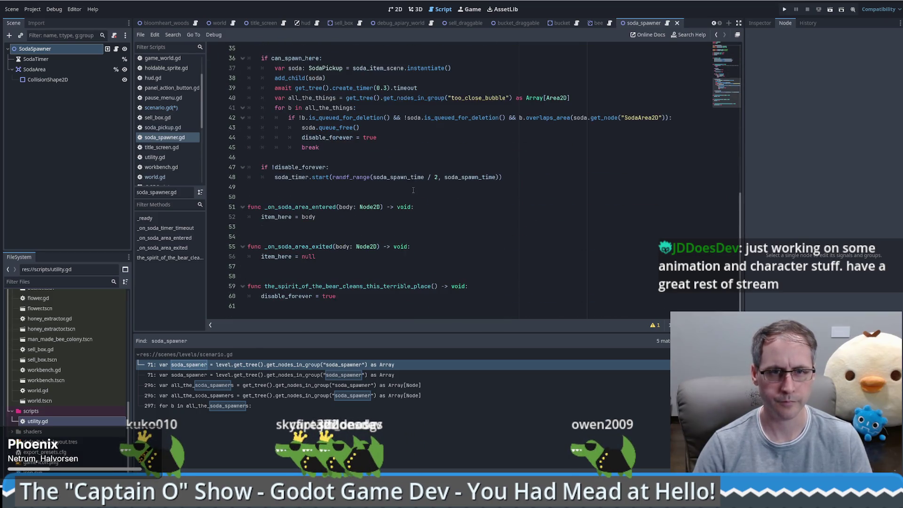
pyautogui.scroll(10, 412, 195)
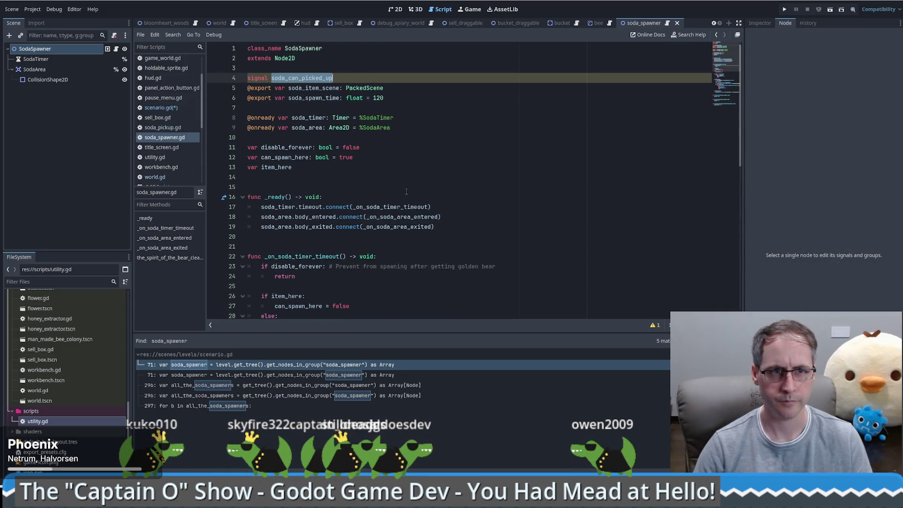
# Step: Switch to soda_pickup.gd, which reports soda_can_picked_up as undeclared
pyautogui.click(167, 127)
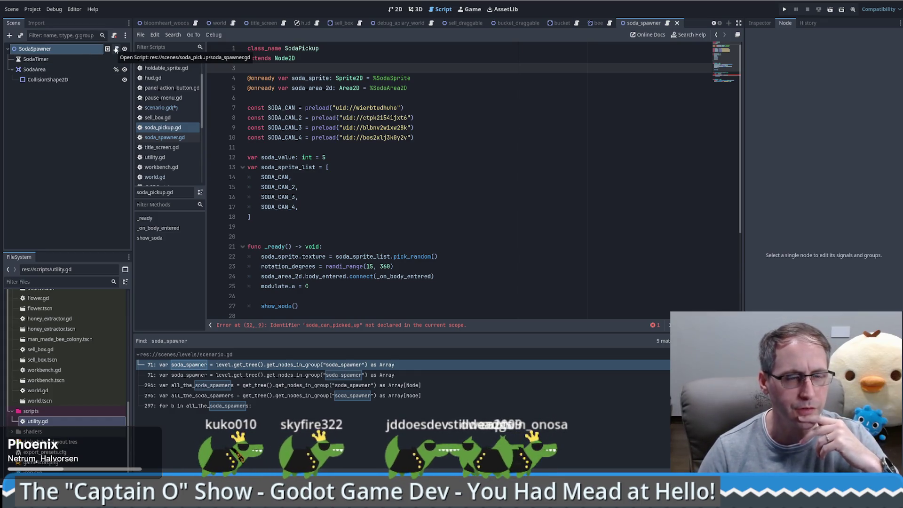
pyautogui.scroll(-4, 422, 188)
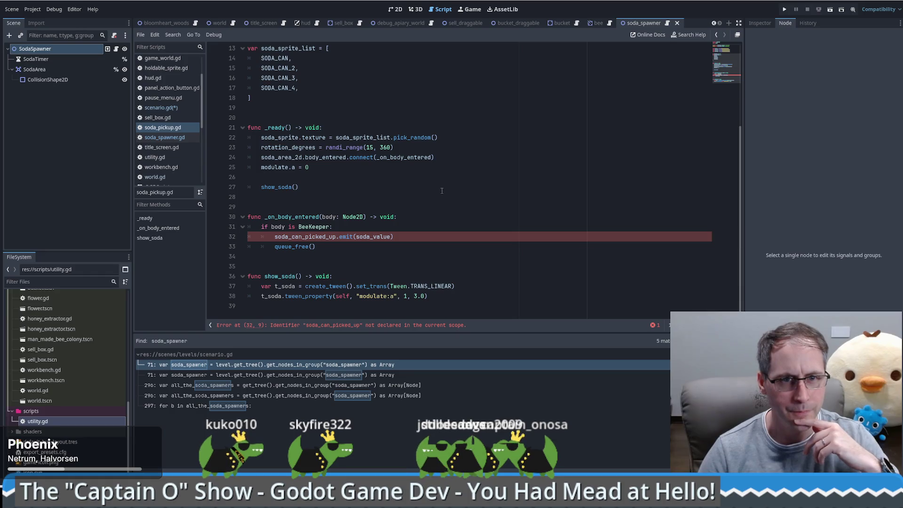
pyautogui.scroll(3, 442, 190)
pyautogui.scroll(1, 429, 202)
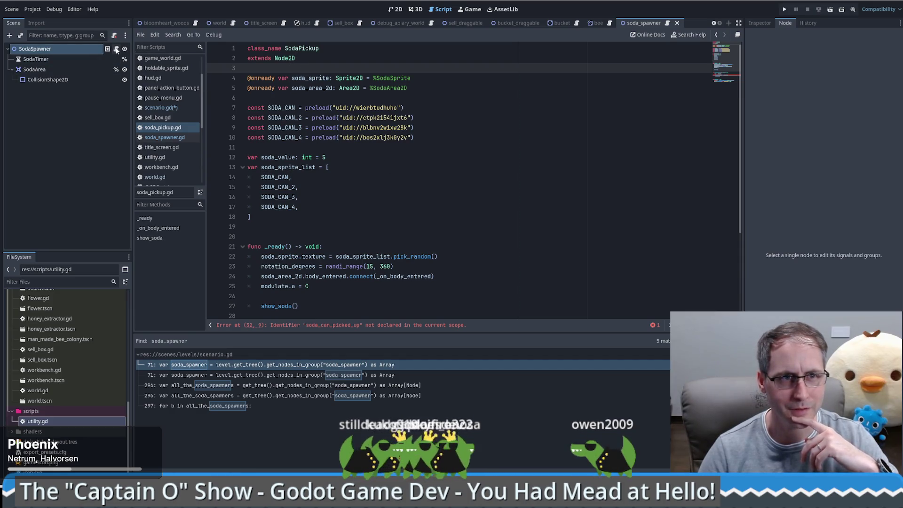
# Step: Return to soda_spawner.gd after reviewing the emit on soda_pickup.gd line 32
pyautogui.click(117, 49)
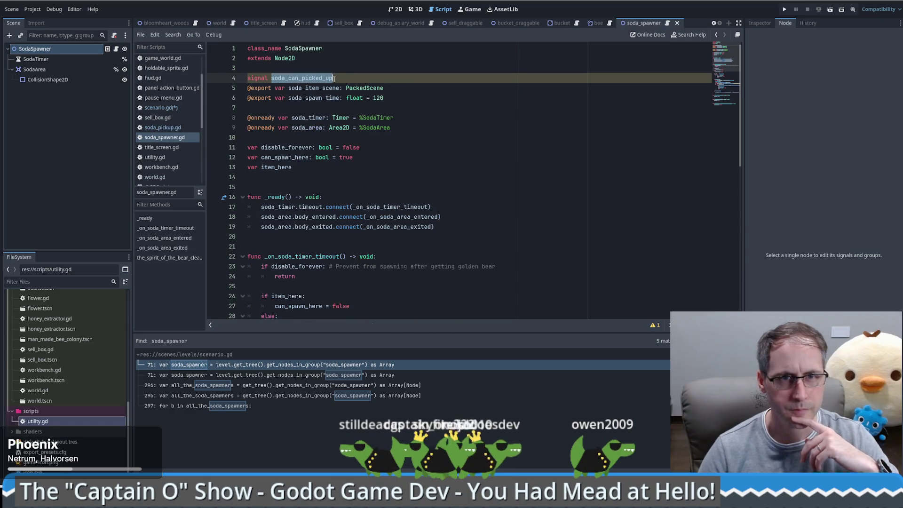
pyautogui.click(354, 71)
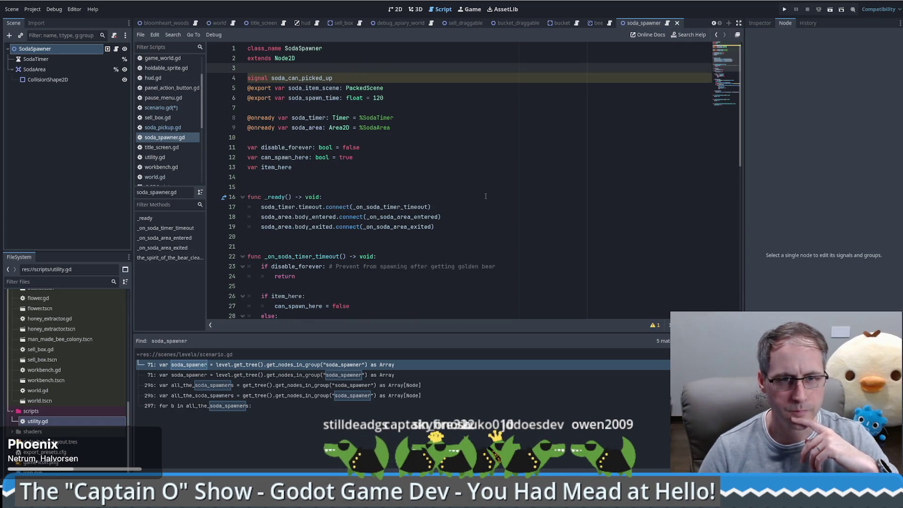
pyautogui.scroll(-2, 486, 196)
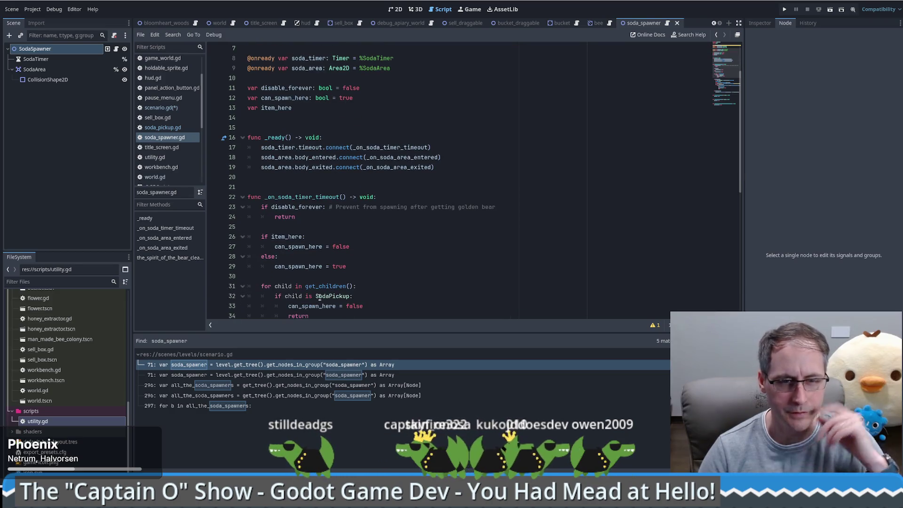
pyautogui.scroll(-1, 485, 197)
pyautogui.scroll(-3, 389, 292)
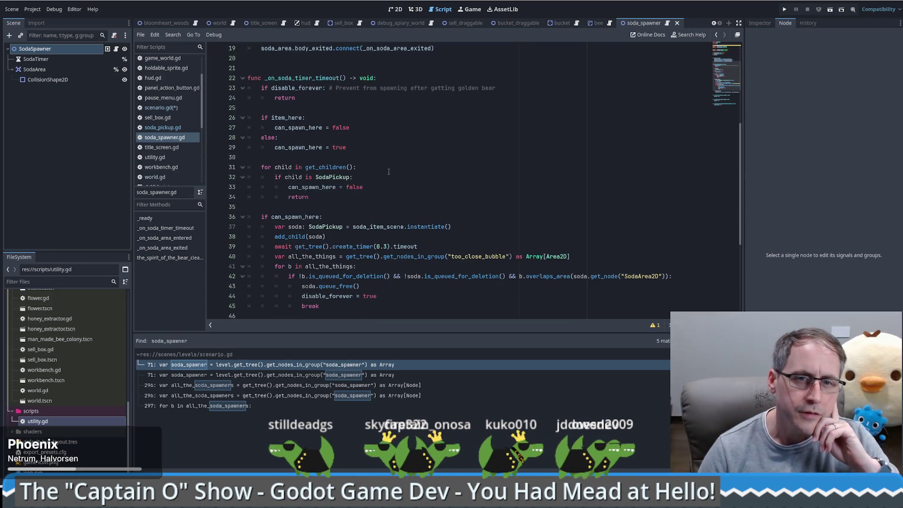
pyautogui.scroll(6, 401, 193)
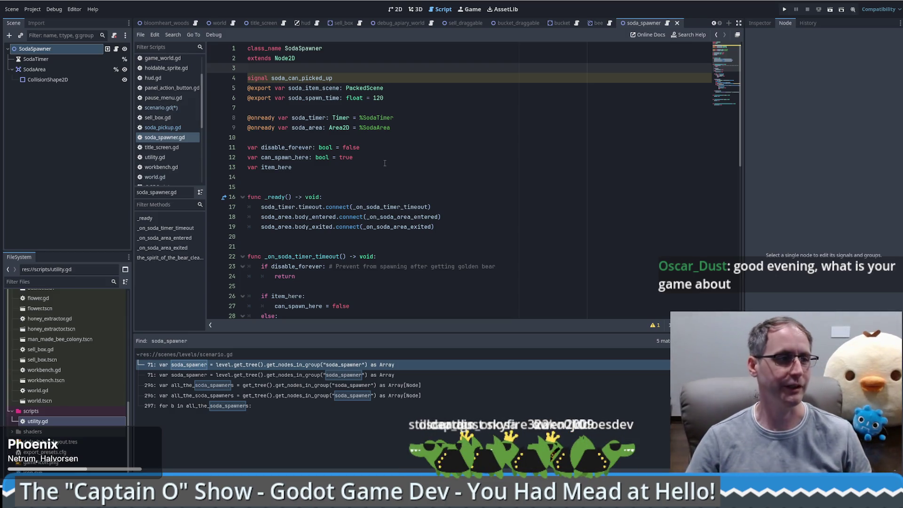
pyautogui.click(471, 156)
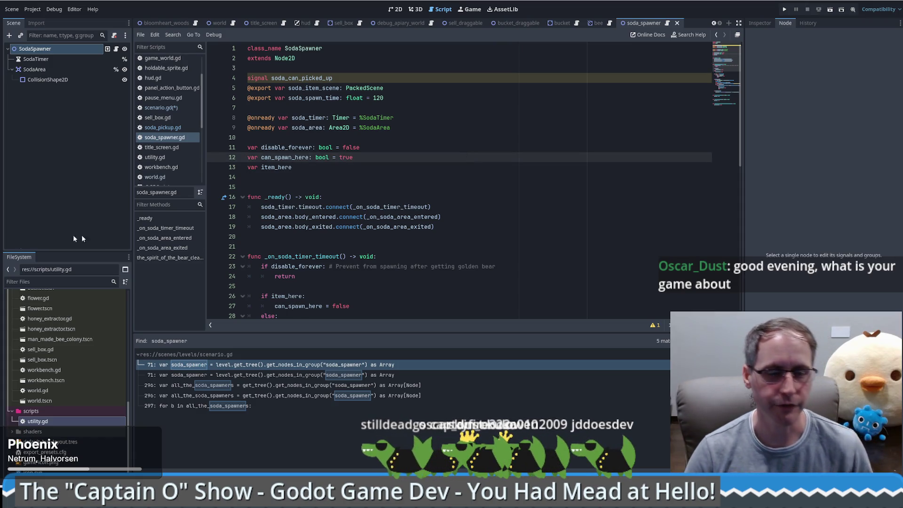
pyautogui.press('Down')
pyautogui.press('Down')
pyautogui.press('Down')
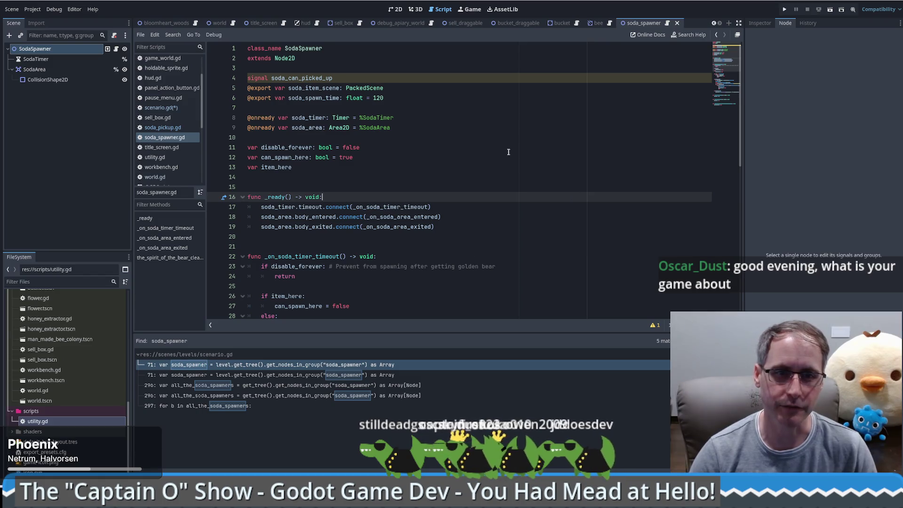
pyautogui.scroll(-4, 509, 152)
pyautogui.scroll(-7, 491, 170)
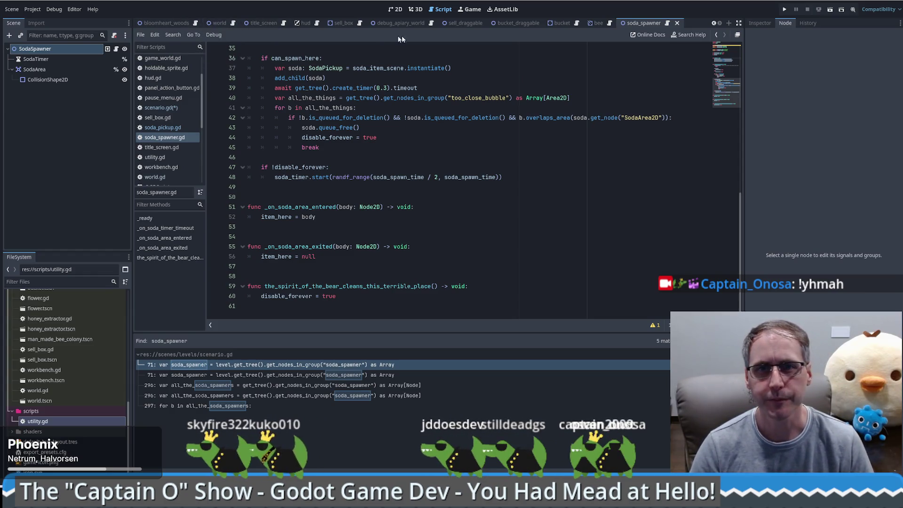
pyautogui.scroll(2, 142, 143)
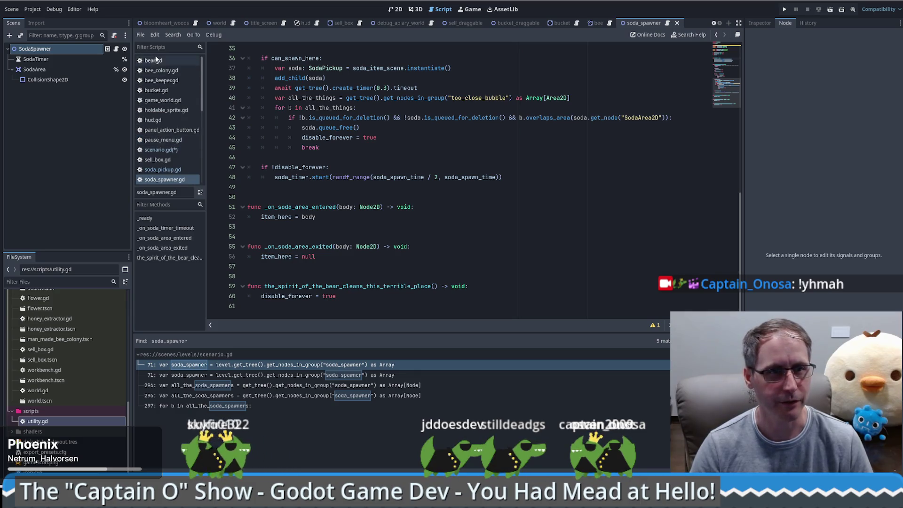
# Step: Go through scenario.gd and the signal definition in soda_spawner.gd back to soda_pickup.gd
pyautogui.click(164, 150)
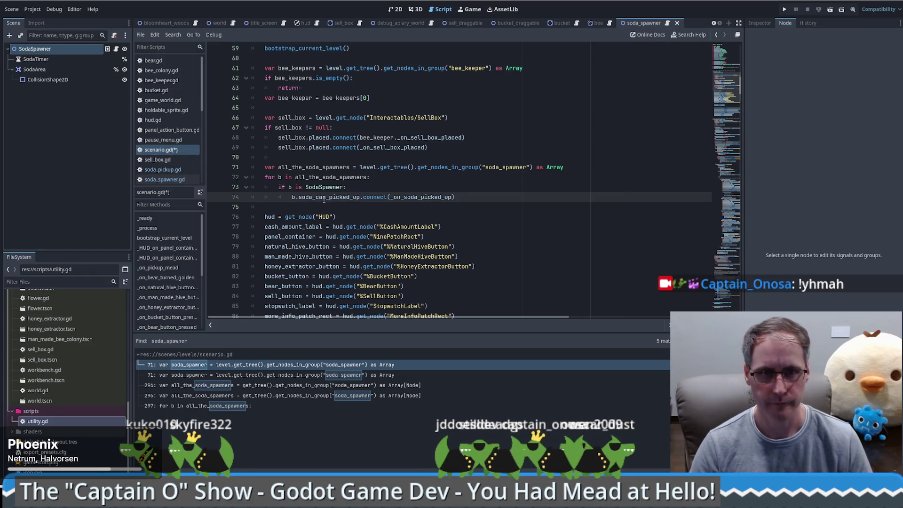
pyautogui.keyDown('ctrl'); pyautogui.click(356, 196); pyautogui.keyUp('ctrl')
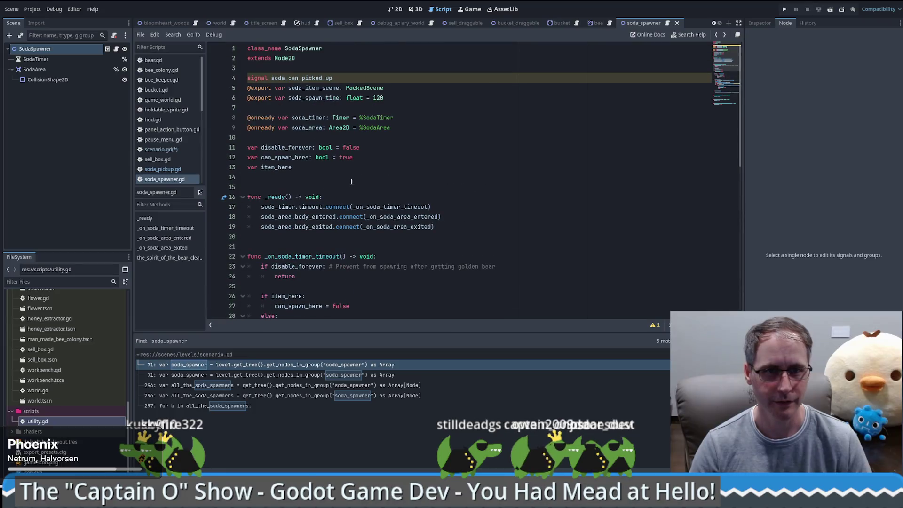
pyautogui.scroll(-9, 377, 145)
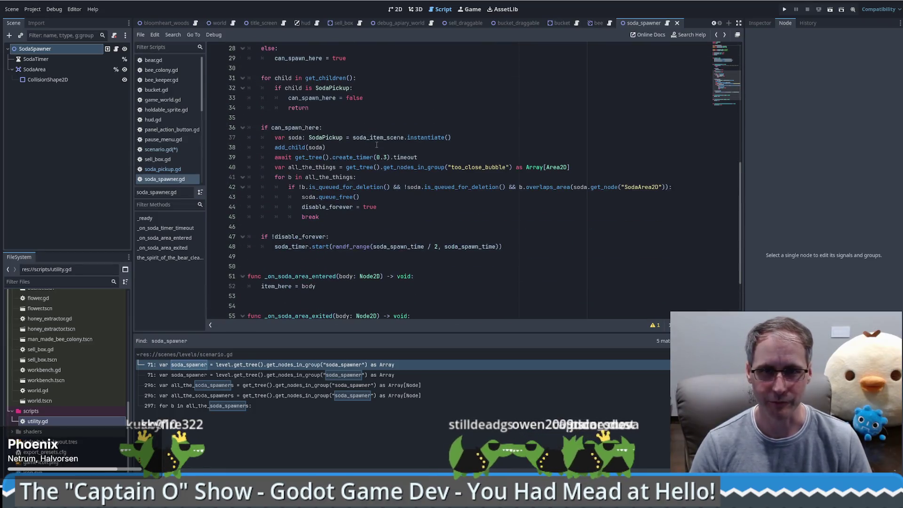
pyautogui.keyDown('ctrl'); pyautogui.click(333, 138); pyautogui.keyUp('ctrl')
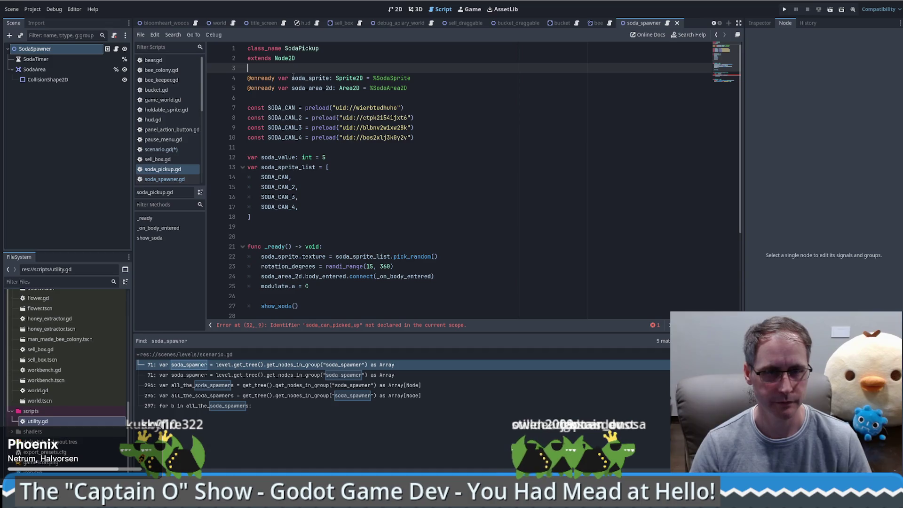
# Step: Re-declare the soda_can_picked_up signal at line 4 of soda_pickup.gd and check it against the spawner script
pyautogui.press('Return')
pyautogui.write('signal soda_can_picked_up')
pyautogui.scroll(-1, 453, 137)
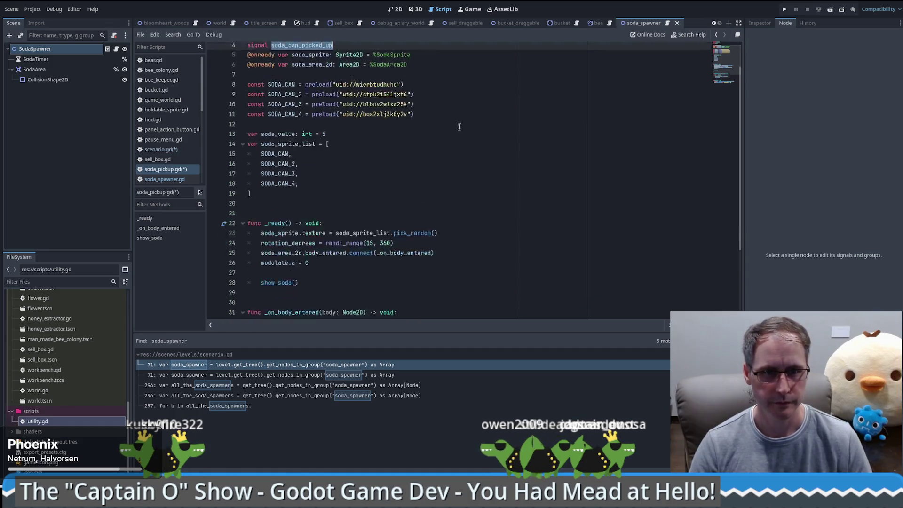
pyautogui.scroll(-3, 453, 137)
pyautogui.scroll(2, 421, 196)
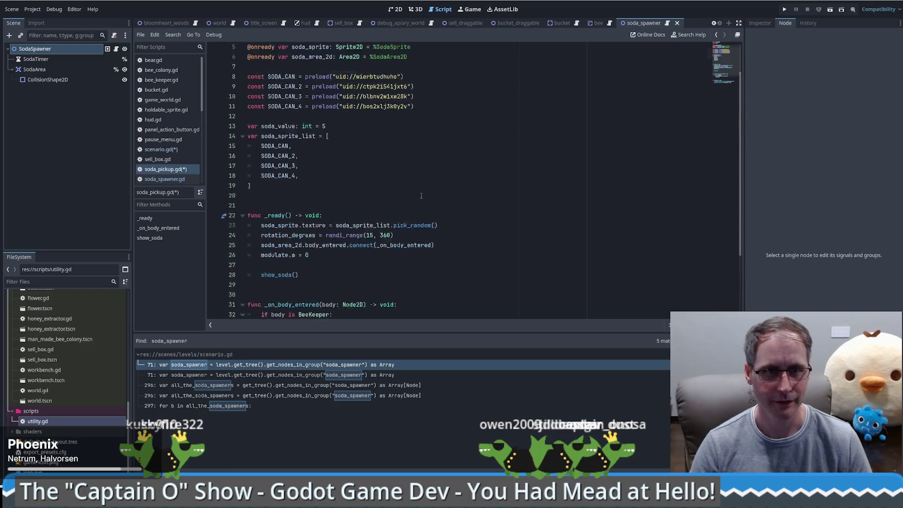
pyautogui.scroll(2, 419, 197)
pyautogui.scroll(-3, 419, 198)
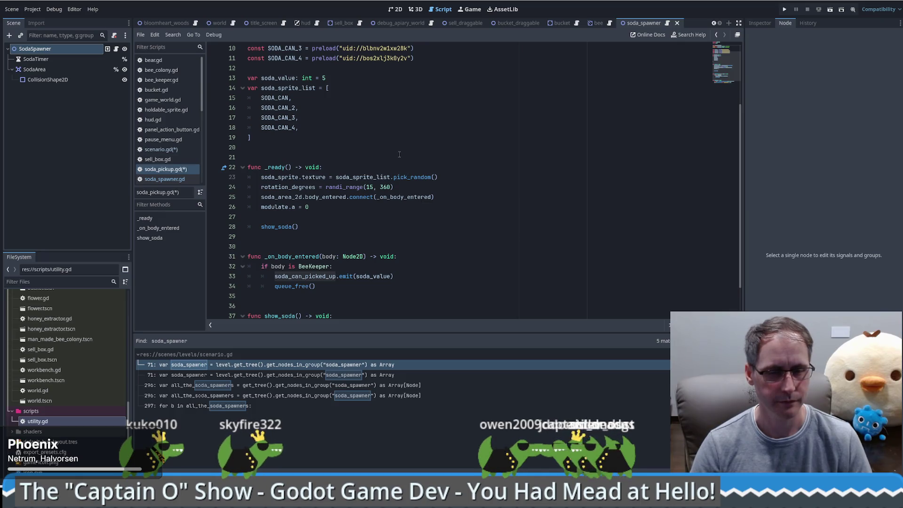
pyautogui.scroll(3, 397, 152)
pyautogui.doubleClick(321, 77)
pyautogui.hotkey('alt', 'Left')
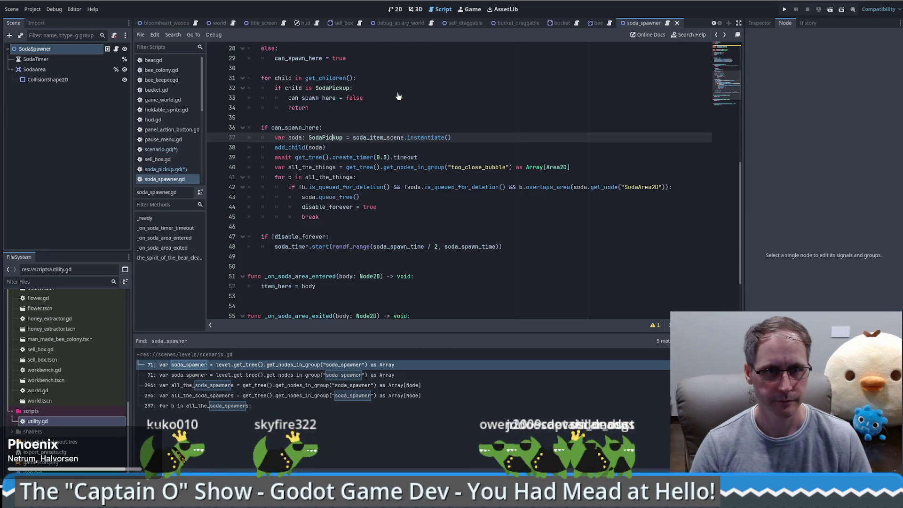
pyautogui.hotkey('alt', 'Right')
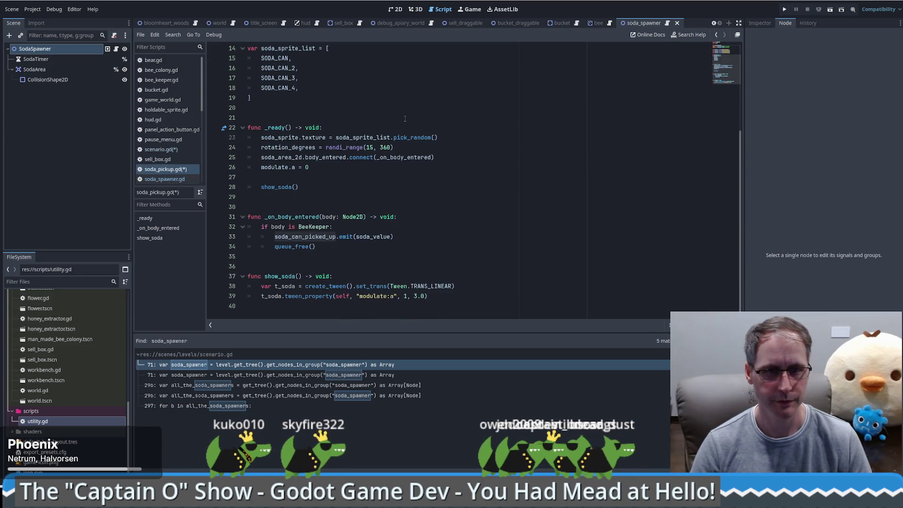
pyautogui.hotkey('shift', 'F3')
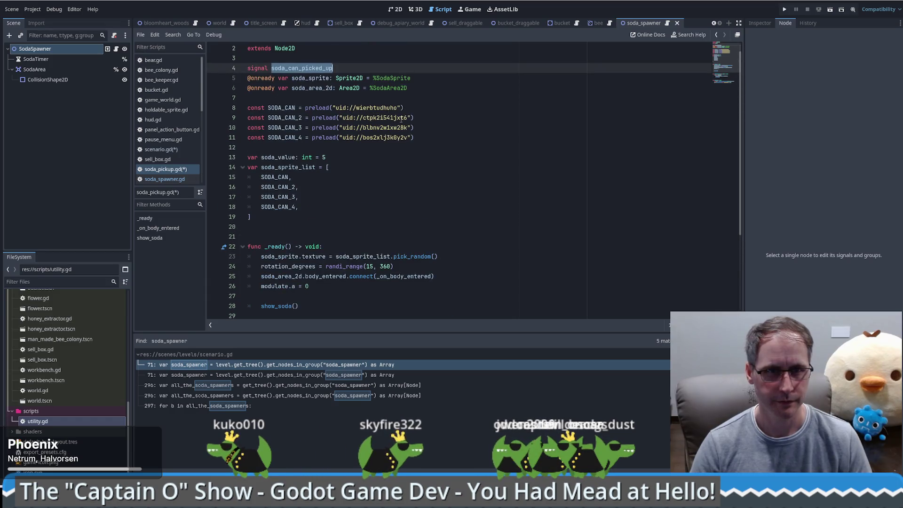
pyautogui.scroll(-2, 401, 120)
pyautogui.scroll(-1, 401, 119)
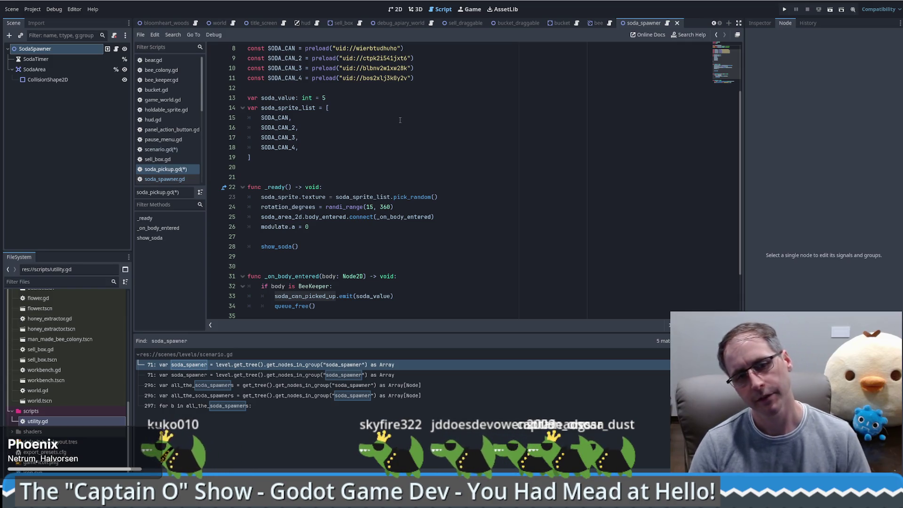
pyautogui.scroll(-1, 401, 121)
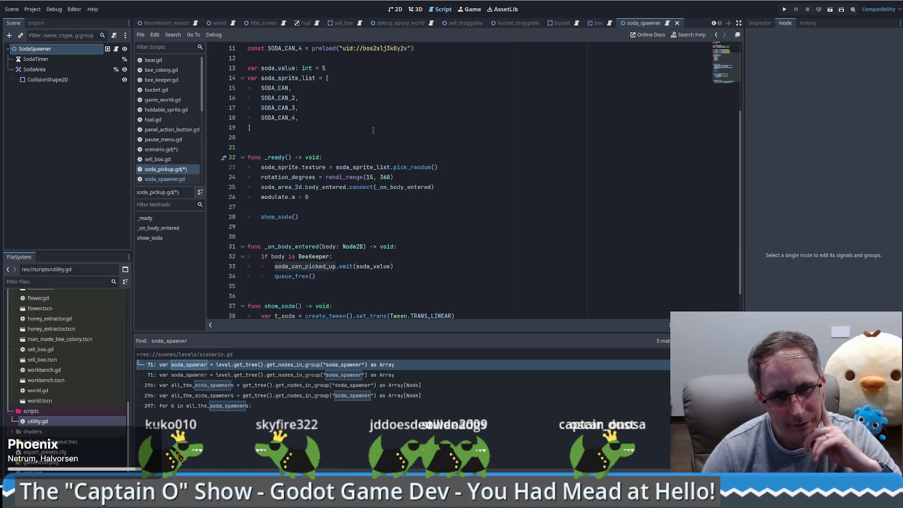
pyautogui.hotkey('ctrl', 'd')
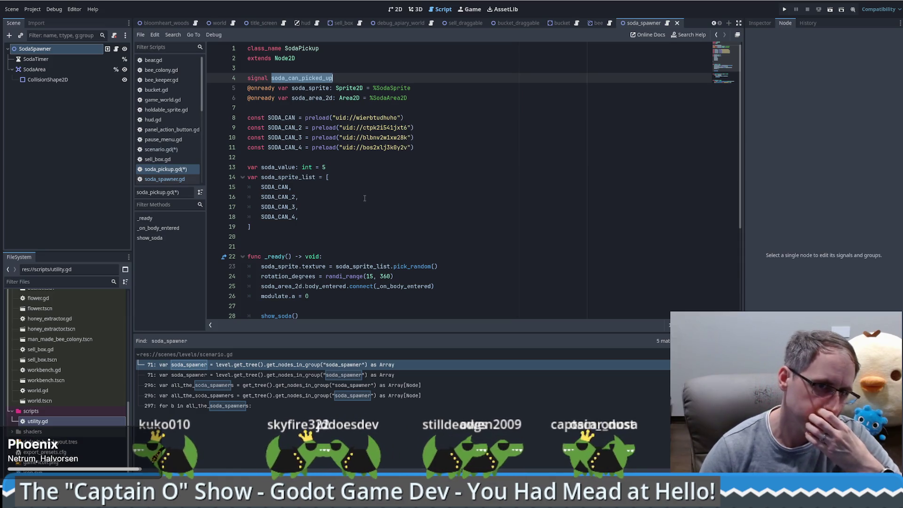
pyautogui.scroll(-4, 365, 198)
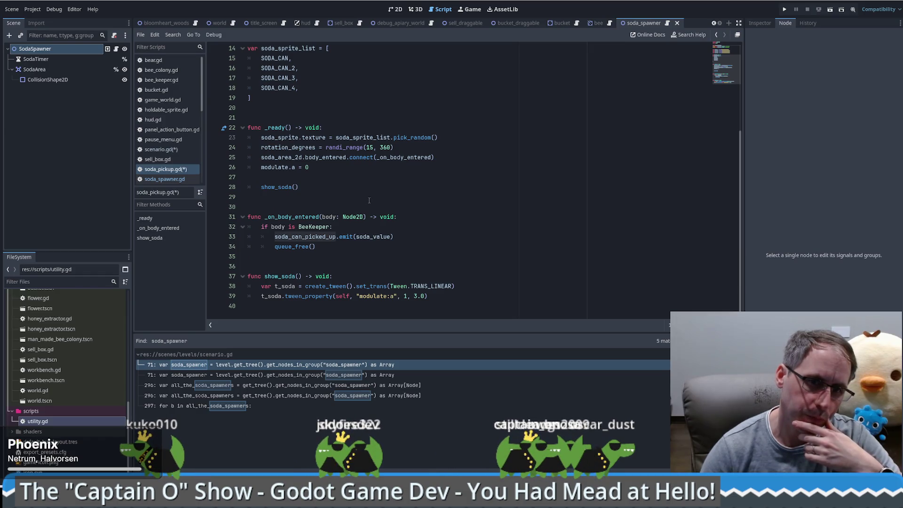
pyautogui.scroll(4, 376, 192)
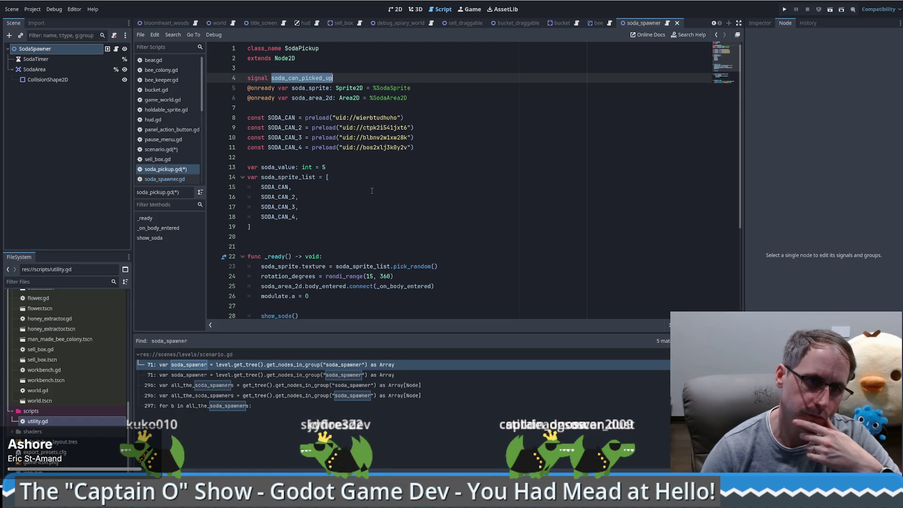
# Step: Look over soda_spawner.gd's spawning code, selecting the SodaPickup type on line 37
pyautogui.hotkey('alt', 'Left')
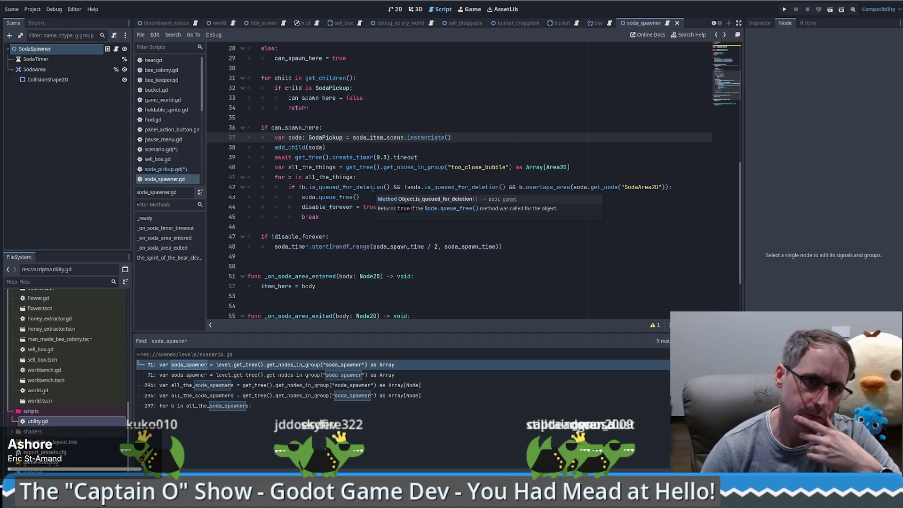
pyautogui.scroll(1, 372, 190)
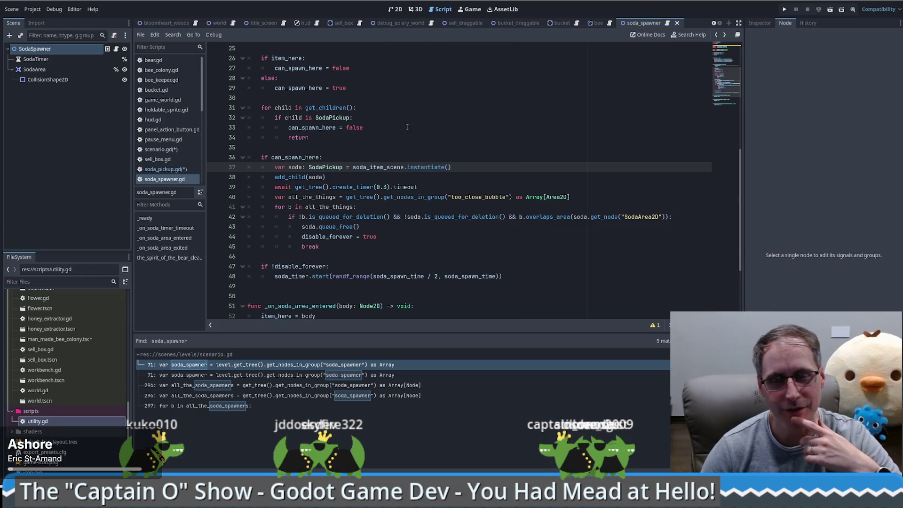
pyautogui.hotkey('alt', 'Left')
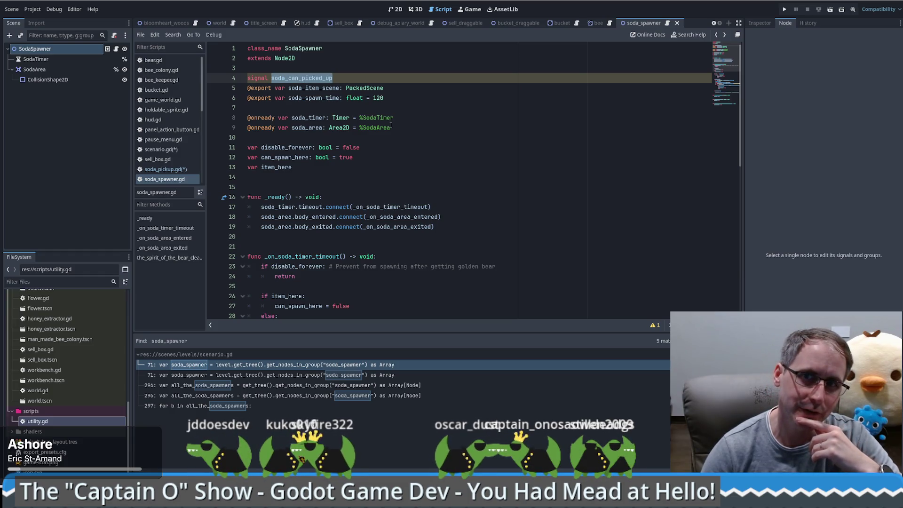
pyautogui.scroll(-7, 392, 127)
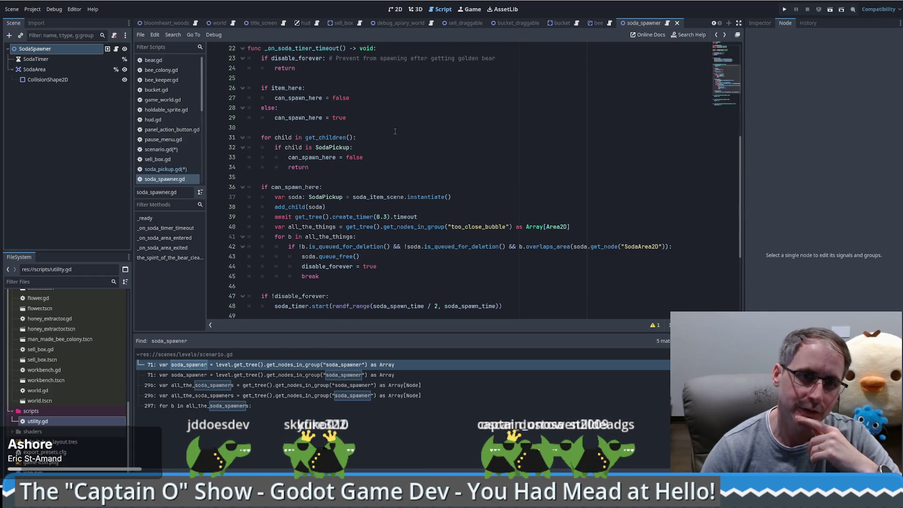
pyautogui.doubleClick(325, 197)
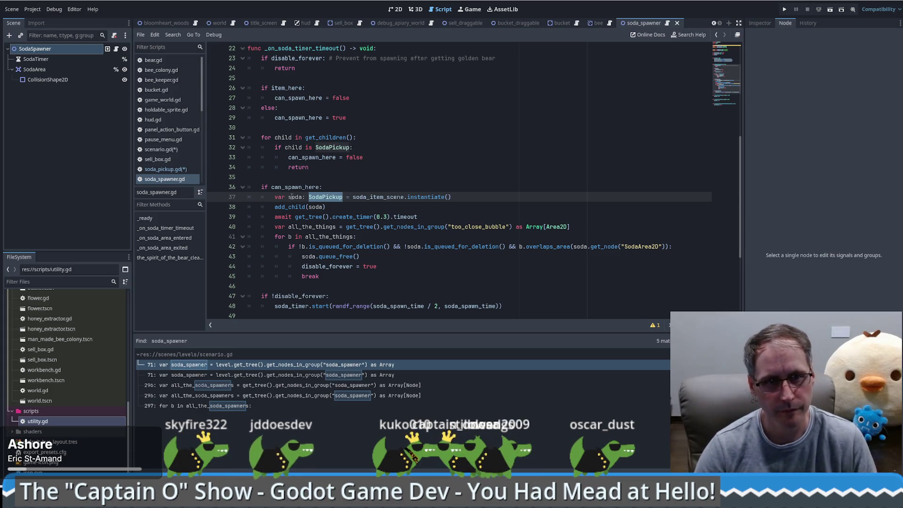
# Step: Start a new line after add_child(soda), checking the signal declaration in the soda pickup script
pyautogui.click(359, 208)
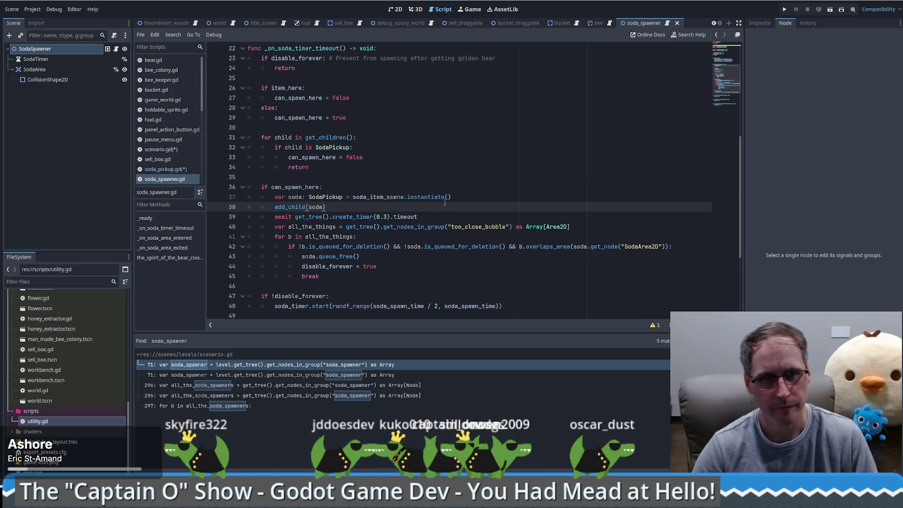
pyautogui.press('Return')
pyautogui.write('soda')
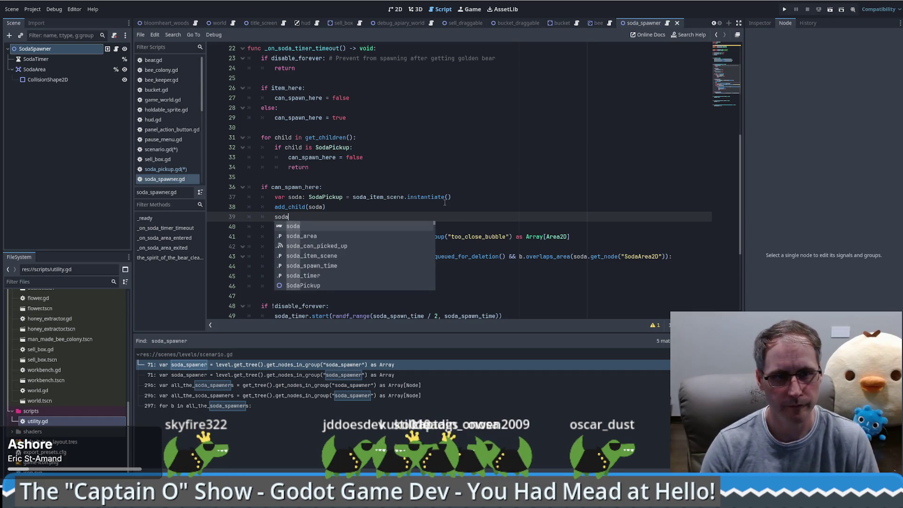
pyautogui.write('.so')
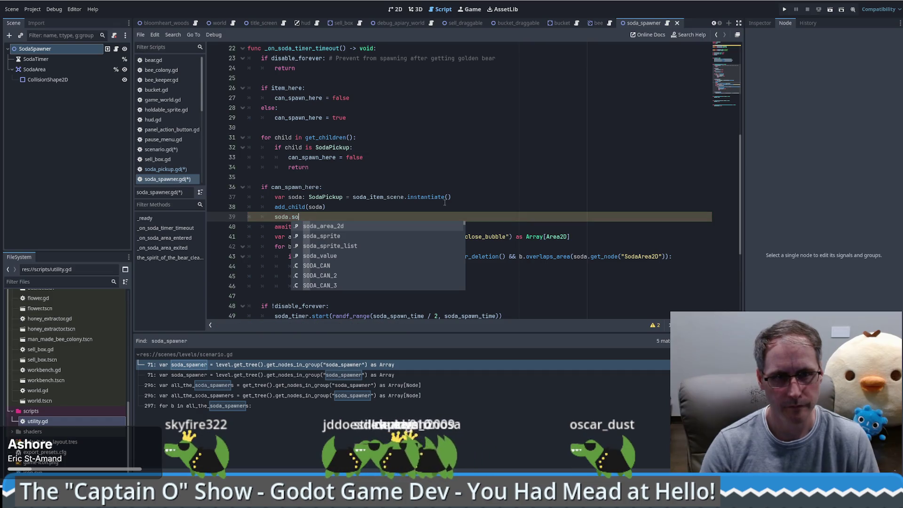
pyautogui.hotkey('alt', 'Left')
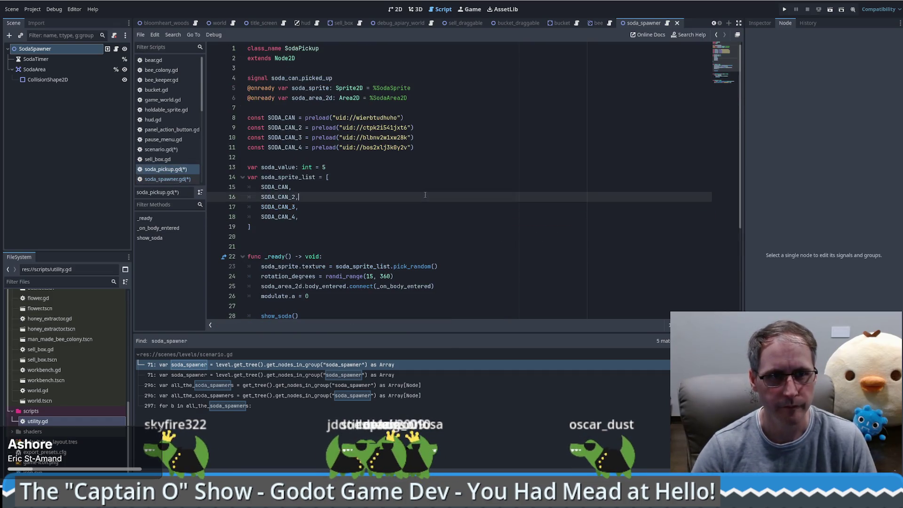
pyautogui.hotkey('ctrl', 's')
pyautogui.click(307, 78)
pyautogui.hotkey('alt', 'Left')
pyautogui.hotkey('alt', 'Right')
pyautogui.hotkey('alt', 'Right')
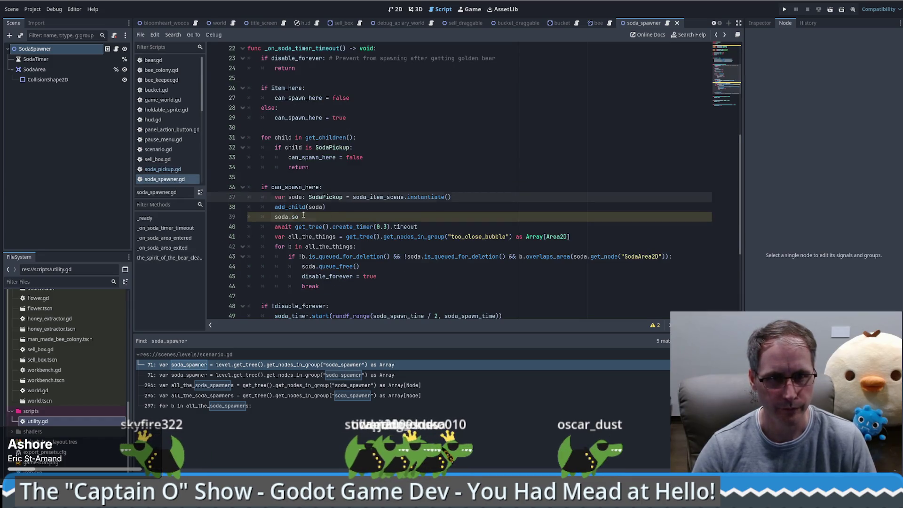
# Step: Write soda.soda_can_picked_up.connect(_bee_keeper_picked_up_soda_can) on line 39 of soda_spawner.gd
pyautogui.press('BackSpace')
pyautogui.click(305, 217)
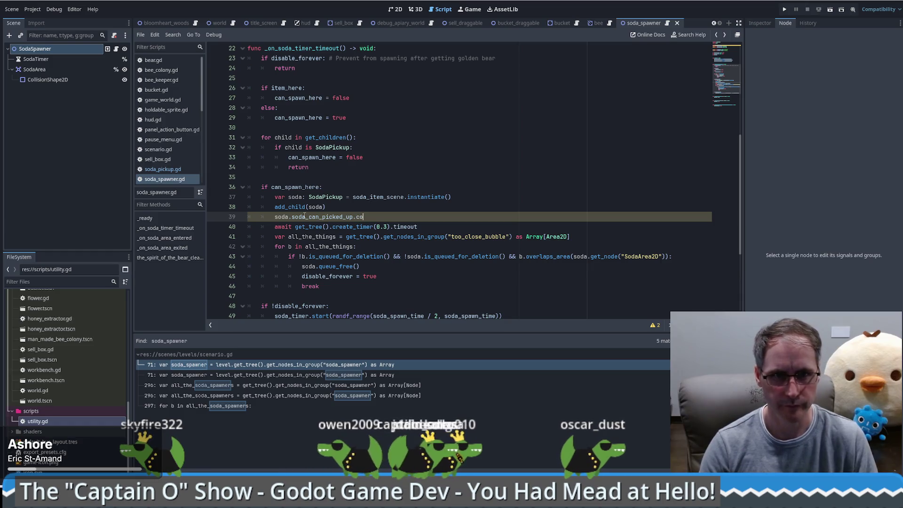
pyautogui.press('Return')
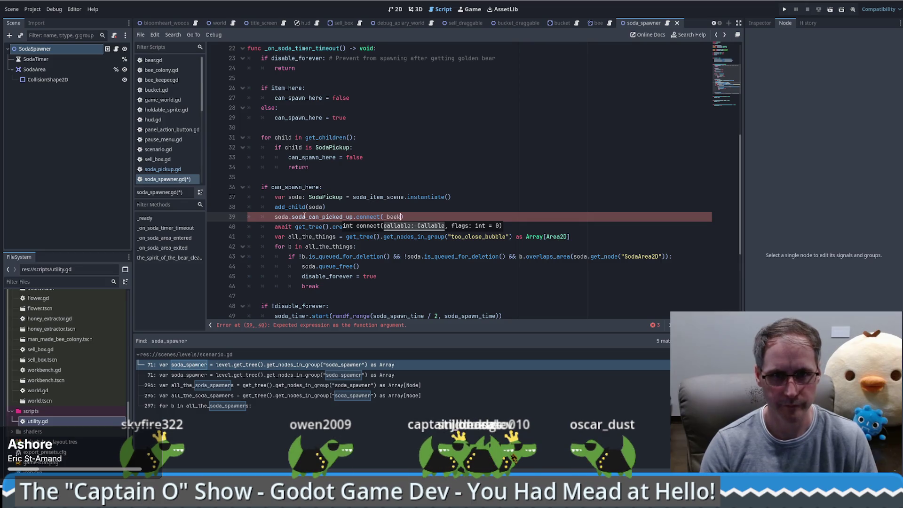
pyautogui.write(')')
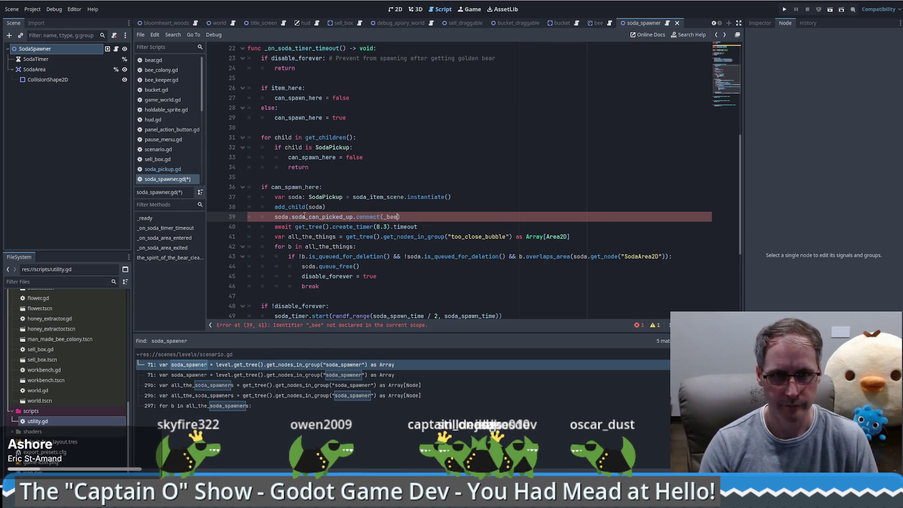
pyautogui.write('_kee')
pyautogui.press('BackSpace')
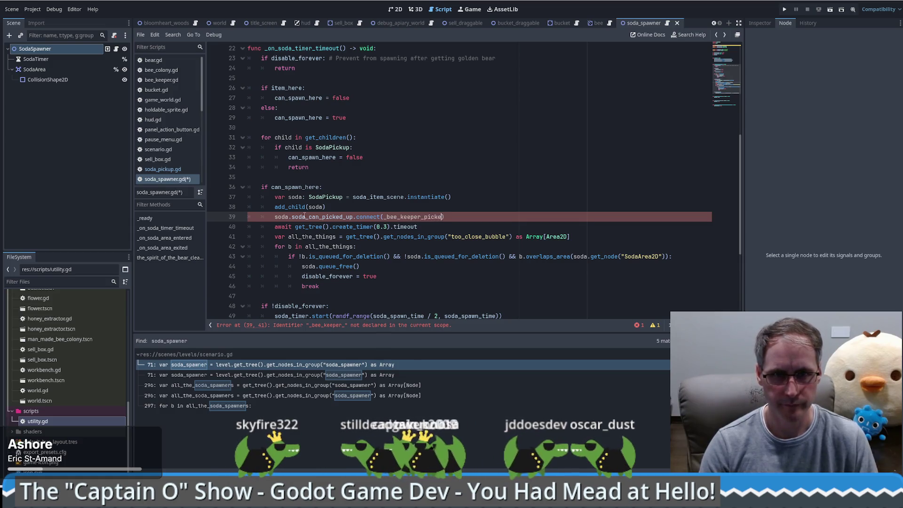
pyautogui.write('up_soda_cah')
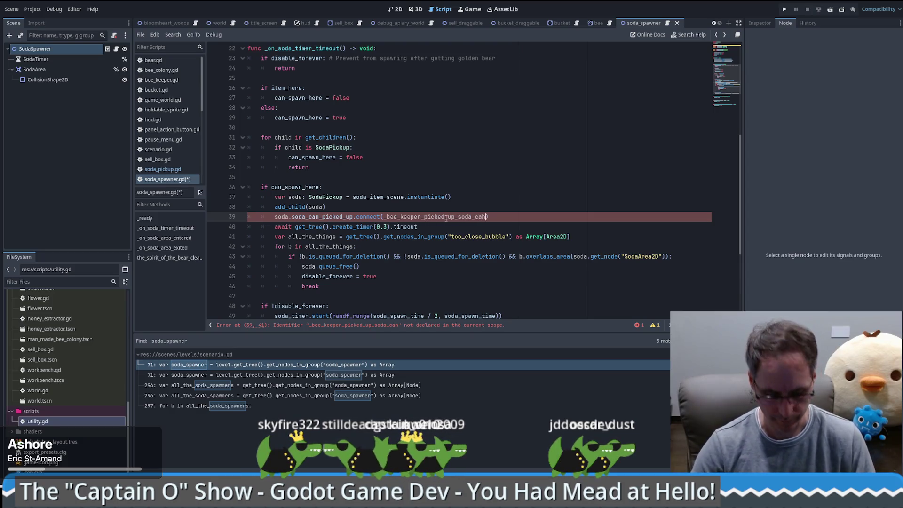
pyautogui.write(')')
pyautogui.scroll(-4, 446, 218)
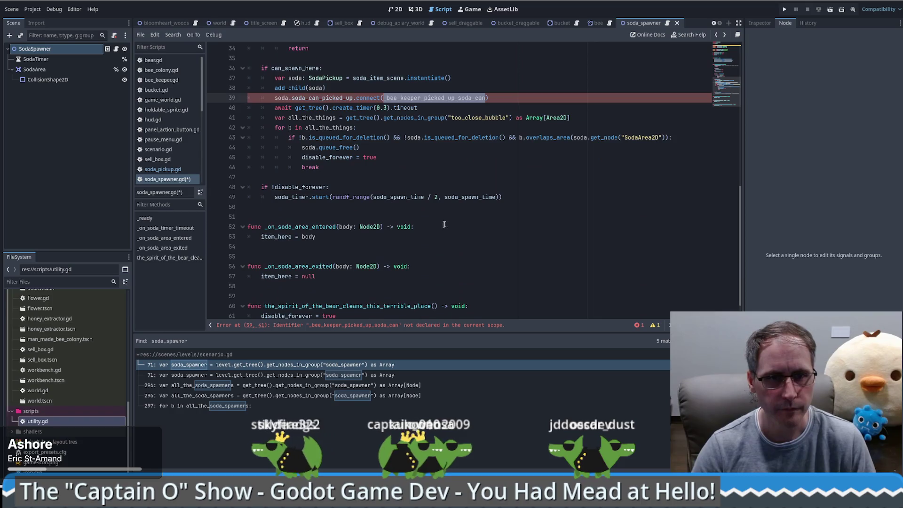
pyautogui.scroll(-1, 356, 257)
# Step: Declare the _bee_keeper_picked_up_soda_can handler at line 59 of soda_spawner.gd
pyautogui.click(295, 190)
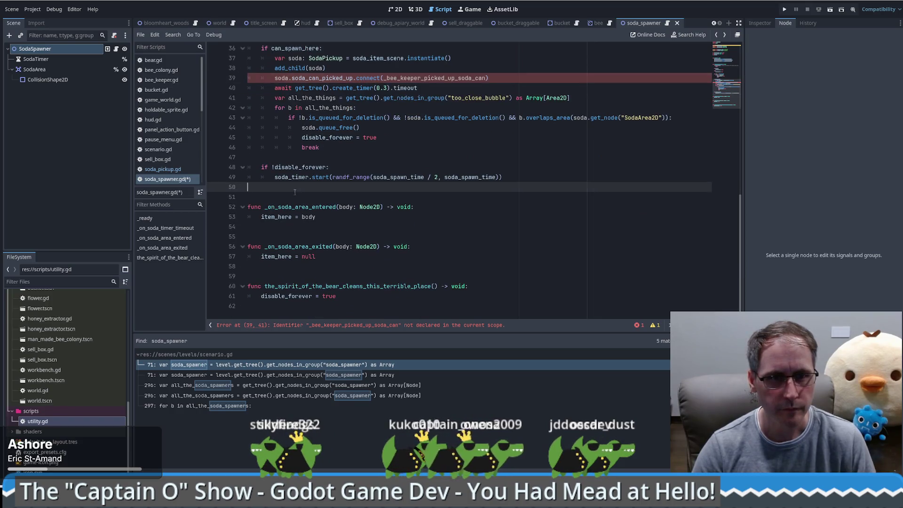
pyautogui.click(257, 277)
pyautogui.write('unc')
pyautogui.write('_bee_keeper_picked_up_soda_can')
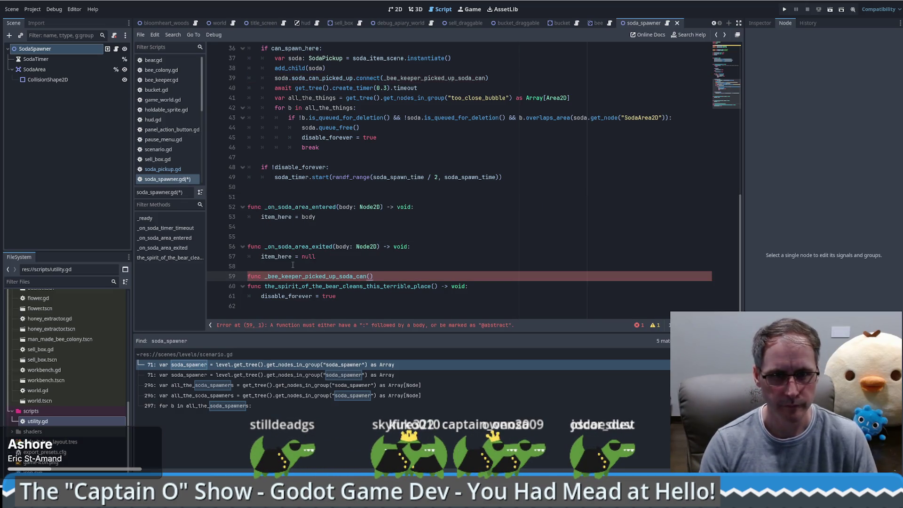
pyautogui.write(':')
pyautogui.press('Return')
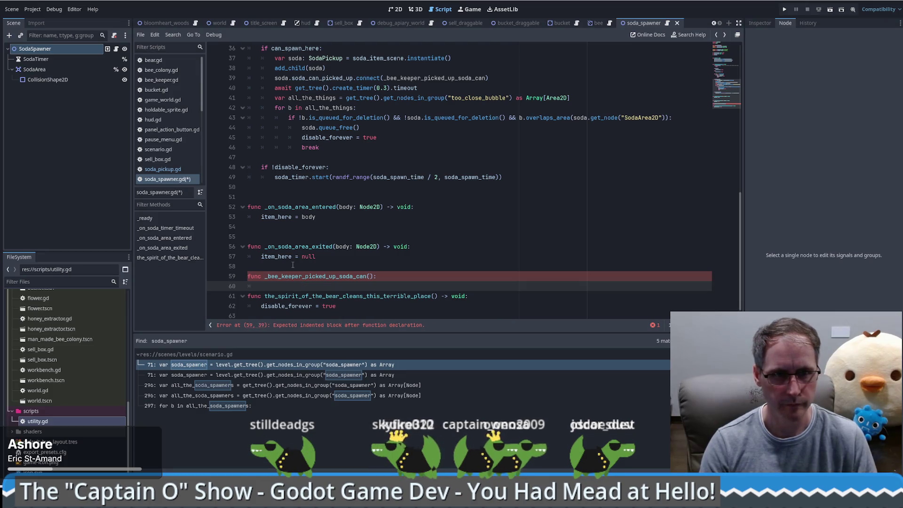
pyautogui.write('so')
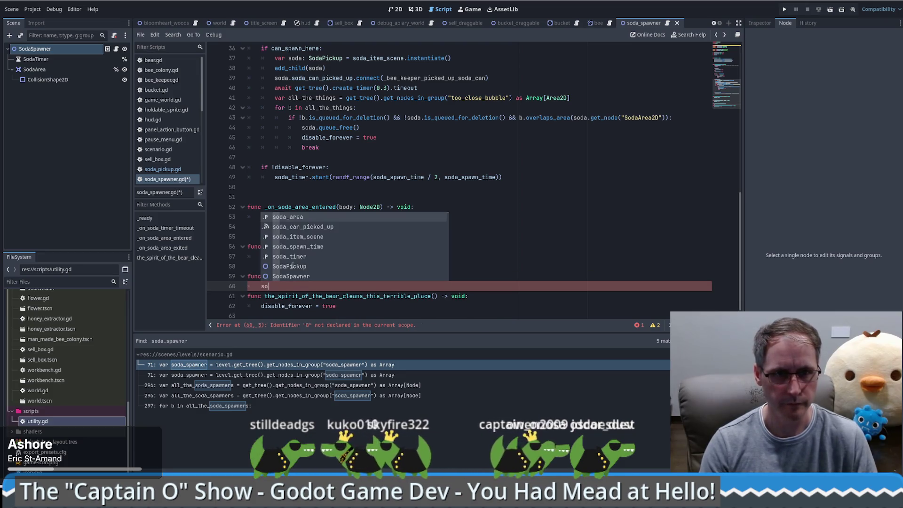
# Step: Make the handler body emit soda_can_picked_up, then return to soda_pickup.gd
pyautogui.press('Down')
pyautogui.press('Return')
pyautogui.write('.em')
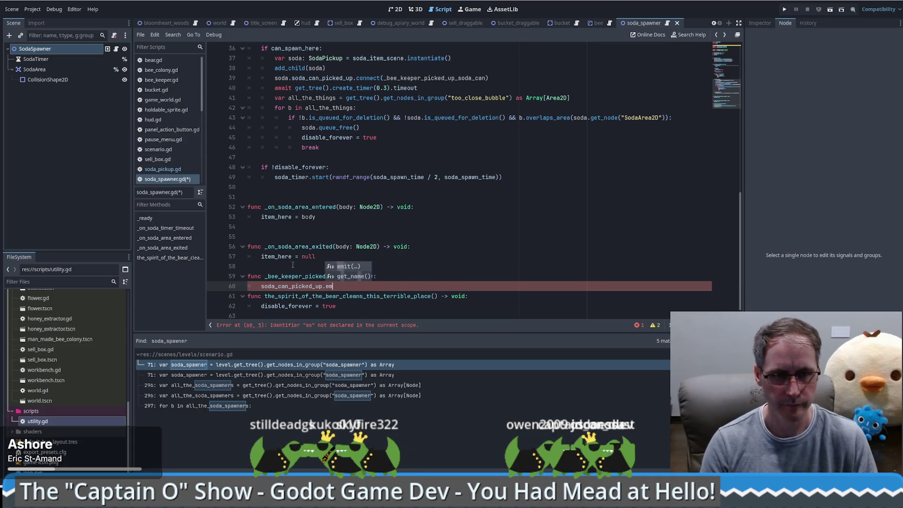
pyautogui.press('Return')
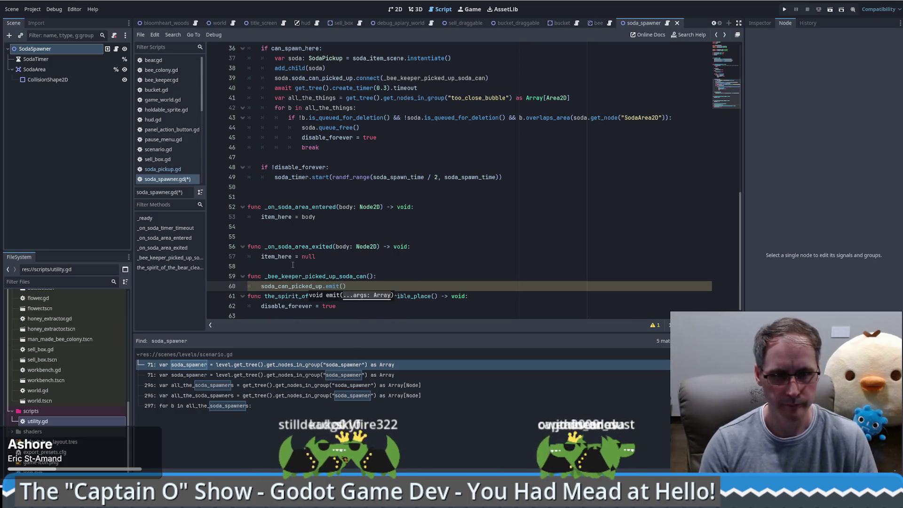
pyautogui.press('Return')
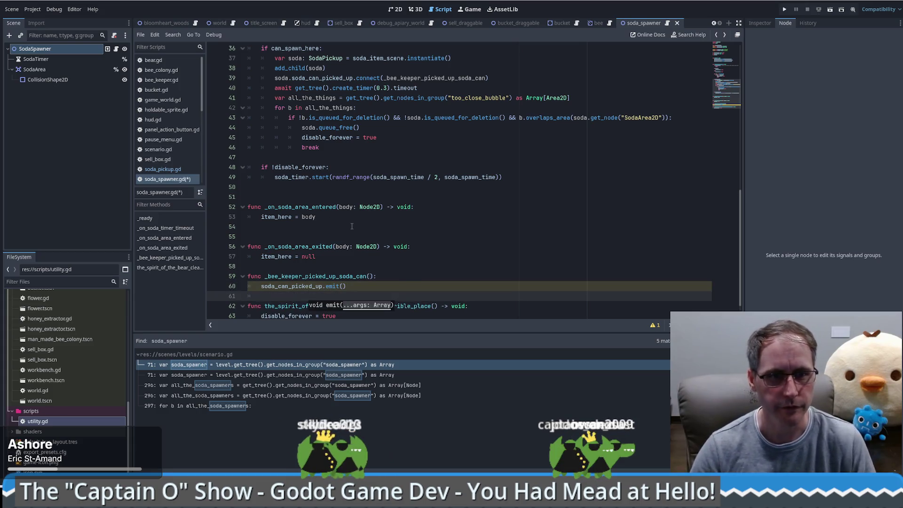
pyautogui.press('Down')
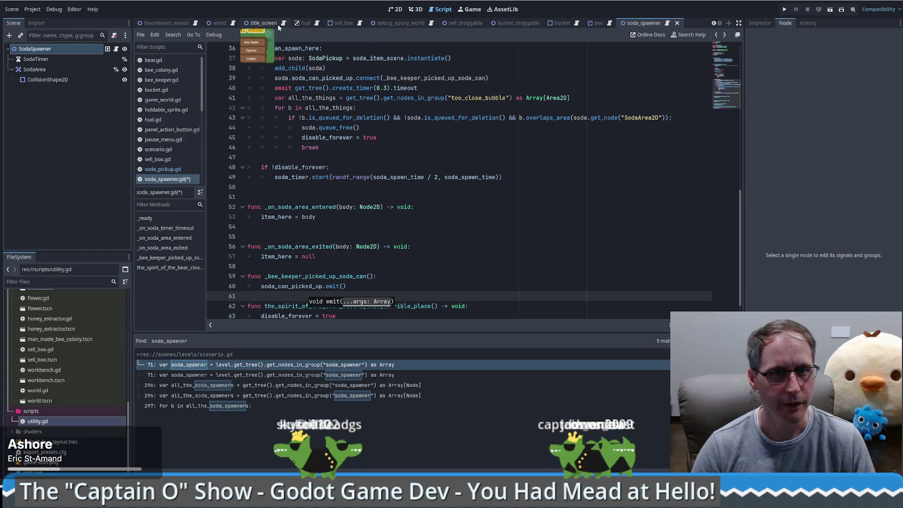
pyautogui.click(175, 171)
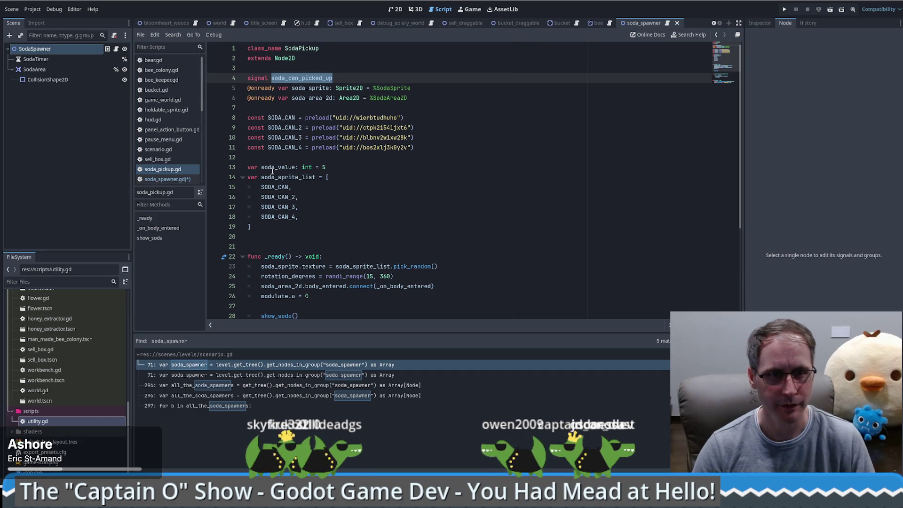
pyautogui.scroll(-4, 407, 163)
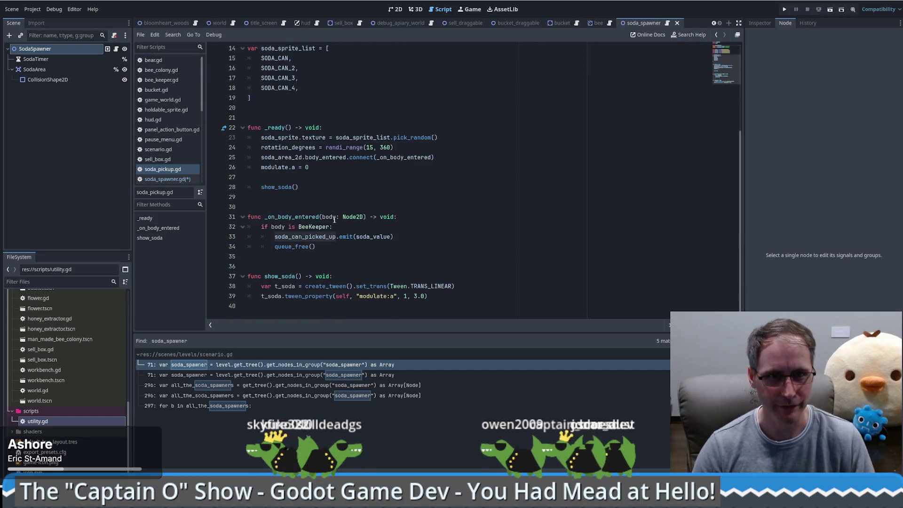
# Step: Give the spawner's pickup handler a value: int parameter, checking the signal in soda_pickup.gd
pyautogui.hotkey('alt', 'Left')
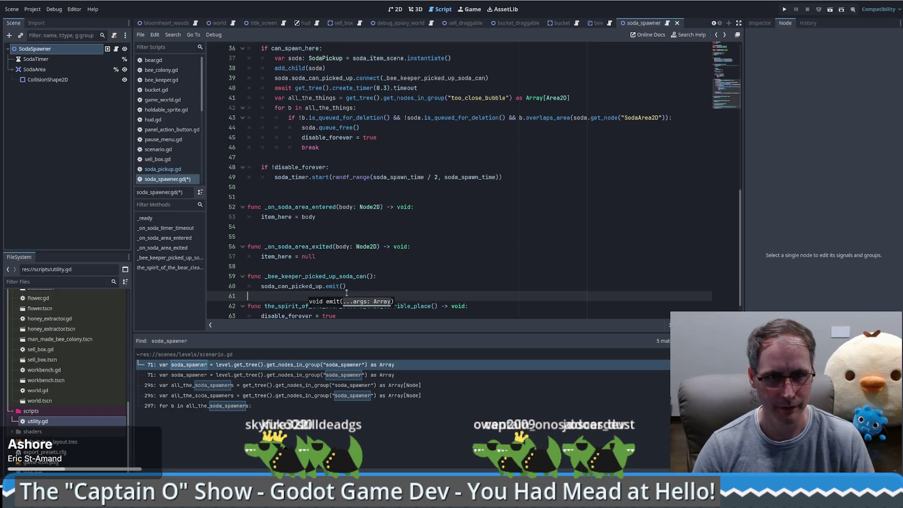
pyautogui.click(369, 277)
pyautogui.write('va')
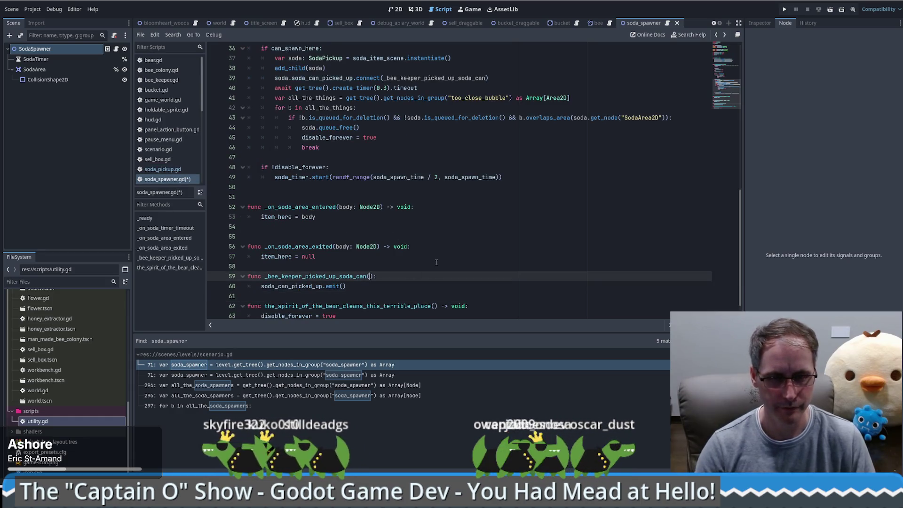
pyautogui.write('lue:')
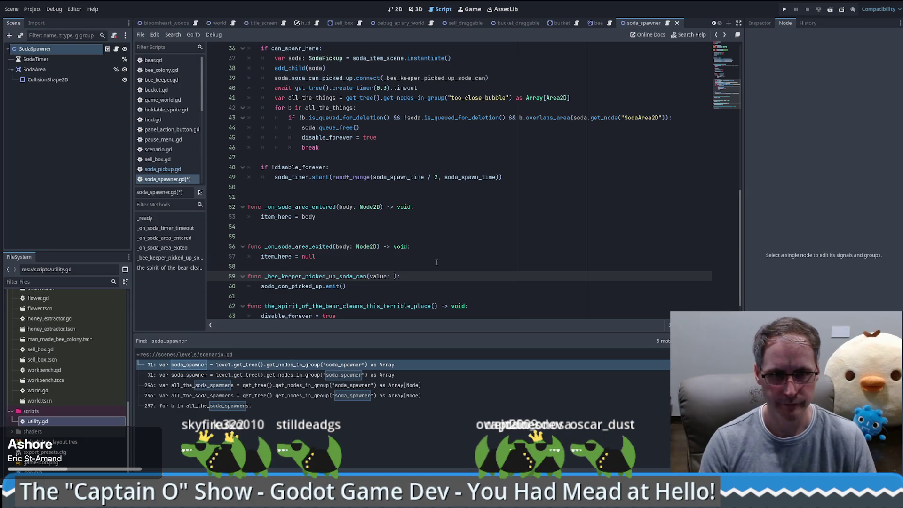
pyautogui.hotkey('ctrl', 'Home')
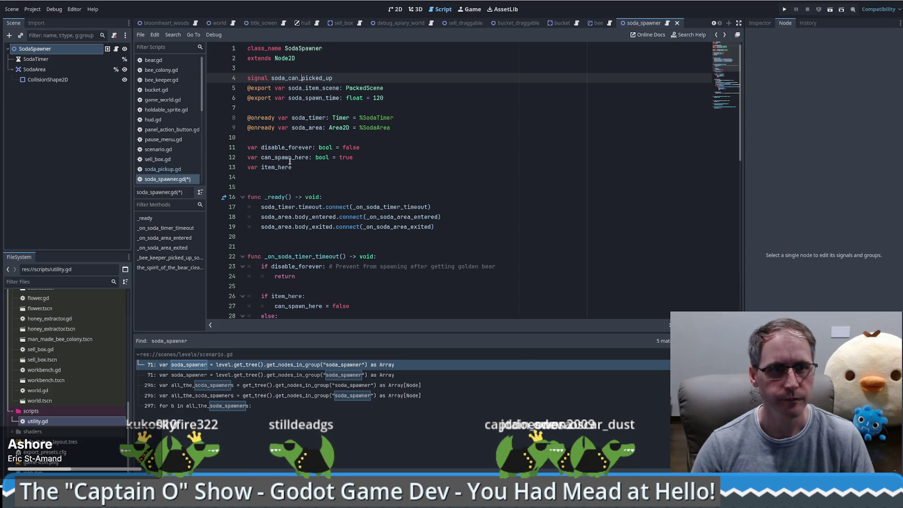
pyautogui.click(180, 171)
pyautogui.hotkey('alt', 'Left')
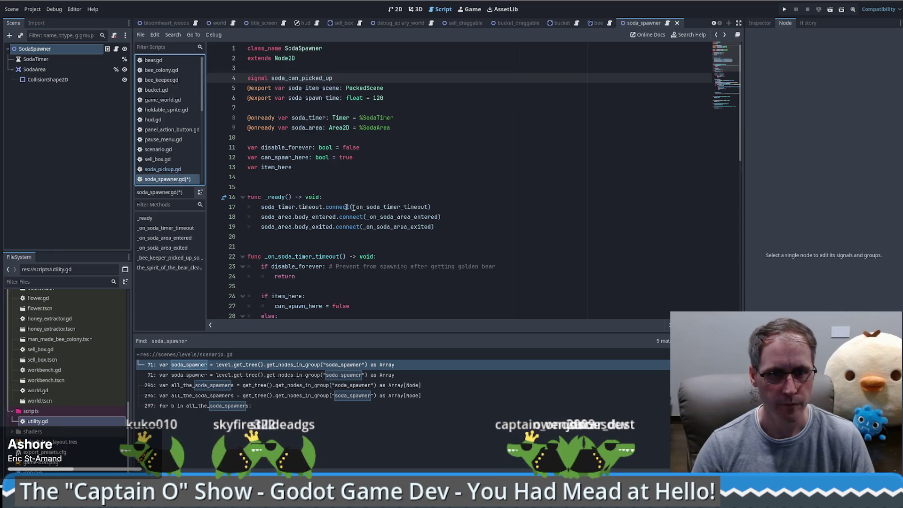
pyautogui.scroll(-10, 395, 211)
pyautogui.click(398, 260)
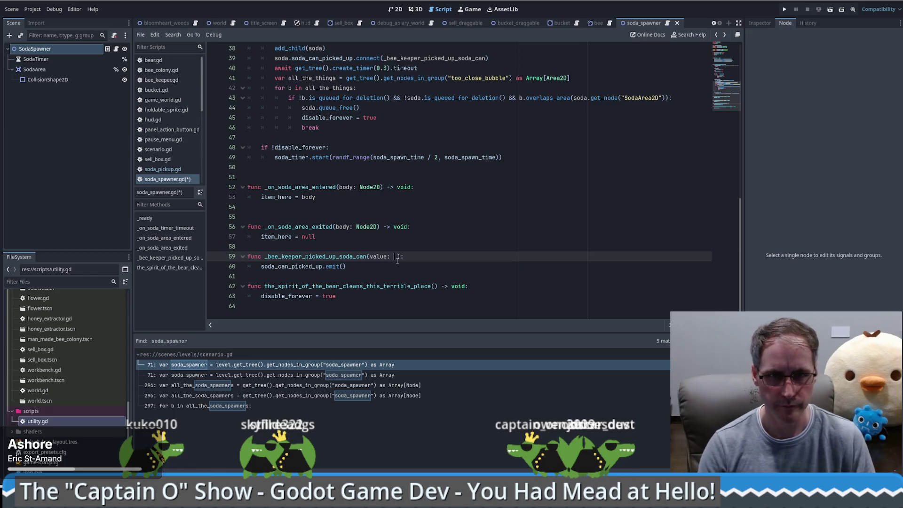
pyautogui.write('int')
pyautogui.press('Escape')
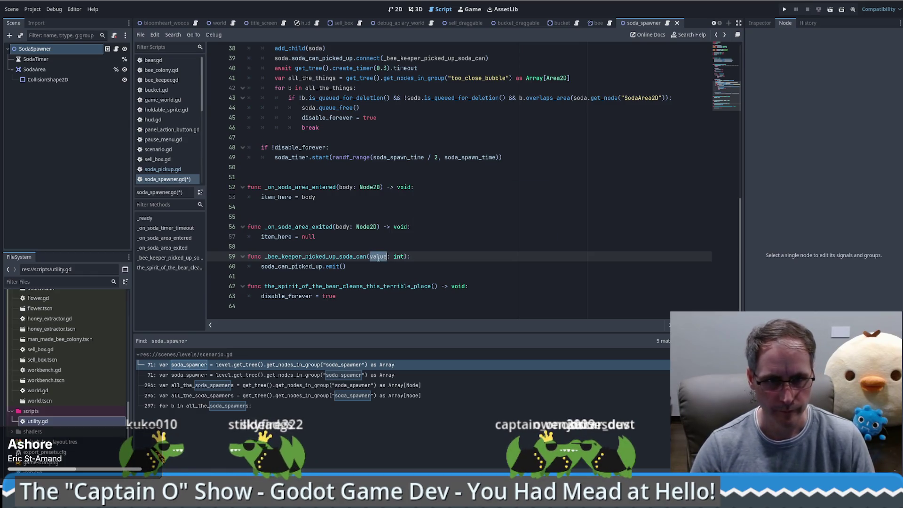
# Step: Pass value into the emitted signal on line 60 and run the game with F5
pyautogui.click(450, 268)
pyautogui.press('Left')
pyautogui.write('value')
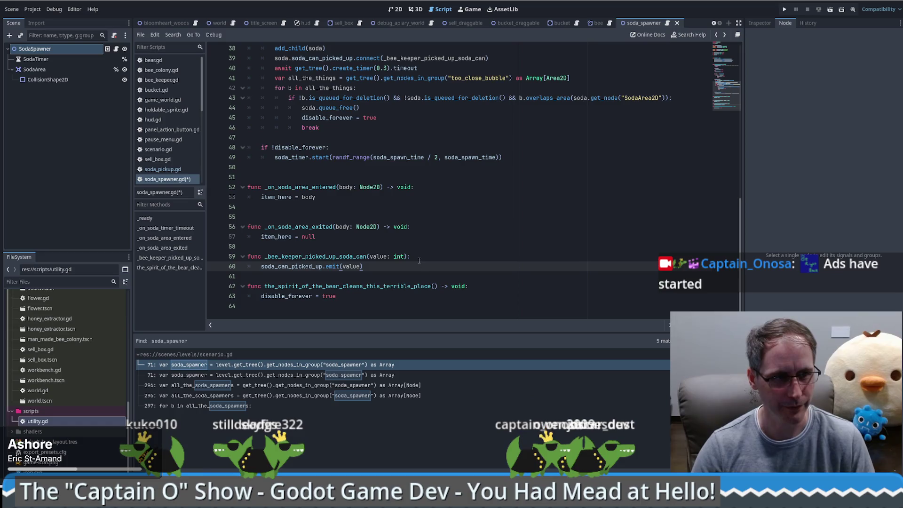
pyautogui.press('F5')
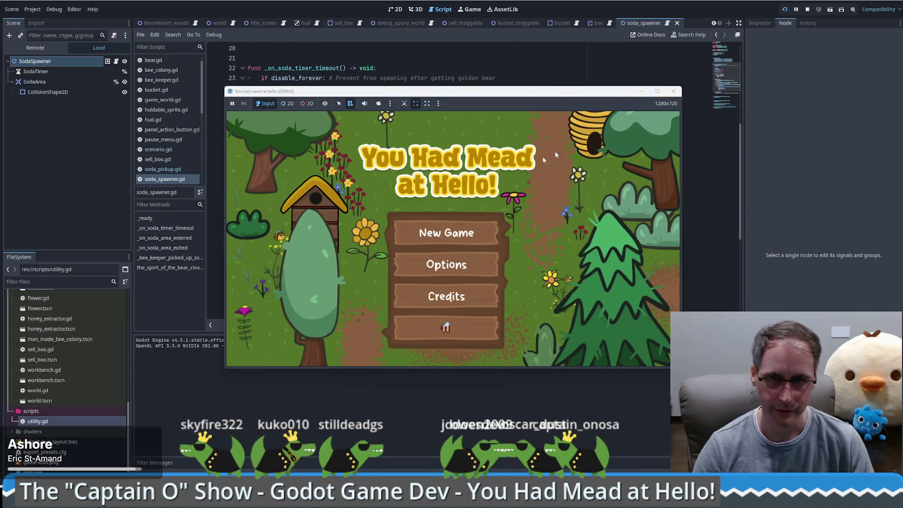
# Step: Maximize the game window, start a new game and walk the beekeeper around the map
pyautogui.click(657, 91)
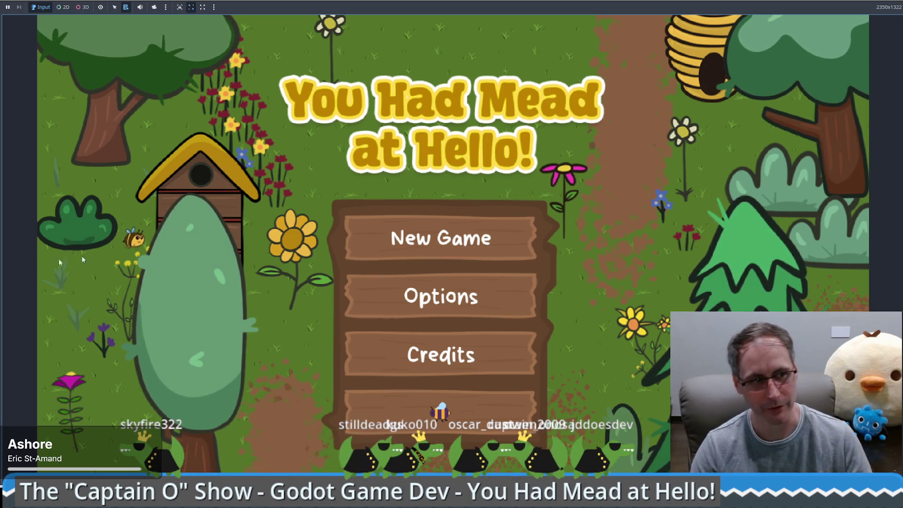
pyautogui.click(469, 240)
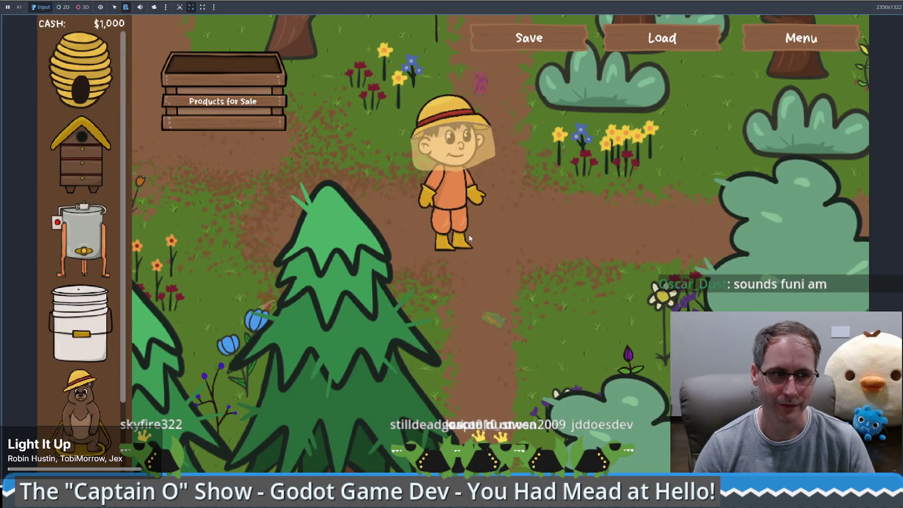
pyautogui.press('w')
pyautogui.press('s')
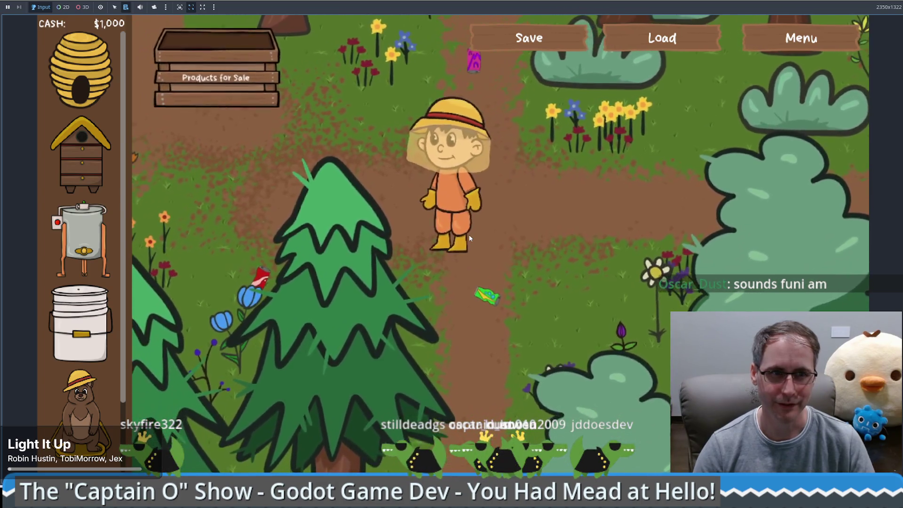
pyautogui.press('w')
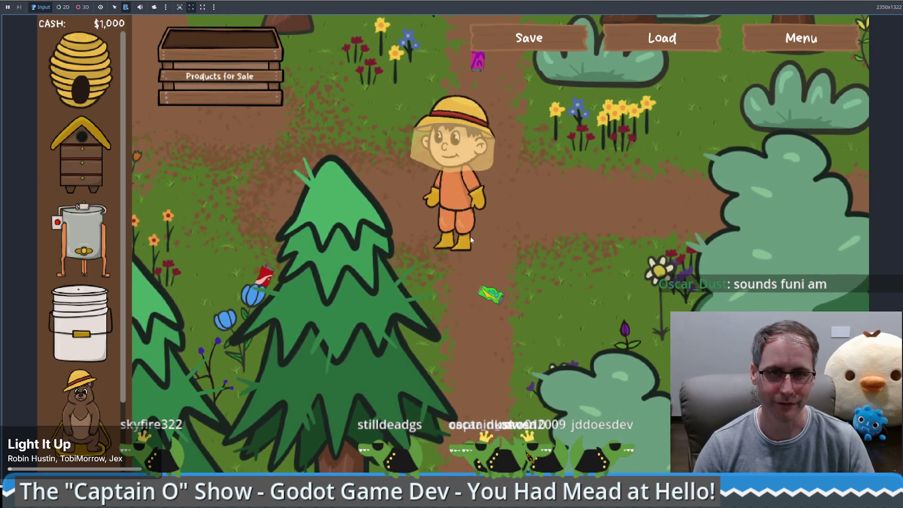
pyautogui.press('w')
pyautogui.press('a')
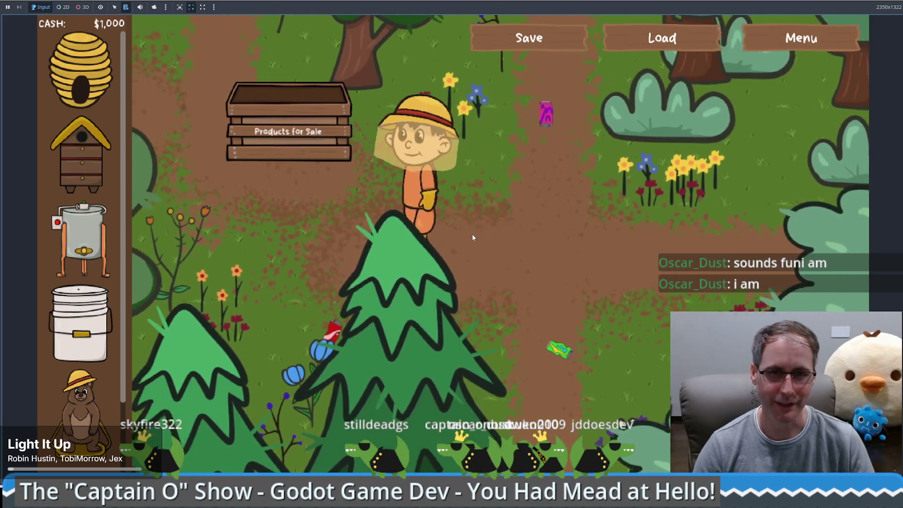
pyautogui.press('d')
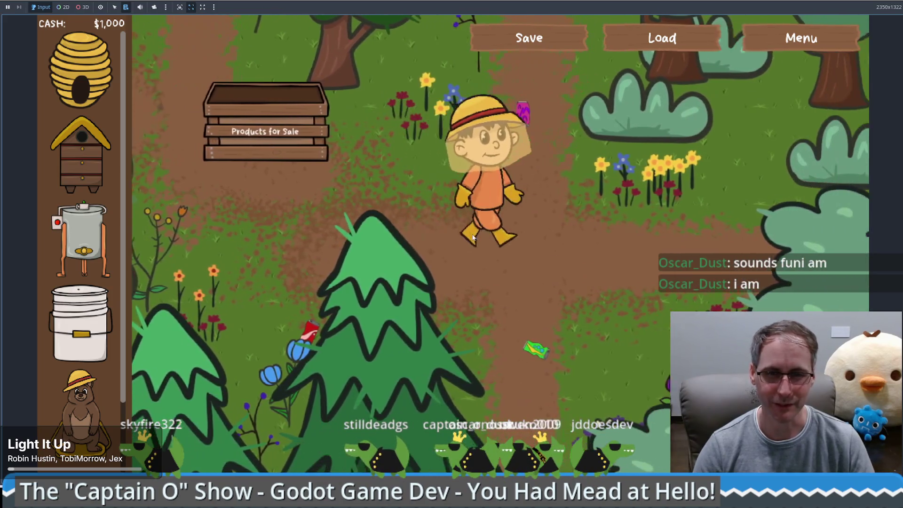
pyautogui.press('d')
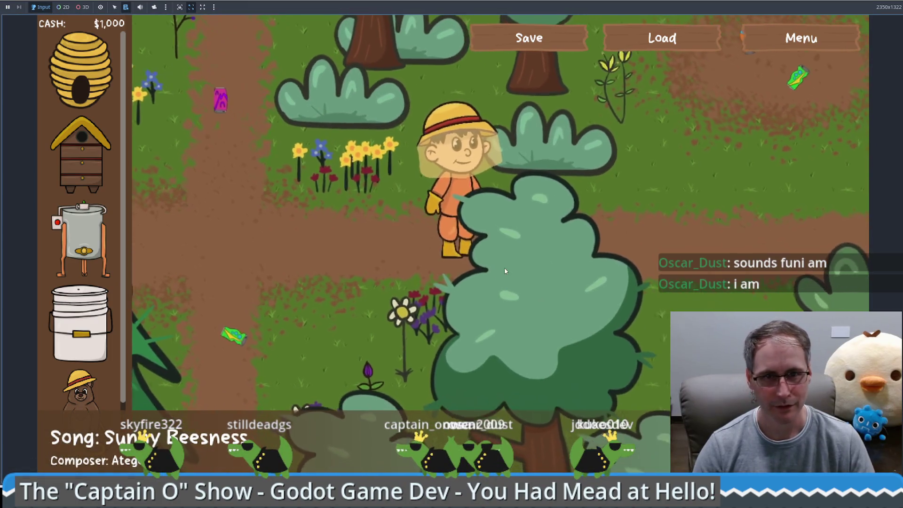
# Step: Collect the dropped soda for $1,010 cash and drag a new bee hive onto the map
pyautogui.press('a')
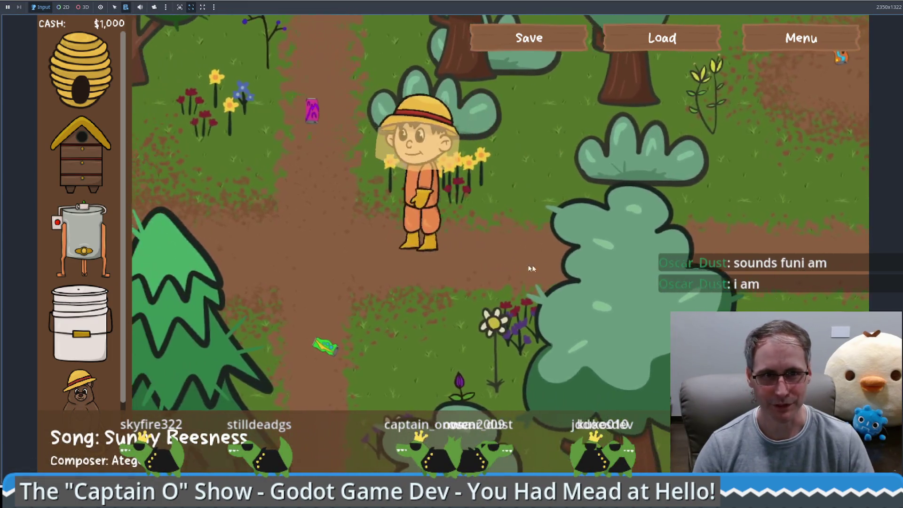
pyautogui.press('a')
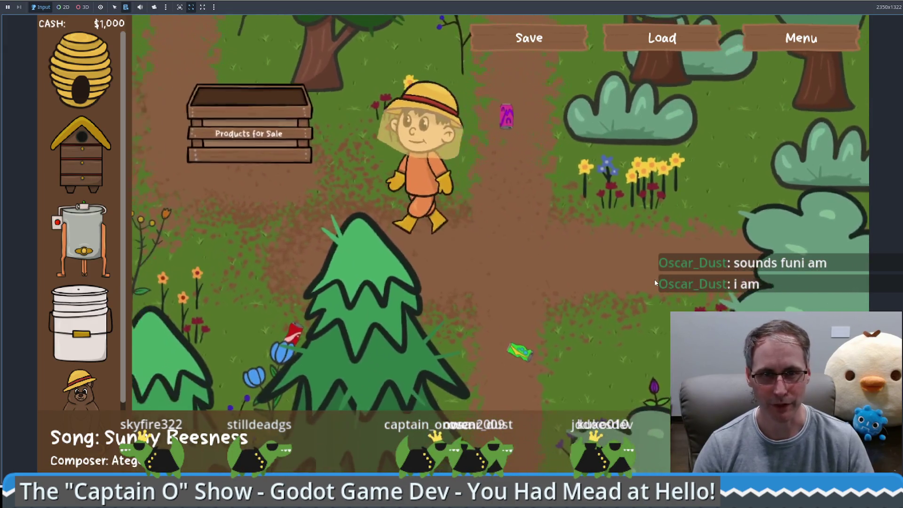
pyautogui.press('d')
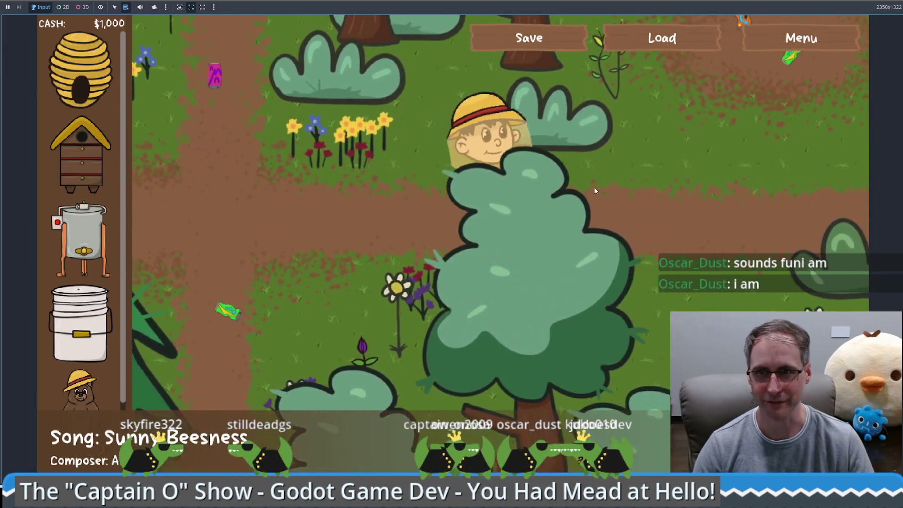
pyautogui.press('w')
pyautogui.press('d')
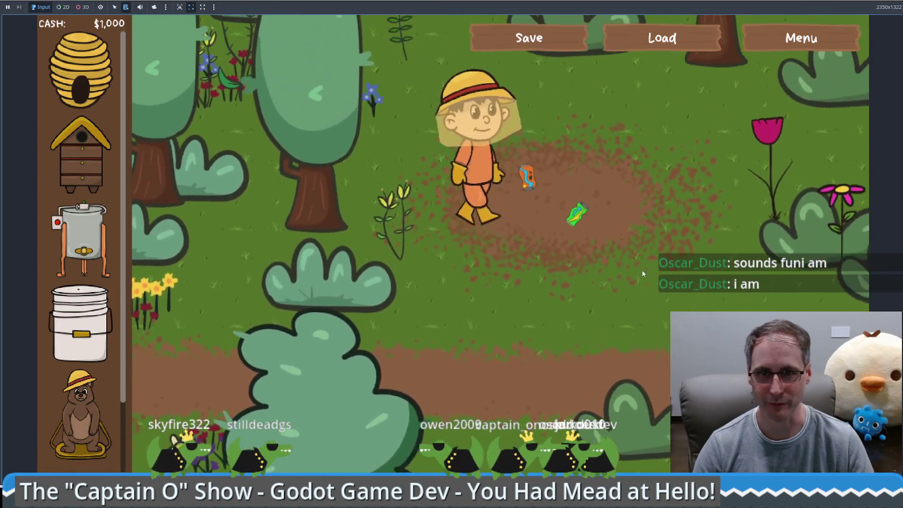
pyautogui.press('d')
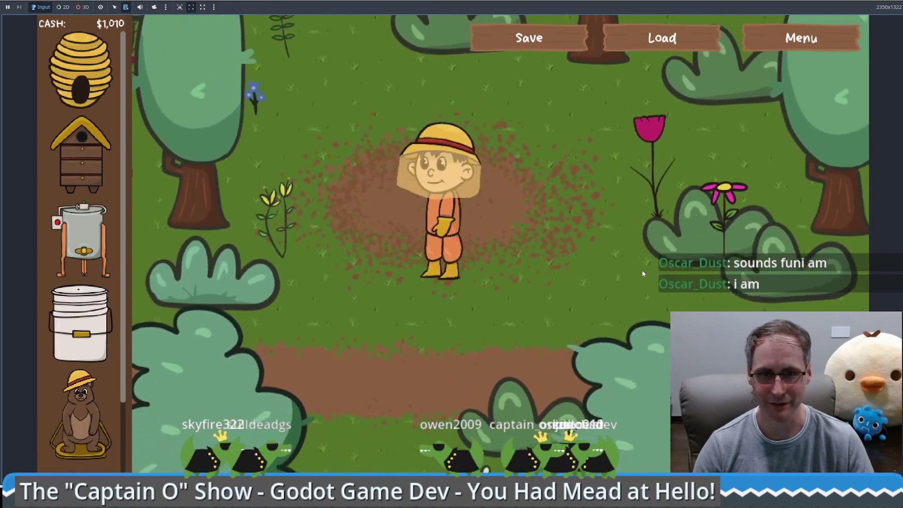
pyautogui.press('a')
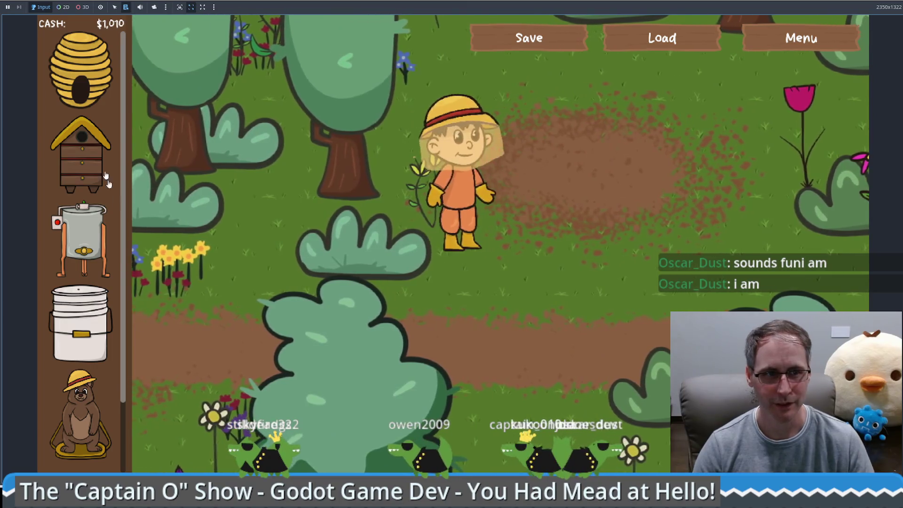
pyautogui.moveTo(81, 151); pyautogui.dragTo(579, 248)
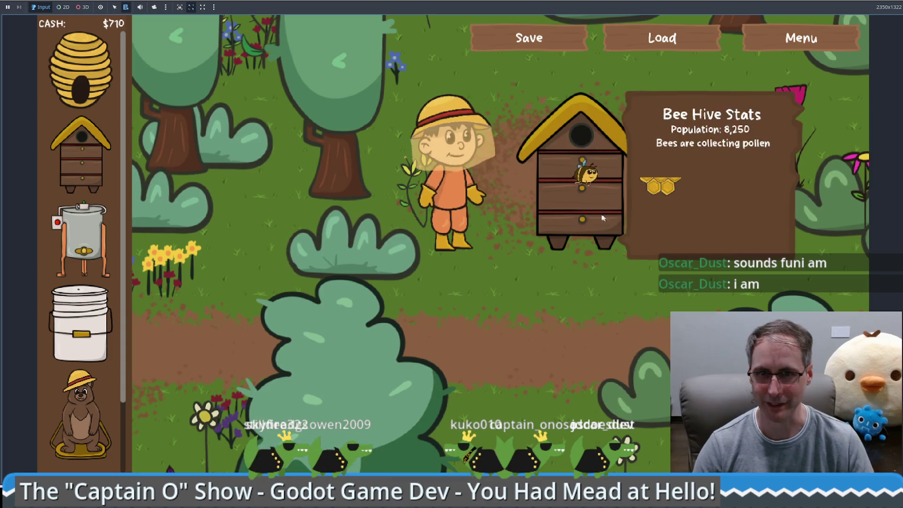
# Step: Walk the beekeeper around the new hive and onto the soda can, raising cash to $720
pyautogui.press('d')
pyautogui.press('s')
pyautogui.press('a')
pyautogui.press('w')
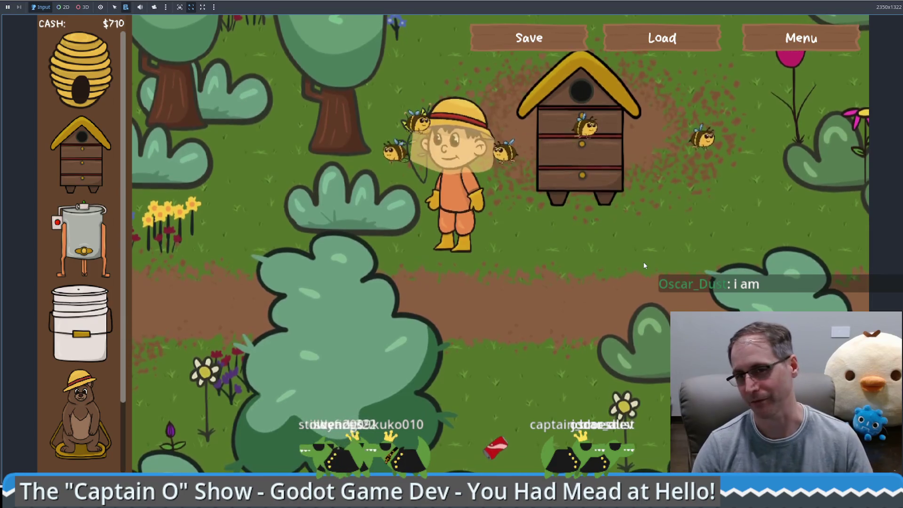
pyautogui.press('d')
pyautogui.press('w')
pyautogui.press('d')
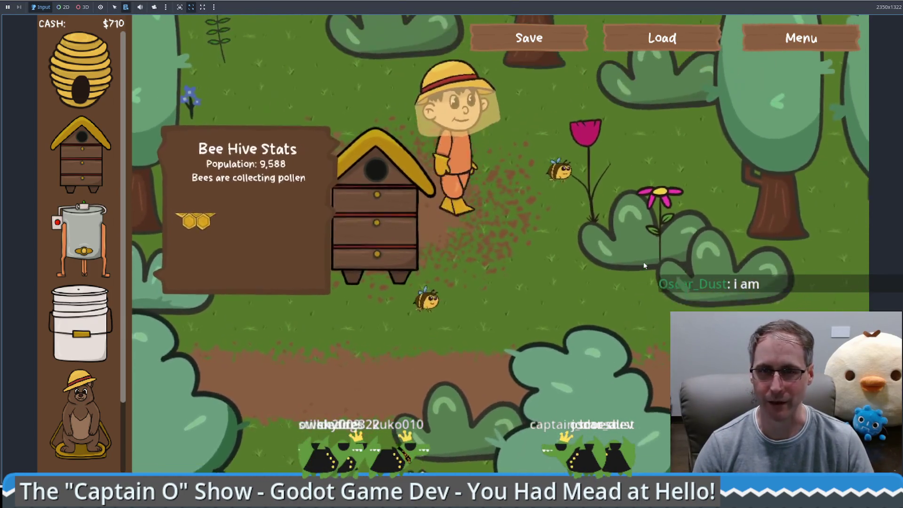
pyautogui.press('s')
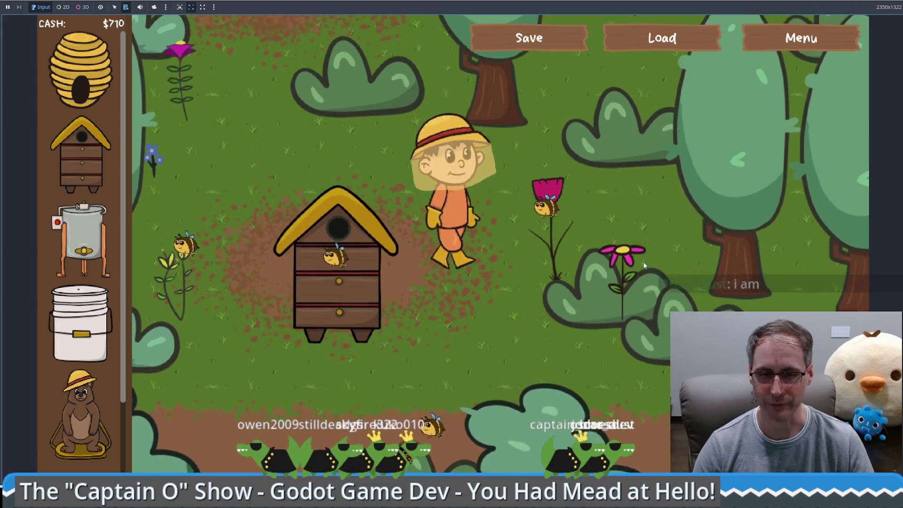
pyautogui.press('s')
pyautogui.press('a')
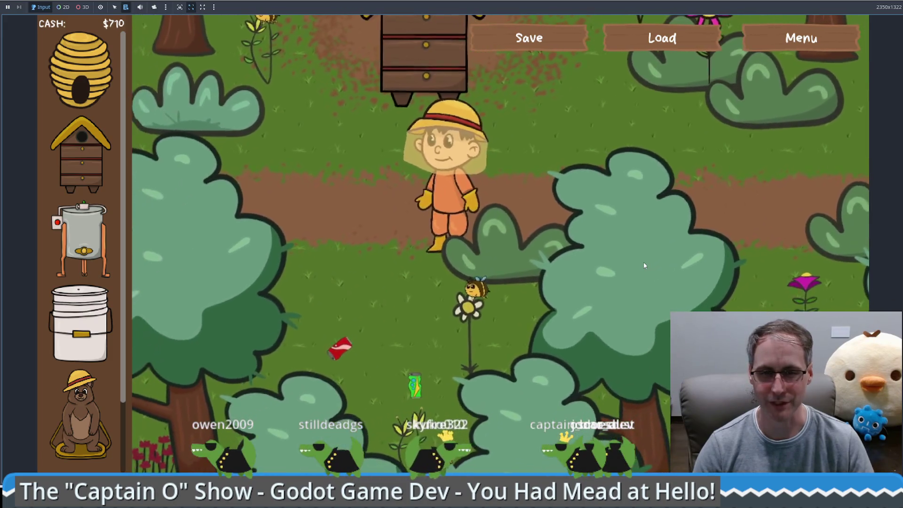
pyautogui.press('s')
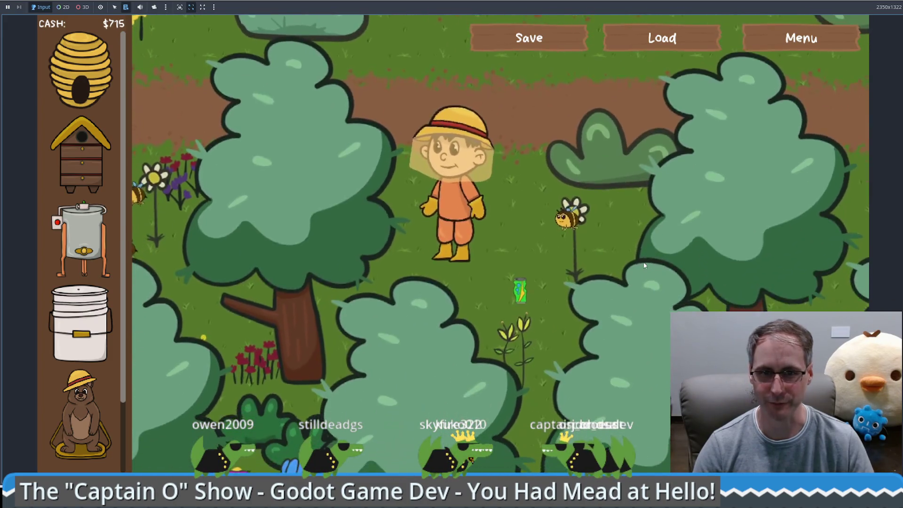
pyautogui.press('d')
# Step: Walk up beside the beehive and show its Bee Hive Stats with honeycombs ready
pyautogui.press('w')
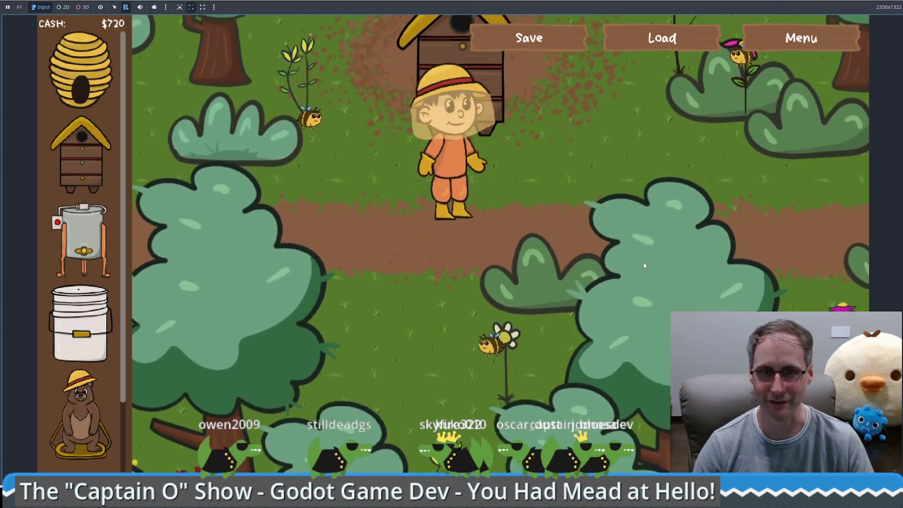
pyautogui.press('d')
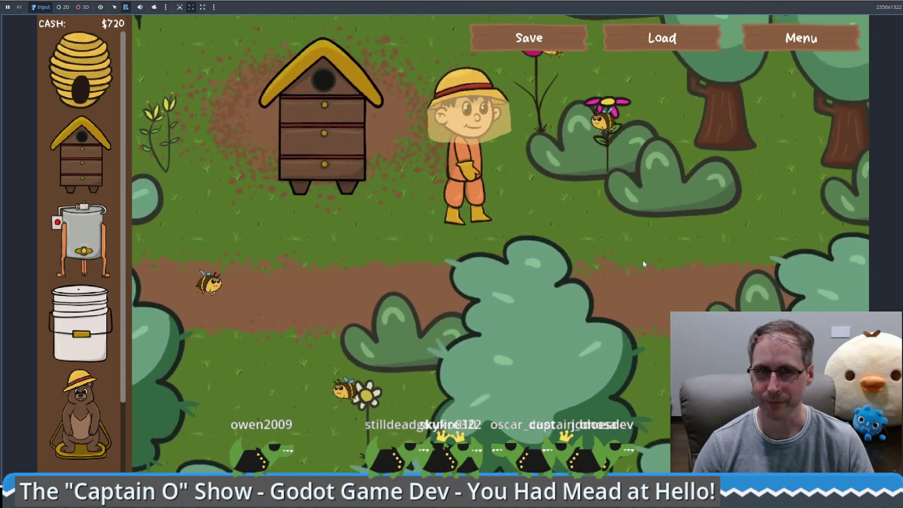
pyautogui.press('Up')
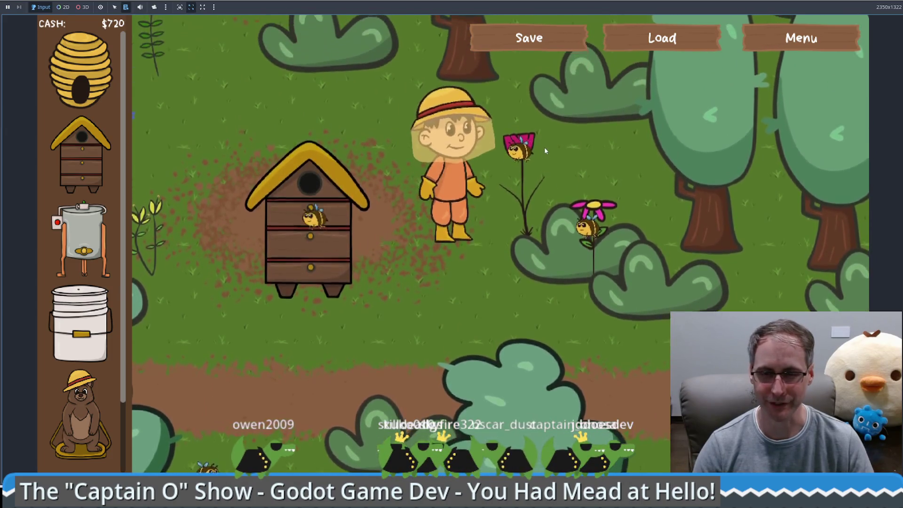
pyautogui.press('Right')
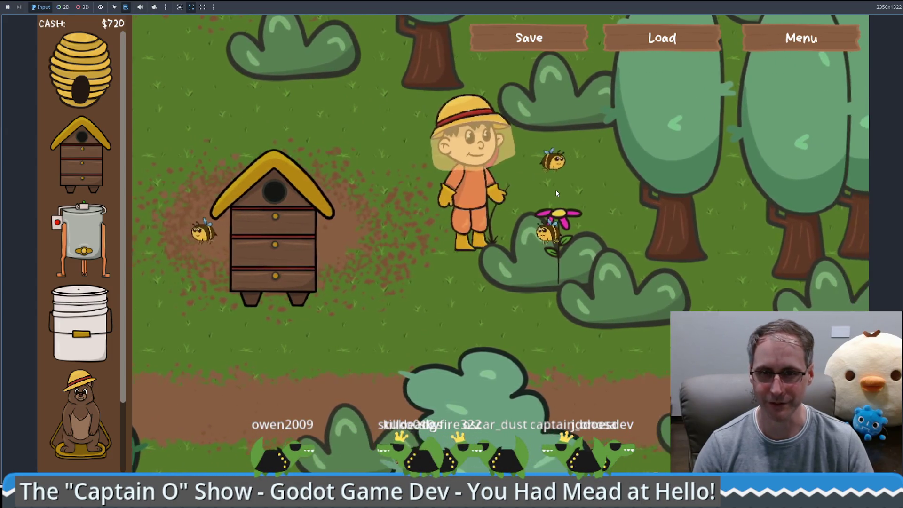
pyautogui.press('Left')
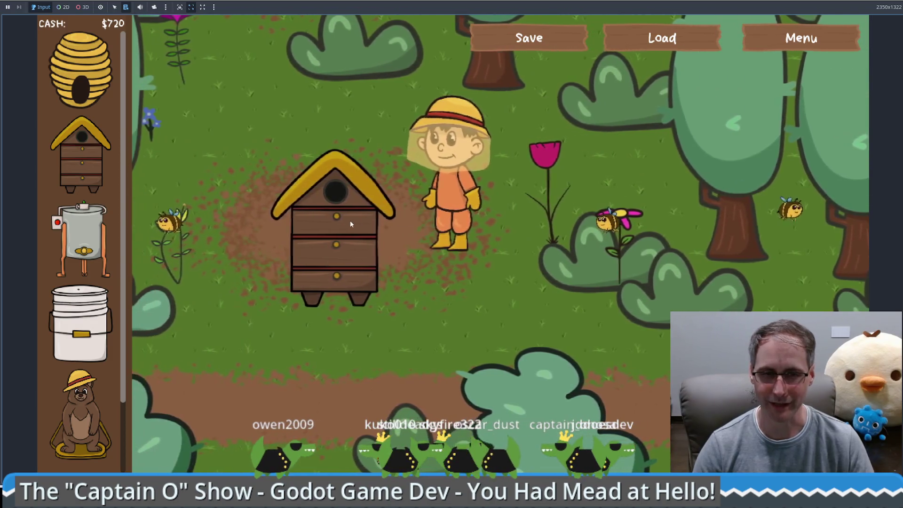
pyautogui.click(352, 223)
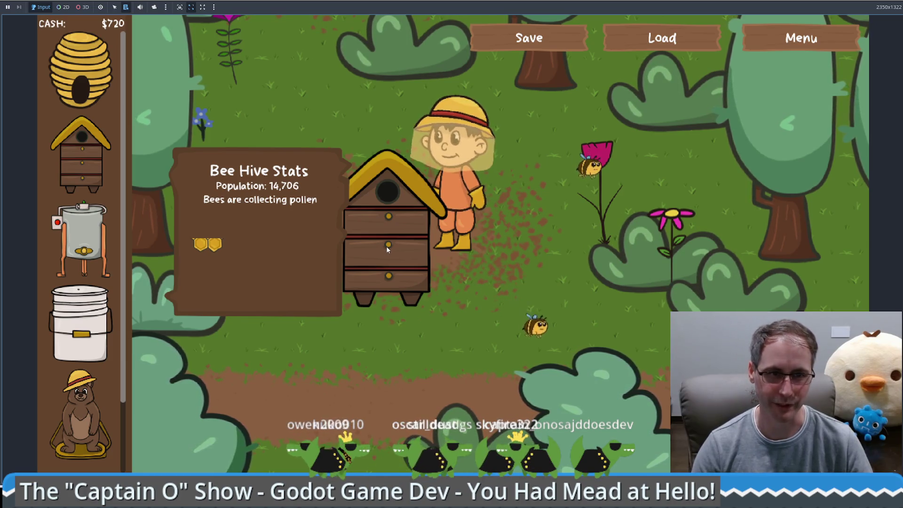
pyautogui.press('Up')
pyautogui.press('Left')
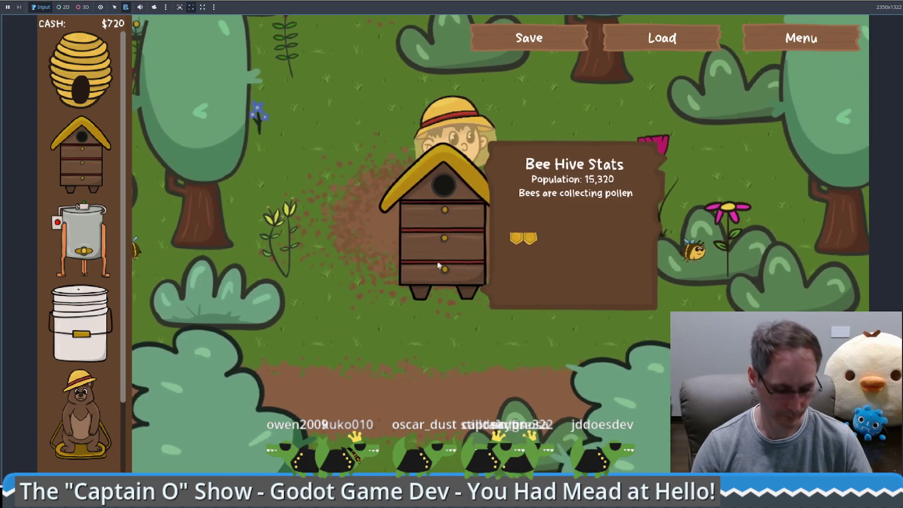
pyautogui.press('Left')
pyautogui.press('Down')
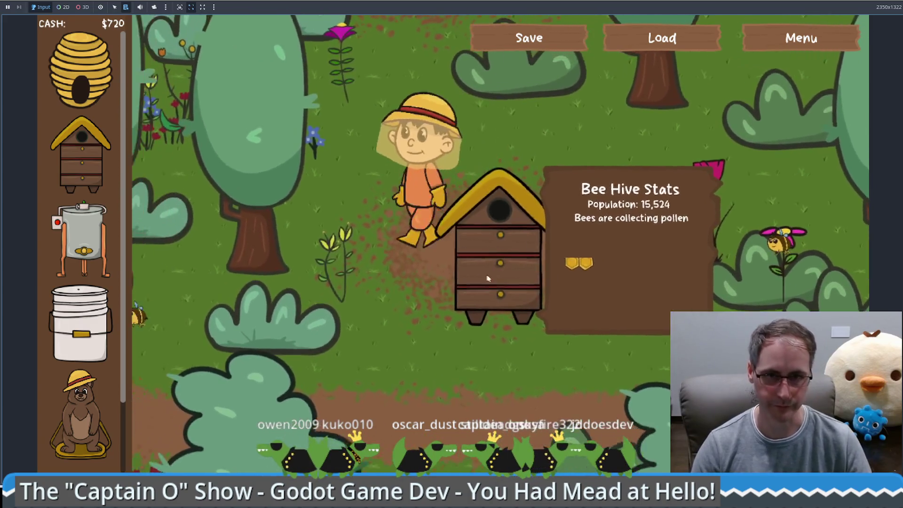
pyautogui.press('Right')
pyautogui.press('Down')
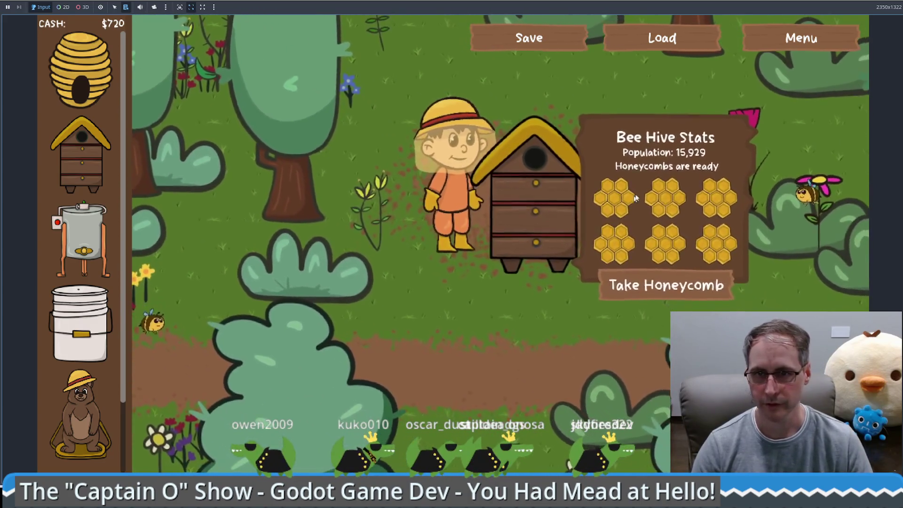
# Step: Take honeycomb from the hive, walk left toward the sale stand and choose a $200 Honey Extractor
pyautogui.press('Left')
pyautogui.press('Right')
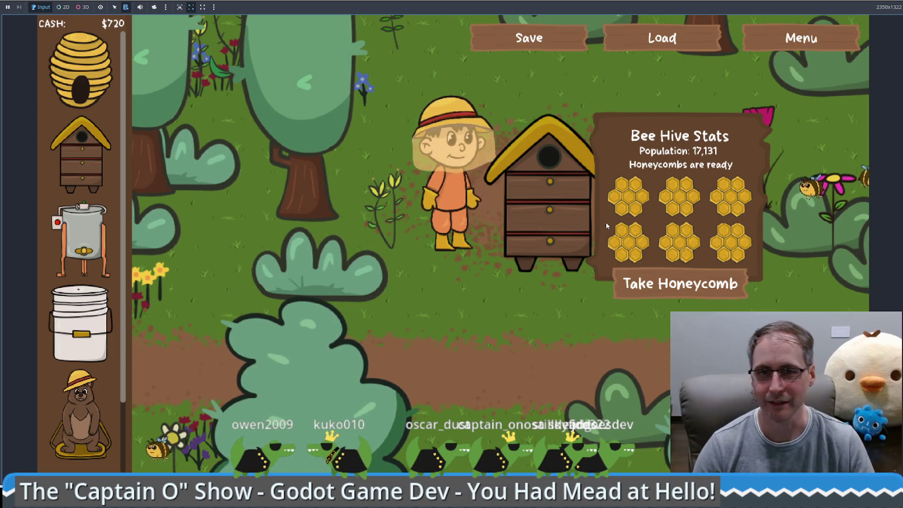
pyautogui.click(666, 281)
pyautogui.press('Down')
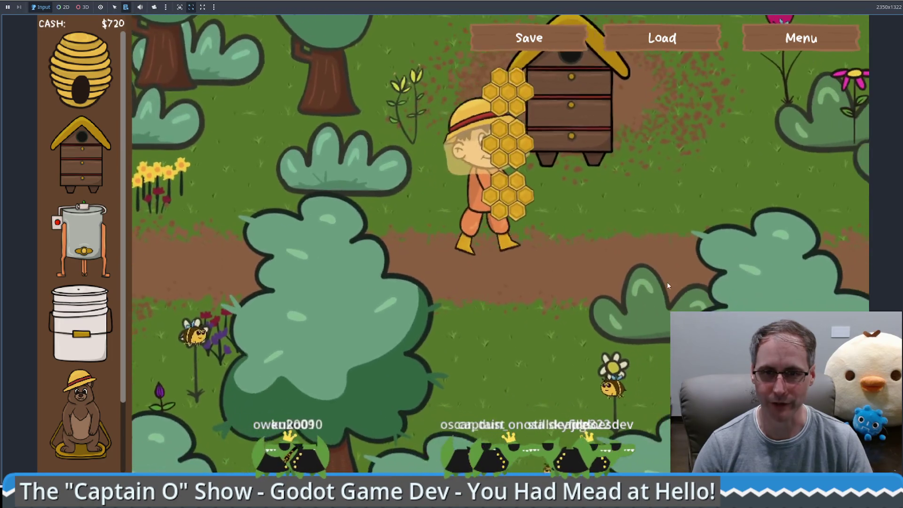
pyautogui.press('Left')
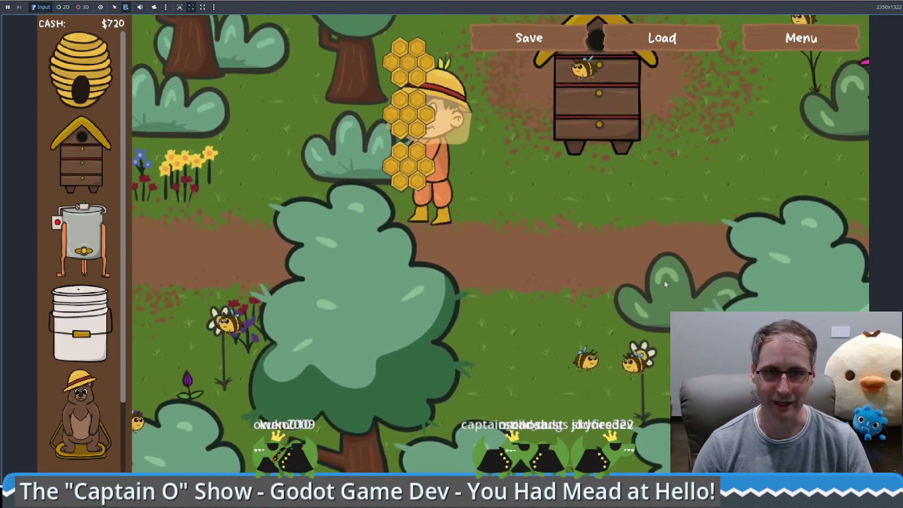
pyautogui.press('Left')
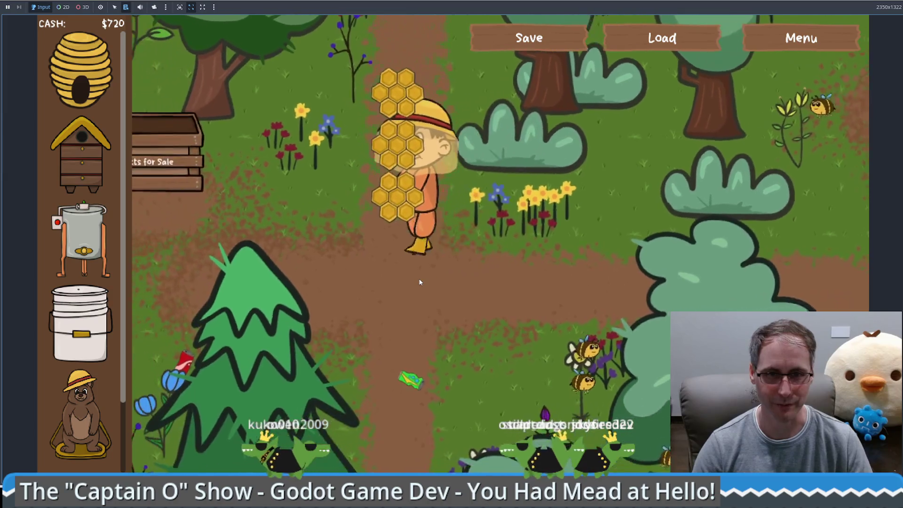
pyautogui.click(82, 240)
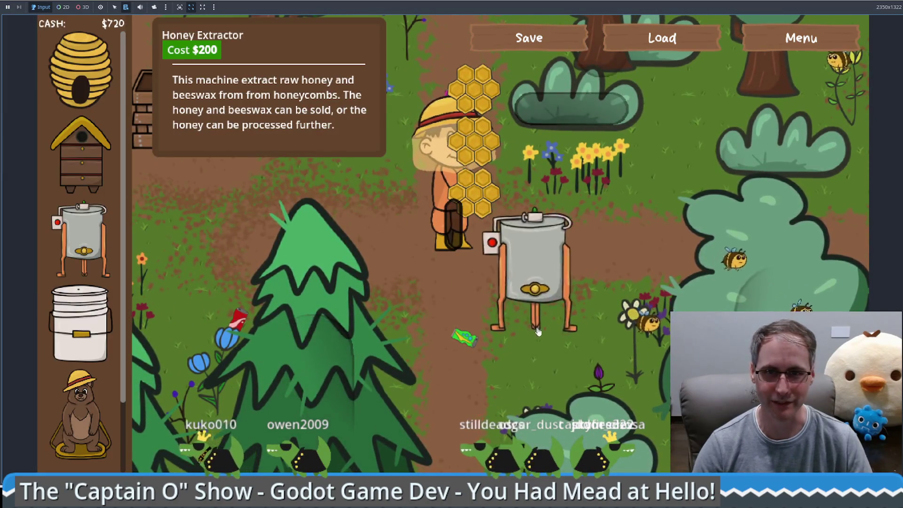
# Step: Place the Honey Extractor, load the honeycomb and take two honey jars until the debugger breaks
pyautogui.click(571, 328)
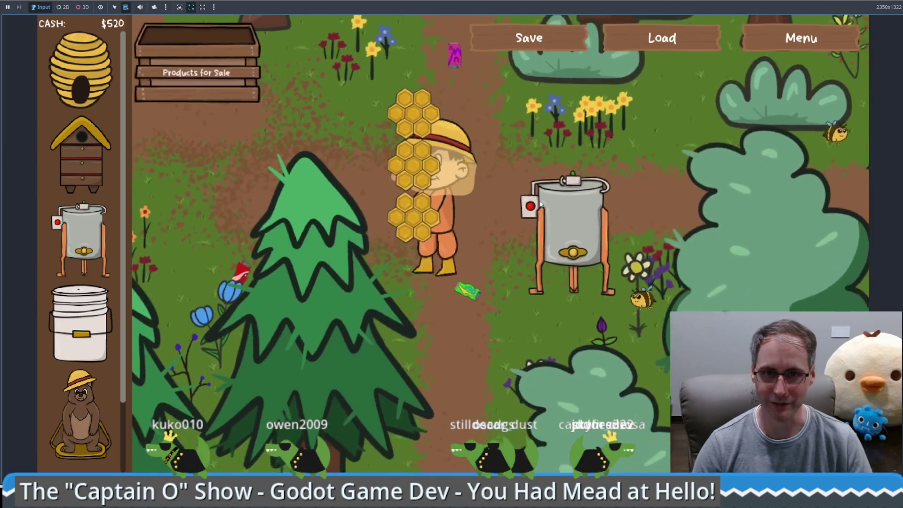
pyautogui.click(539, 201)
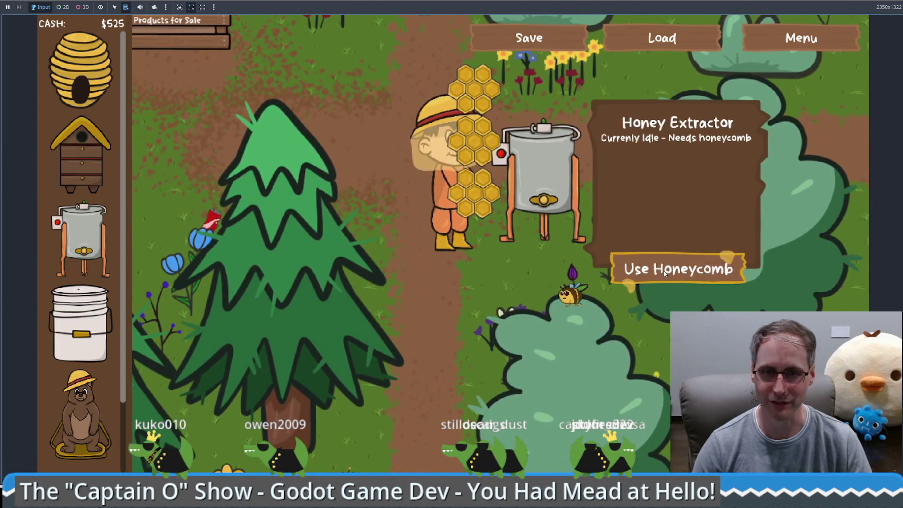
pyautogui.click(664, 273)
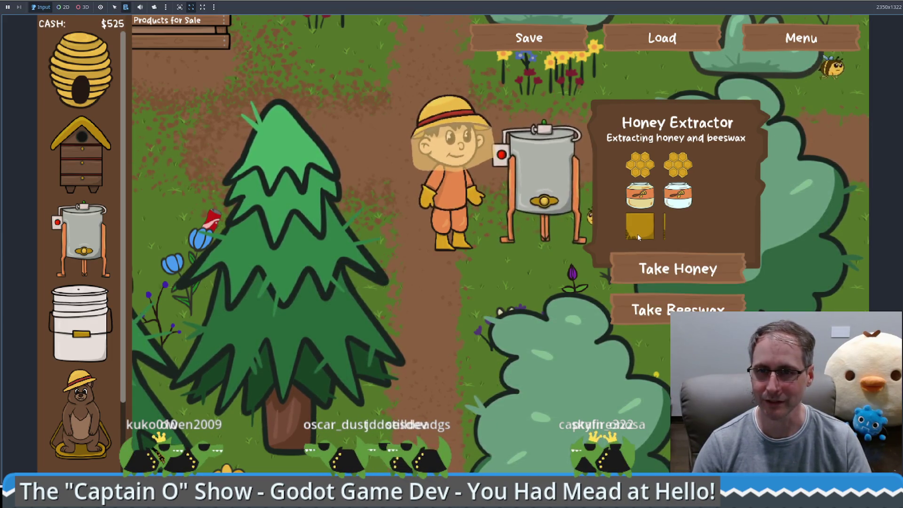
pyautogui.click(672, 266)
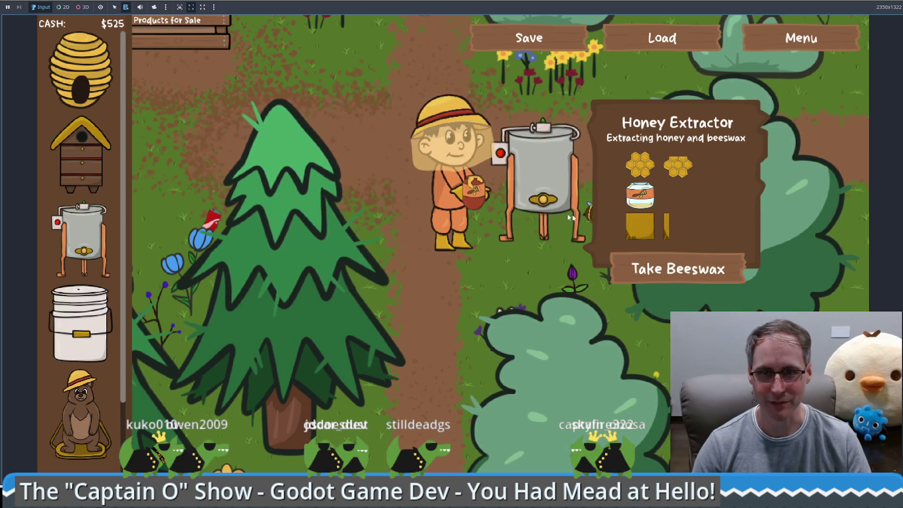
pyautogui.click(545, 208)
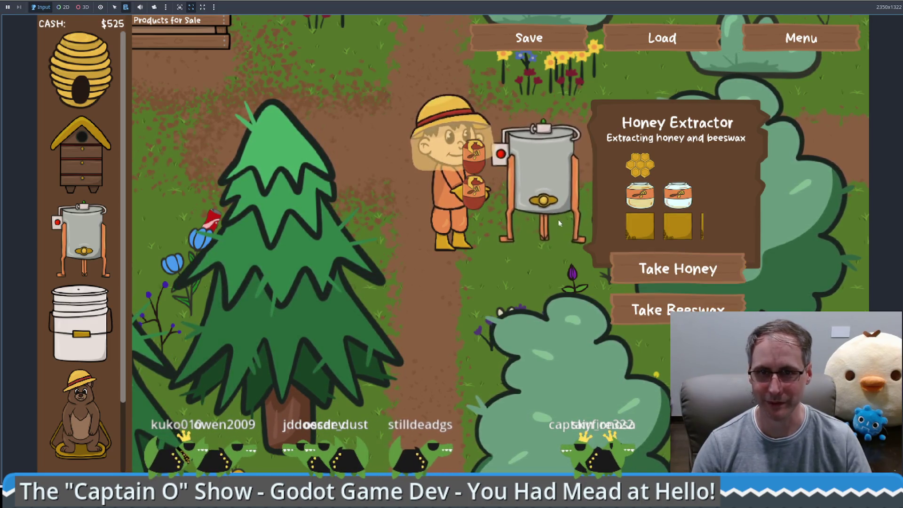
pyautogui.click(678, 268)
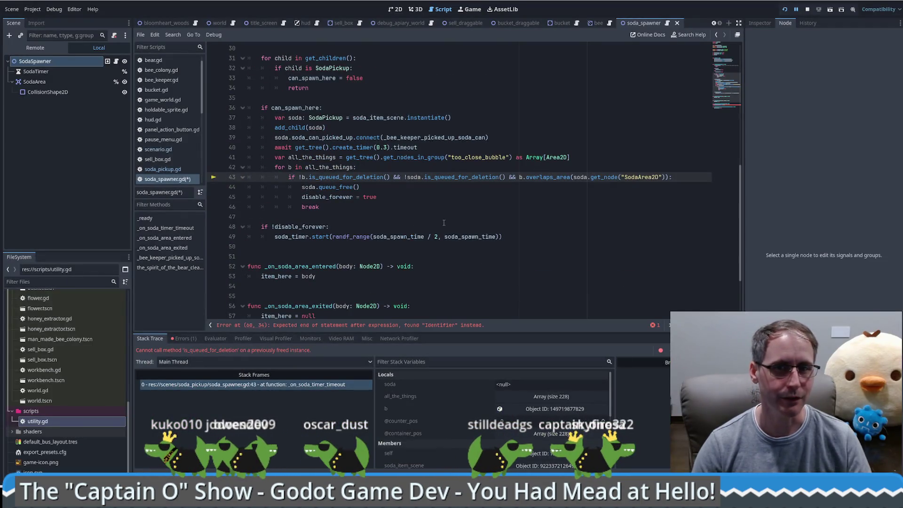
# Step: Add a soda != null check to the condition on line 43 of soda_spawner.gd and relaunch the game
pyautogui.click(493, 207)
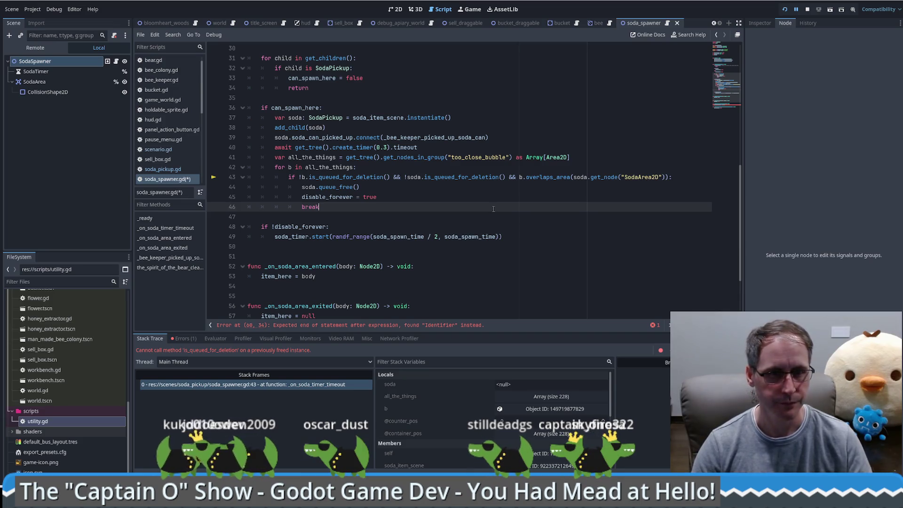
pyautogui.click(291, 326)
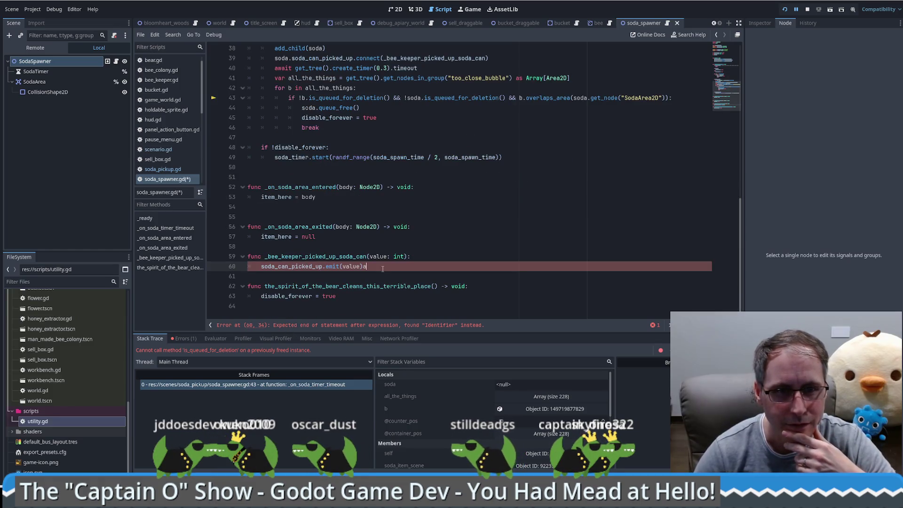
pyautogui.hotkey('ctrl', 'z')
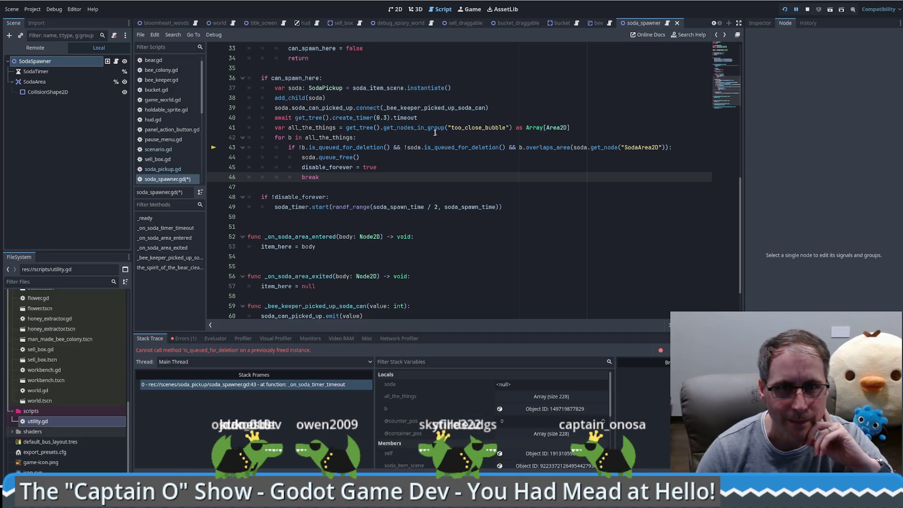
pyautogui.click(414, 147)
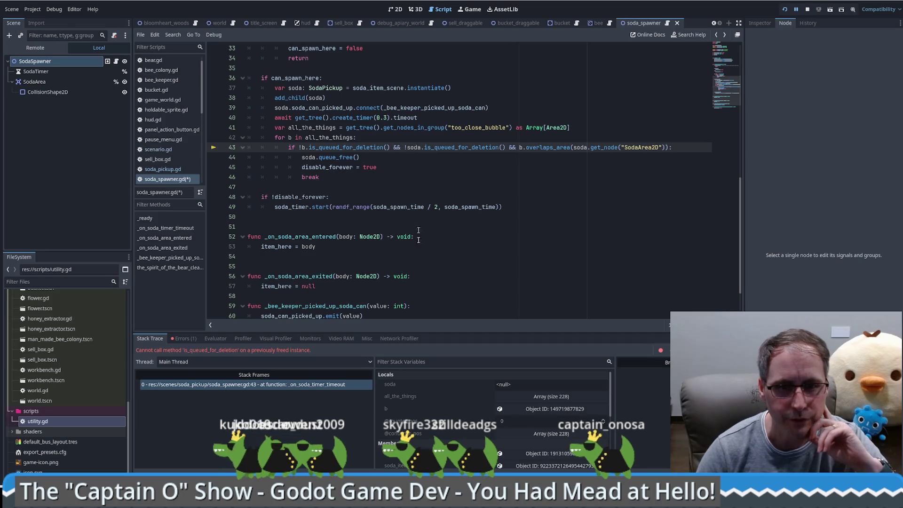
pyautogui.doubleClick(413, 147)
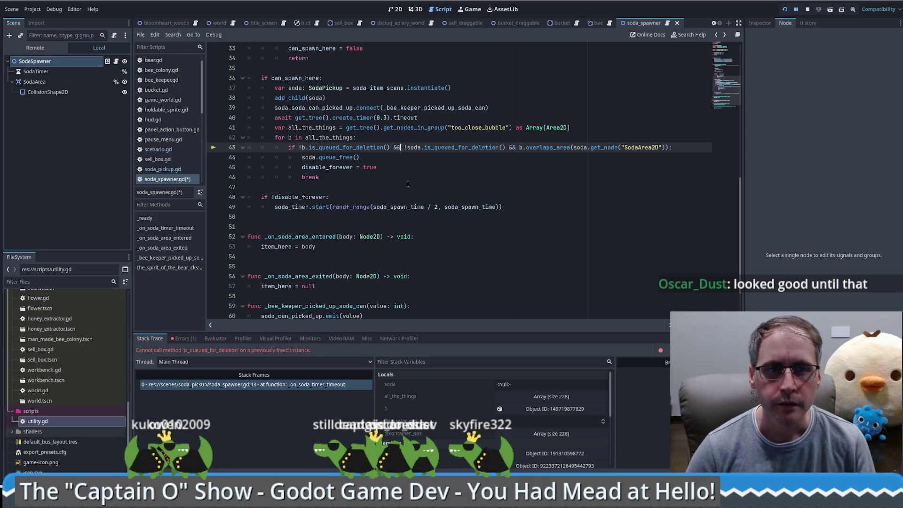
pyautogui.write('soda!= nu')
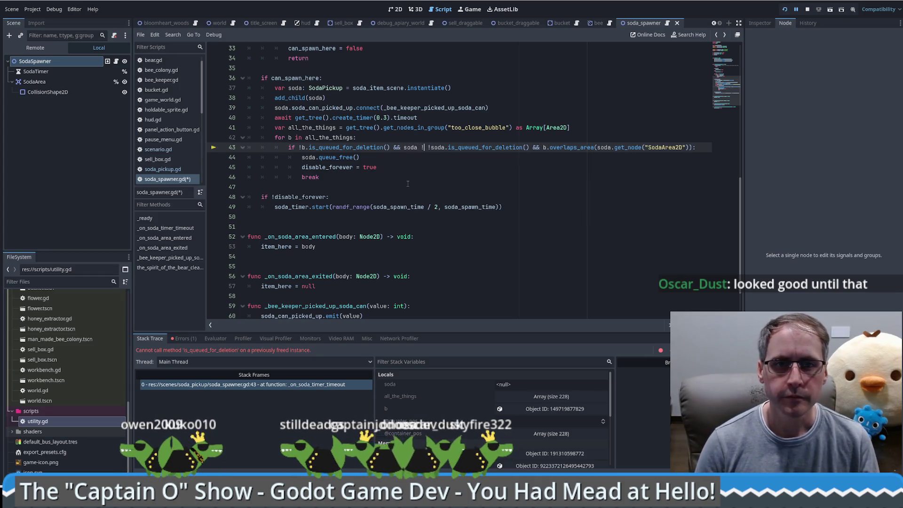
pyautogui.write('ll &&')
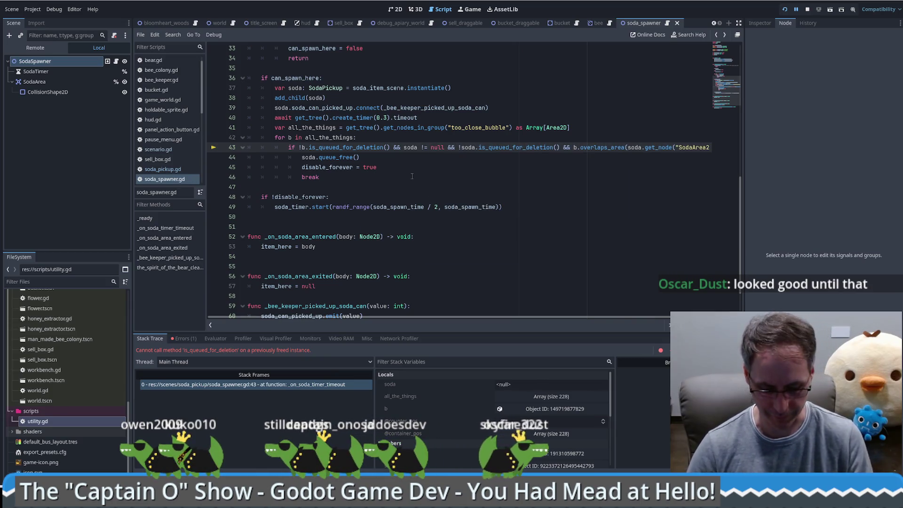
pyautogui.press('F12')
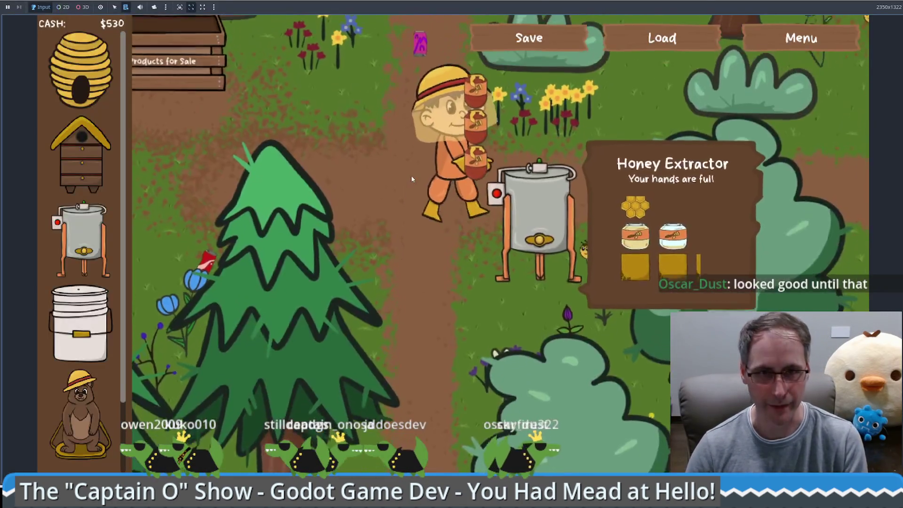
# Step: Buy and place a Food Grade Bucket beside the path and put the carried honey in to ferment
pyautogui.press('Left')
pyautogui.press('Up')
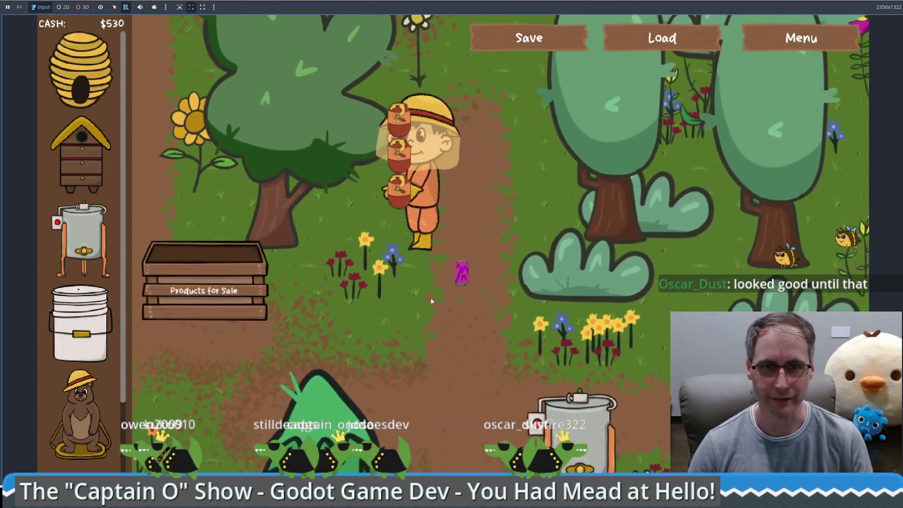
pyautogui.press('Right')
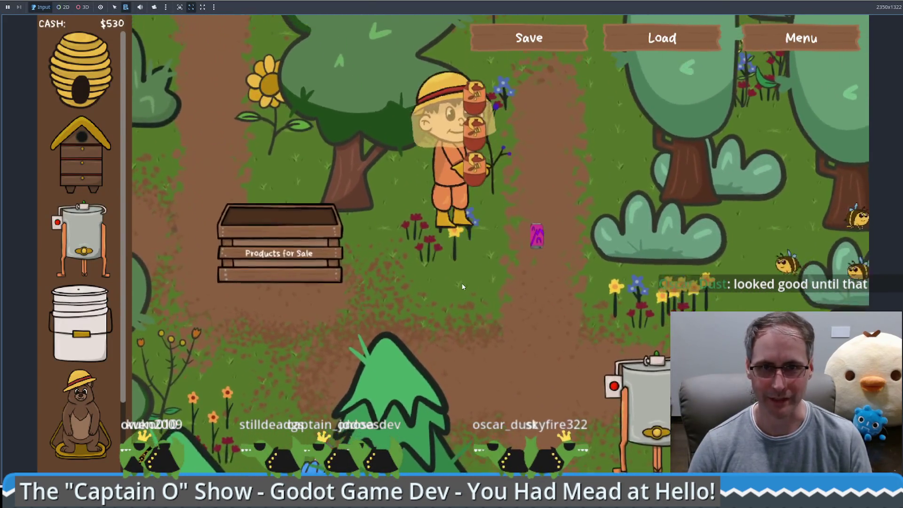
pyautogui.press('Right')
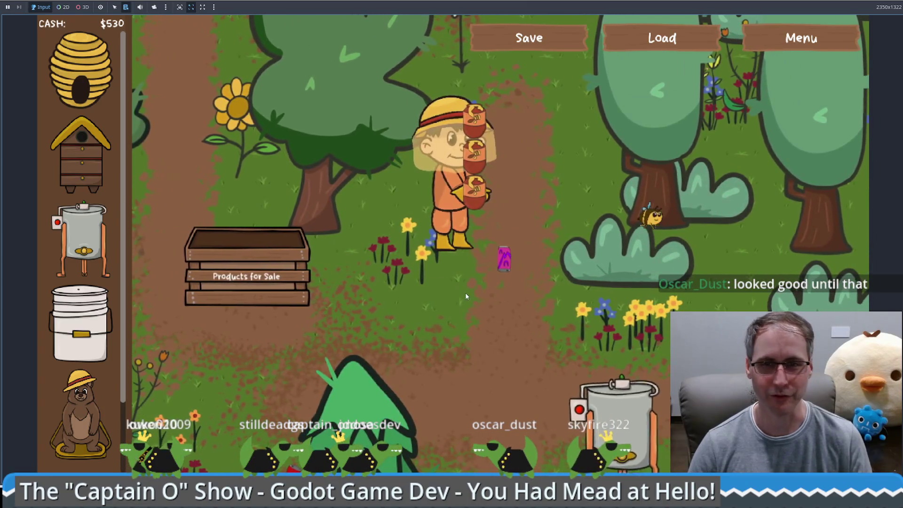
pyautogui.click(79, 323)
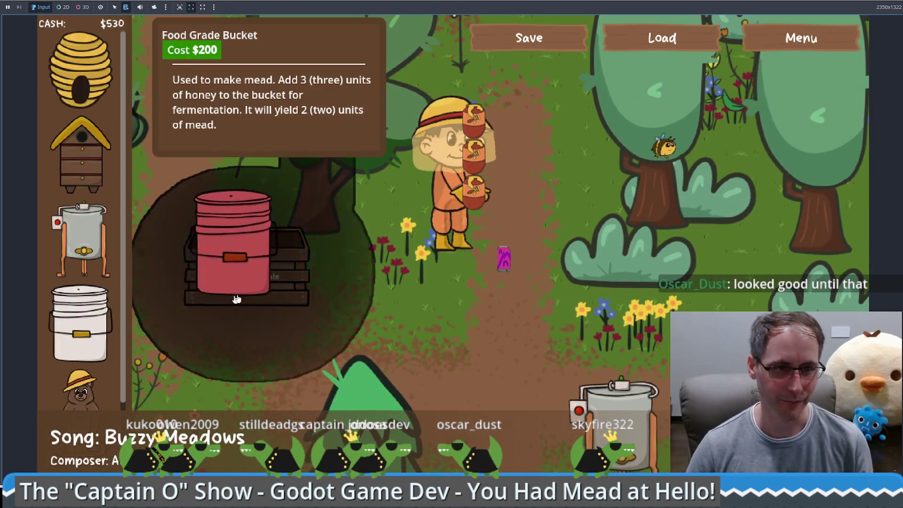
pyautogui.click(547, 217)
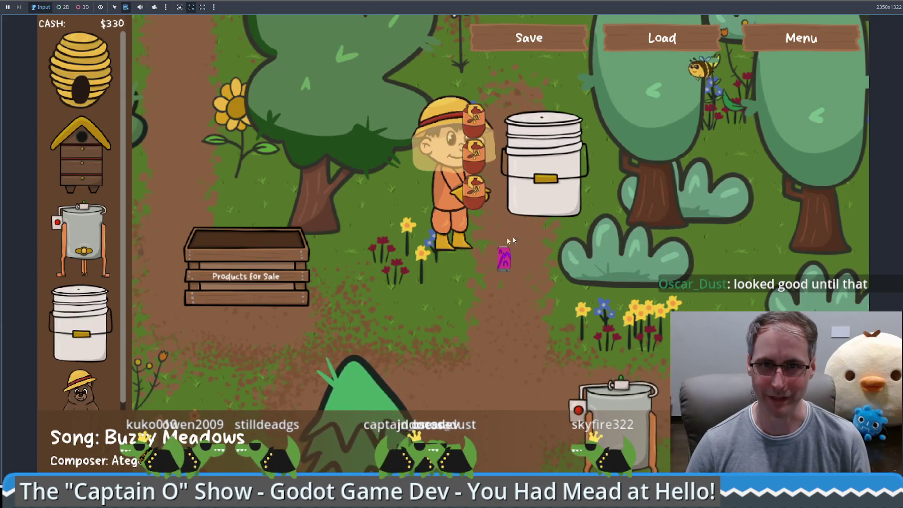
pyautogui.press('Right')
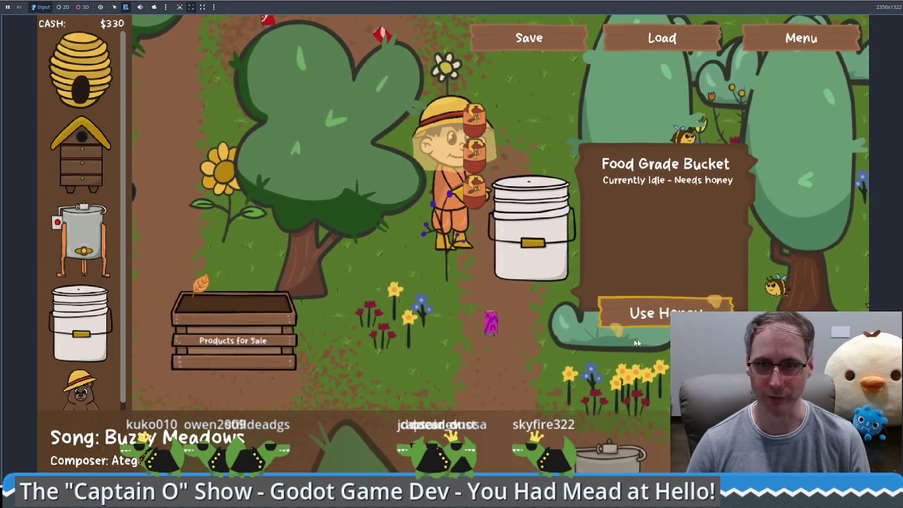
pyautogui.click(621, 314)
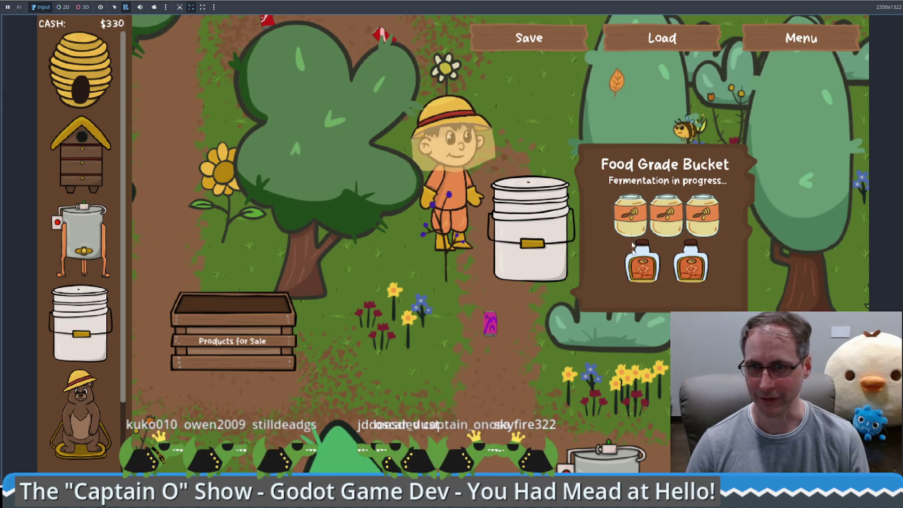
# Step: Place a second honey extractor and try buying another bucket with only $130 cash
pyautogui.press('Down')
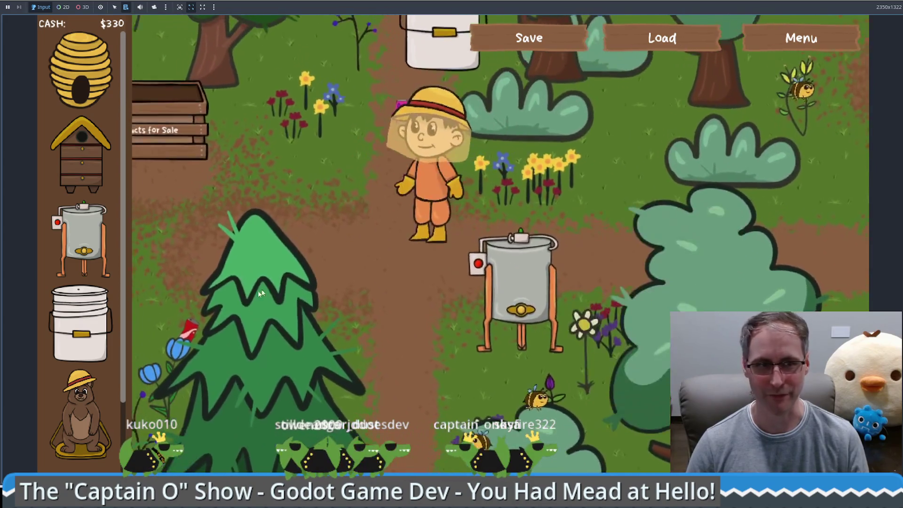
pyautogui.press('3')
pyautogui.click(305, 296)
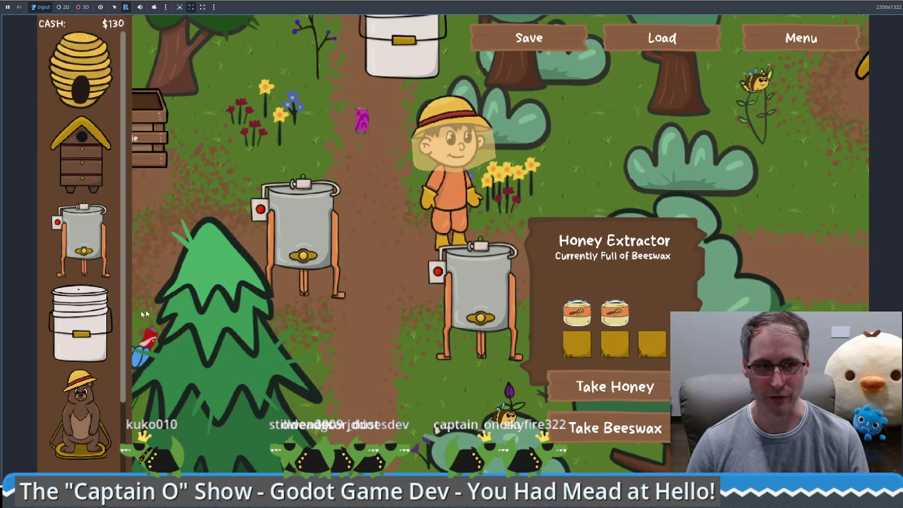
pyautogui.press('4')
pyautogui.click(578, 328)
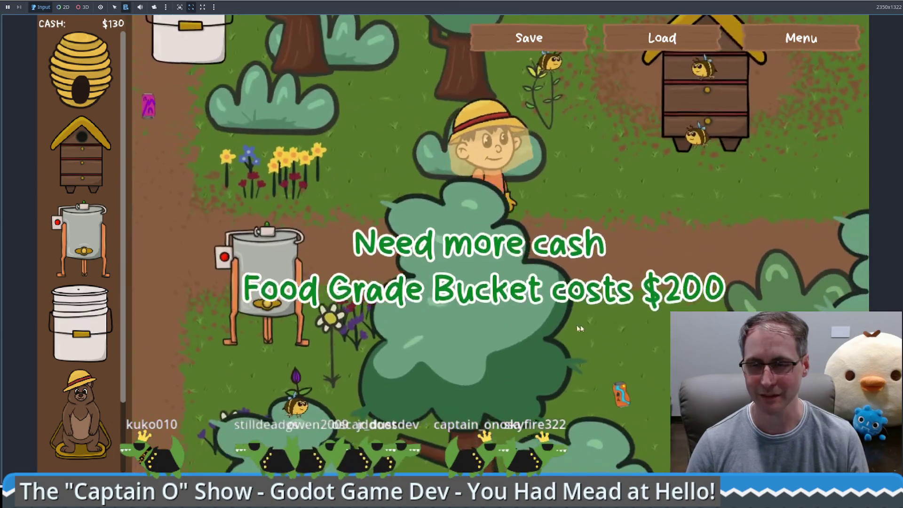
pyautogui.press('Up')
pyautogui.press('Right')
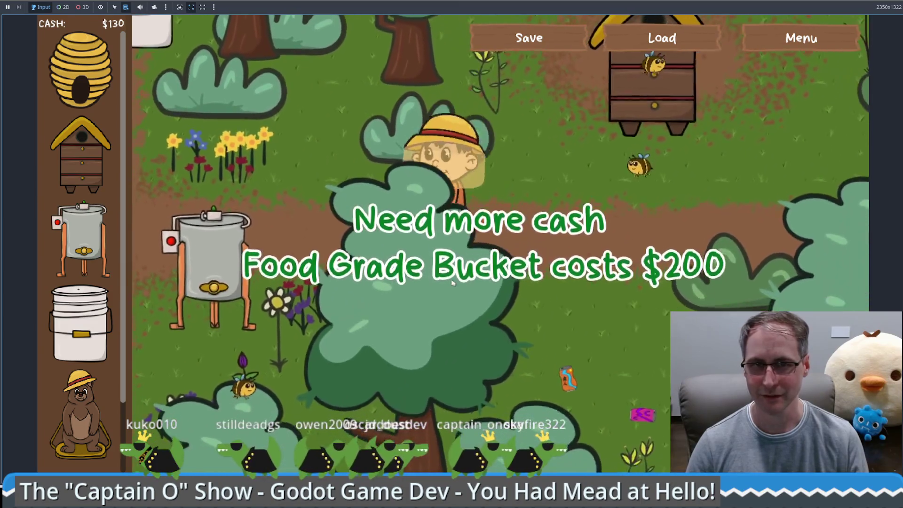
# Step: Collect the finished mead from the bucket and sell it at the products crate
pyautogui.press('Left')
pyautogui.press('Up')
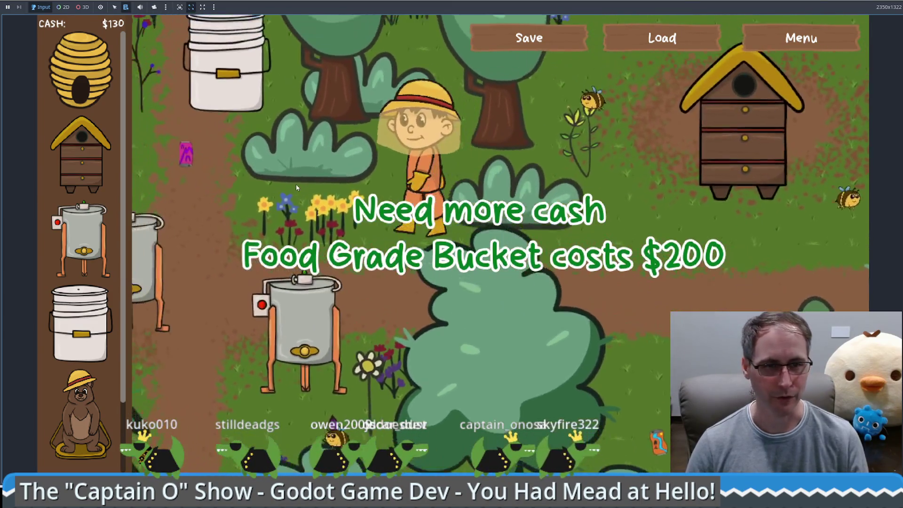
pyautogui.press('Left')
pyautogui.press('Right')
pyautogui.press('e')
pyautogui.press('Left')
pyautogui.press('Down')
pyautogui.press('Left')
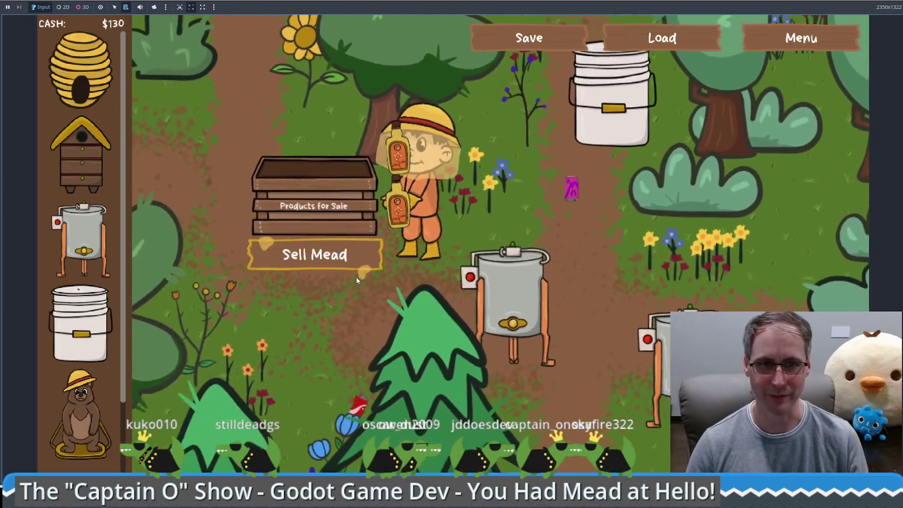
pyautogui.press('Up')
pyautogui.press('e')
pyautogui.press('e')
# Step: Place another honey extractor in an open spot and a new bee hive on the grass
pyautogui.press('Right')
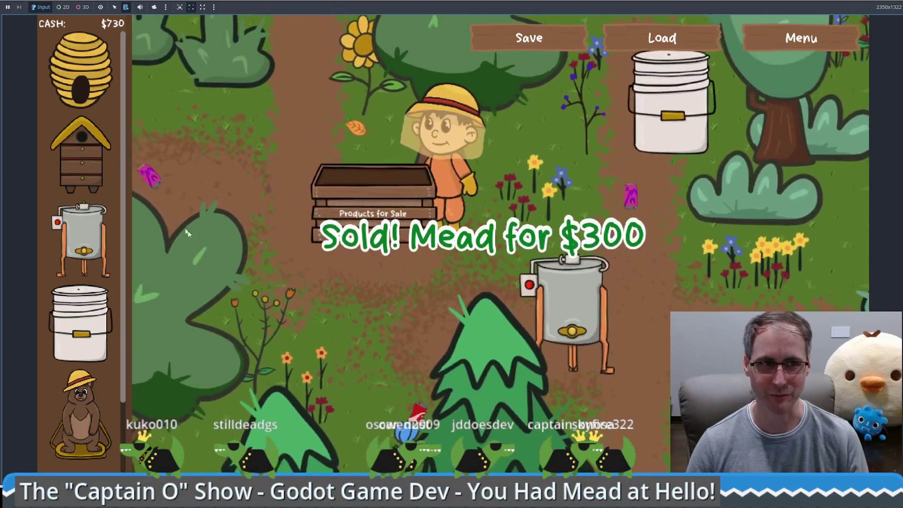
pyautogui.click(81, 240)
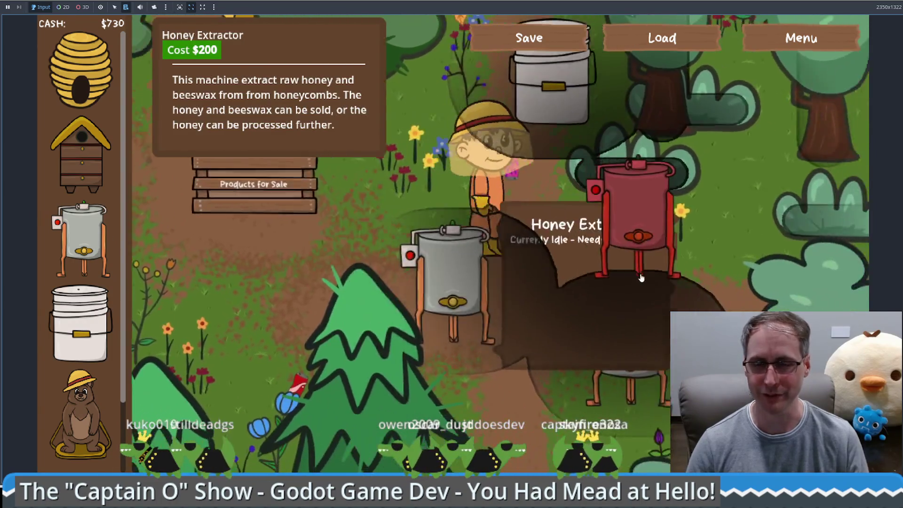
pyautogui.press('Down')
pyautogui.click(619, 299)
pyautogui.press('e')
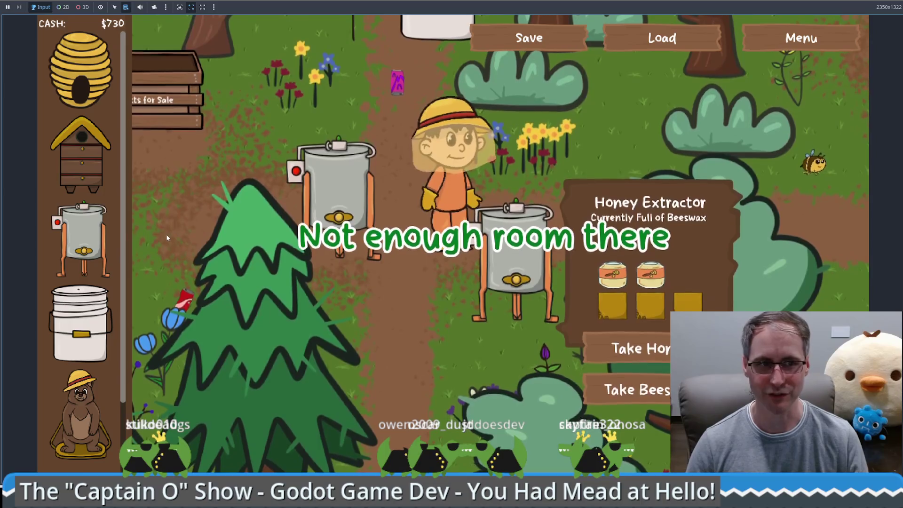
pyautogui.click(82, 240)
pyautogui.click(620, 180)
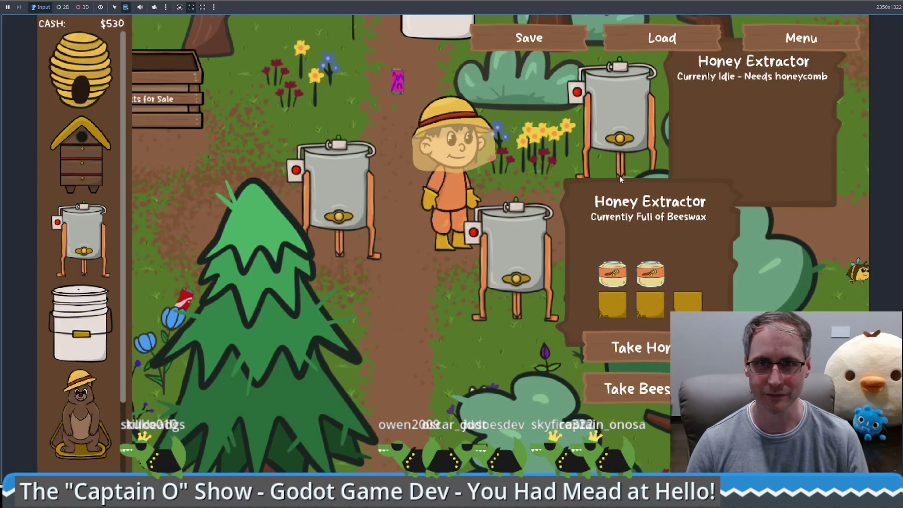
pyautogui.press('Right')
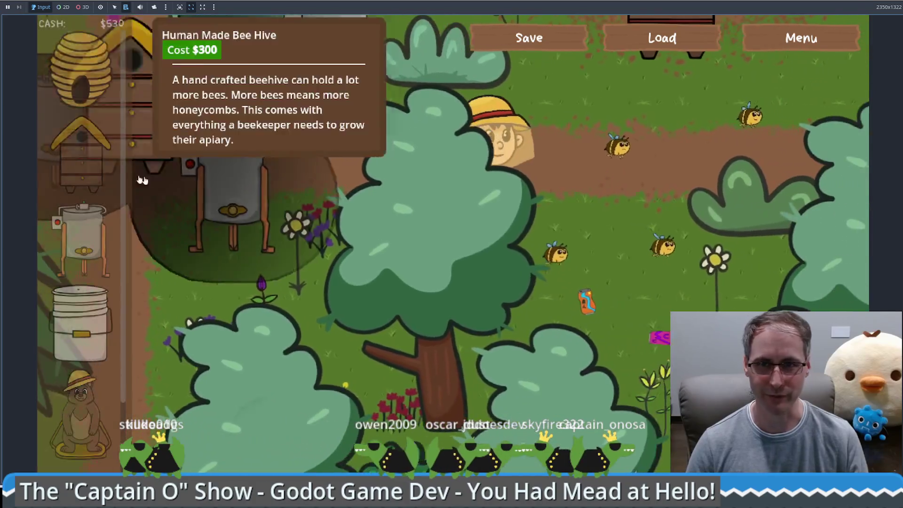
pyautogui.click(81, 151)
pyautogui.click(558, 302)
# Step: Take the hive's honeycombs, sell them for $340 cash, then try placing a bear statue without enough cash
pyautogui.press('Down')
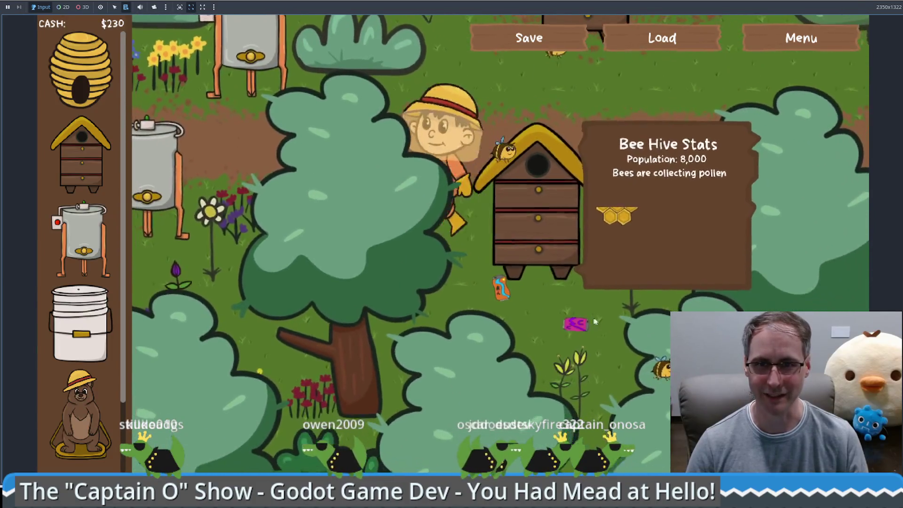
pyautogui.press('space')
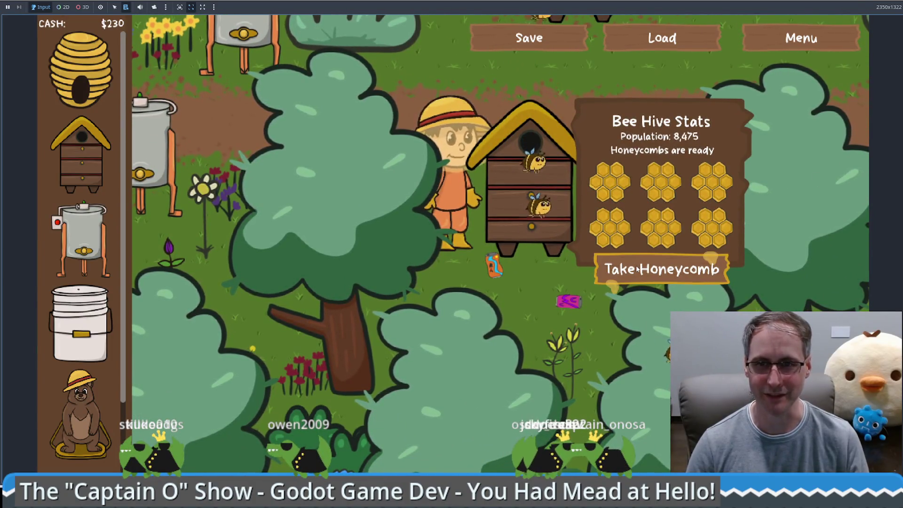
pyautogui.press('Up')
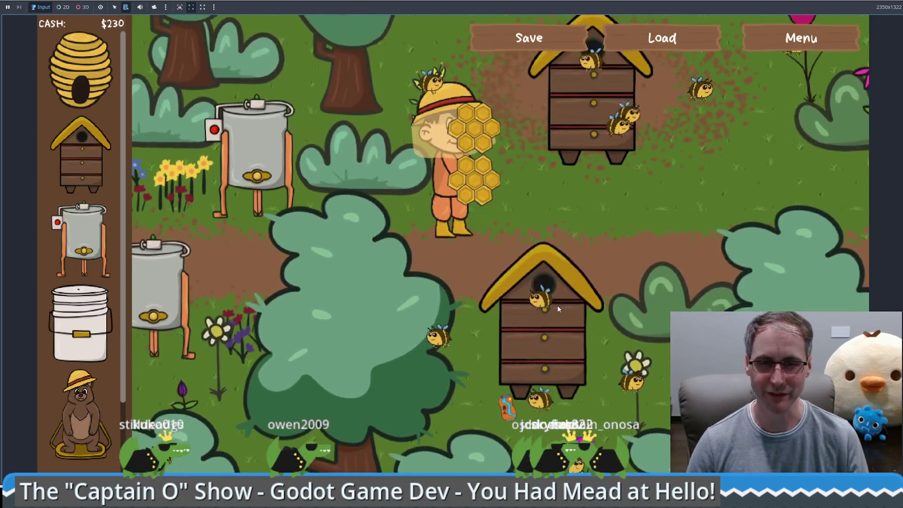
pyautogui.press('Left')
pyautogui.press('Left')
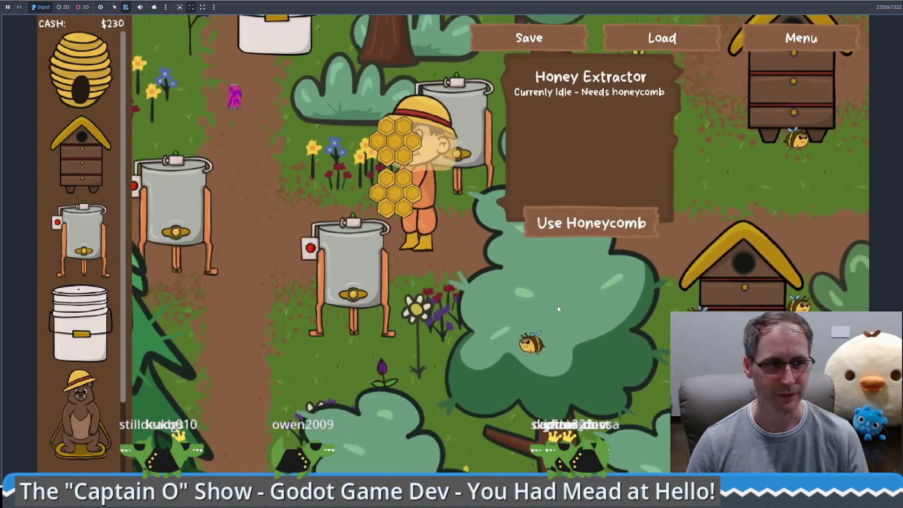
pyautogui.press('Up')
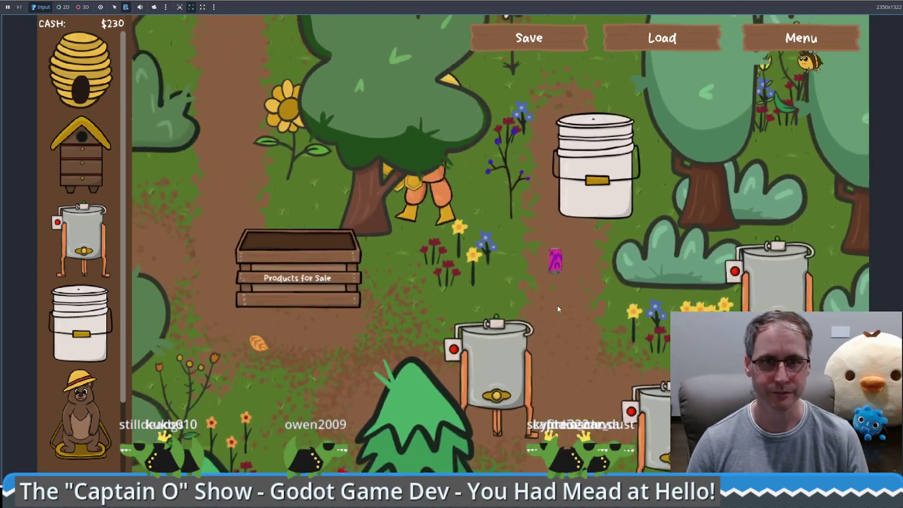
pyautogui.press('Down')
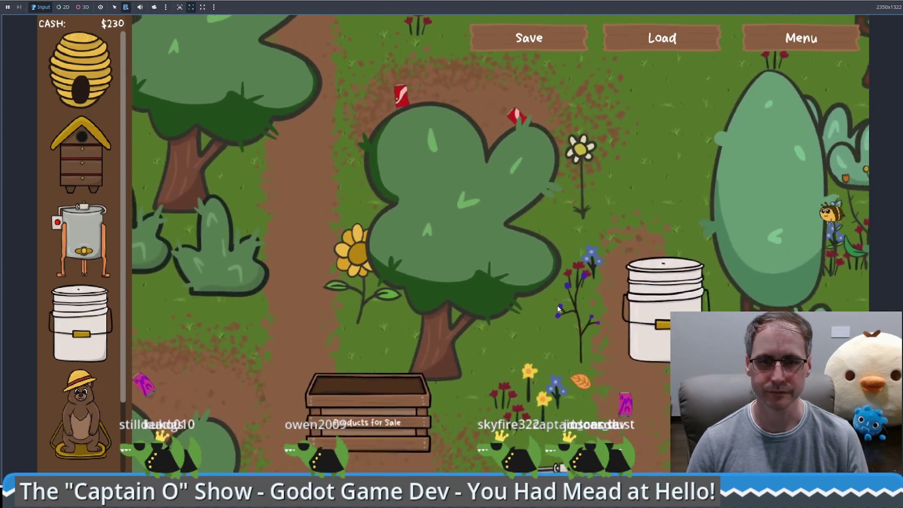
pyautogui.doubleClick(508, 338)
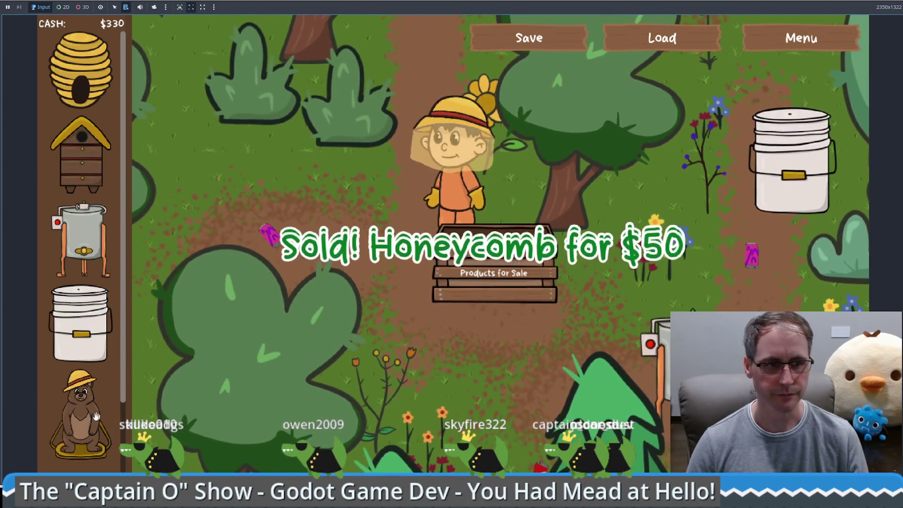
pyautogui.click(81, 412)
pyautogui.press('Up')
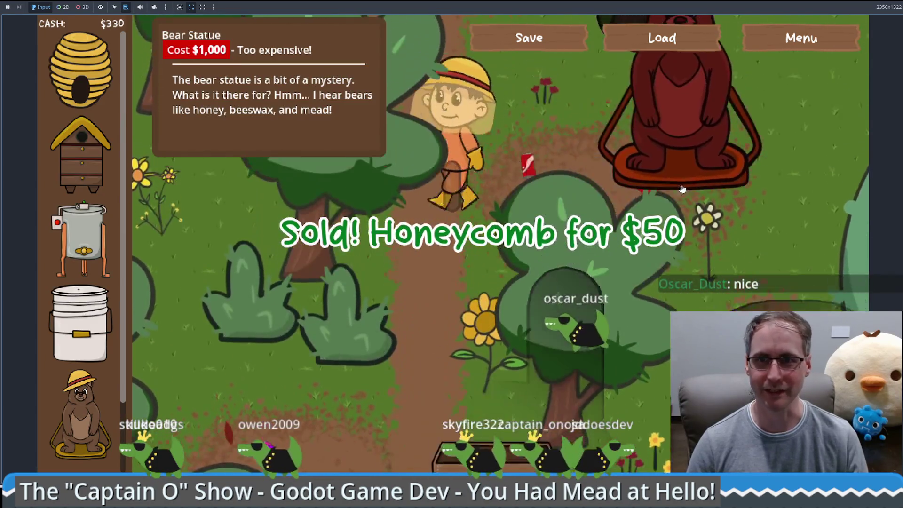
pyautogui.click(733, 222)
# Step: Turn on Sandbox Mode in settings, place the Bear Statue beside the beekeeper and view its request card
pyautogui.click(802, 38)
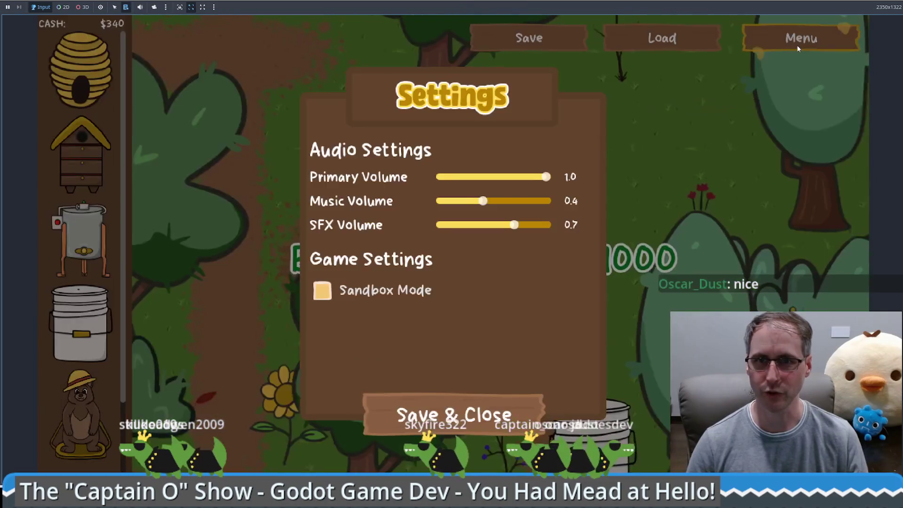
pyautogui.click(443, 400)
pyautogui.click(82, 413)
pyautogui.click(621, 198)
pyautogui.click(620, 212)
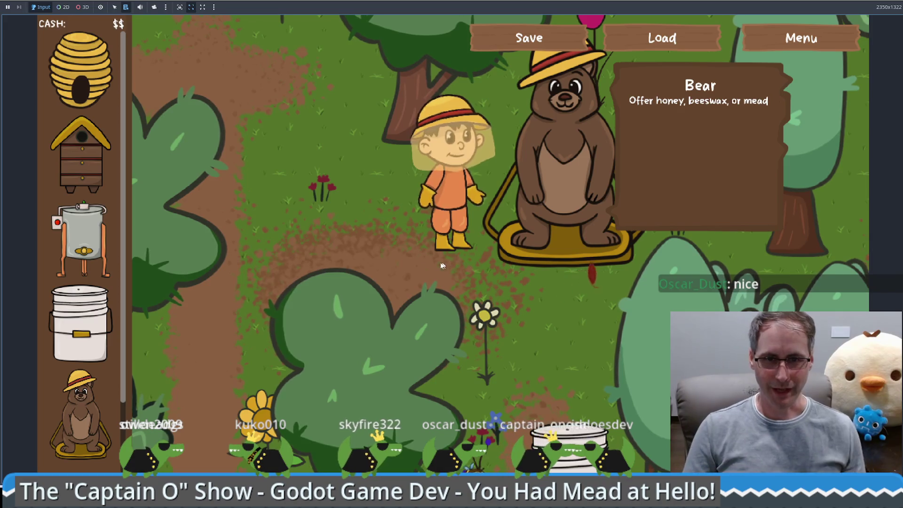
pyautogui.scroll(2, 446, 261)
# Step: Save and reload the game, then walk the beekeeper around the bear and the nearby dirt patch
pyautogui.click(529, 39)
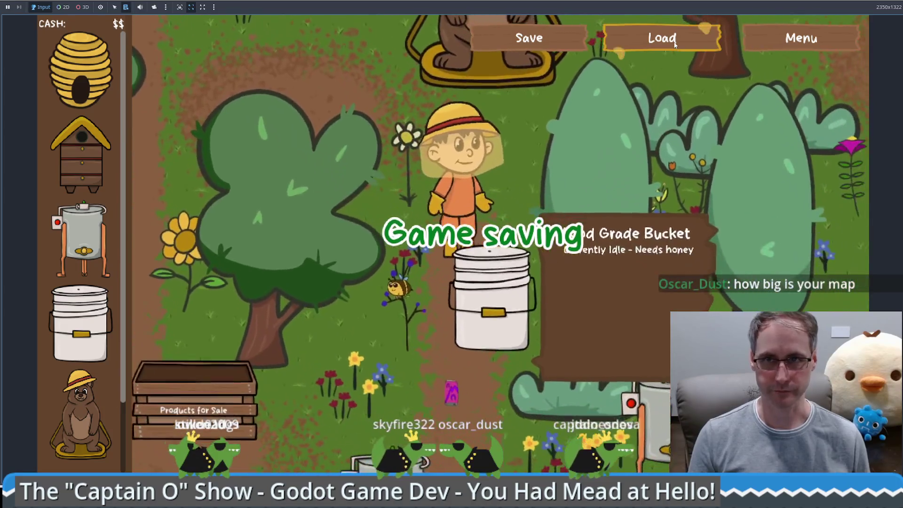
pyautogui.click(675, 43)
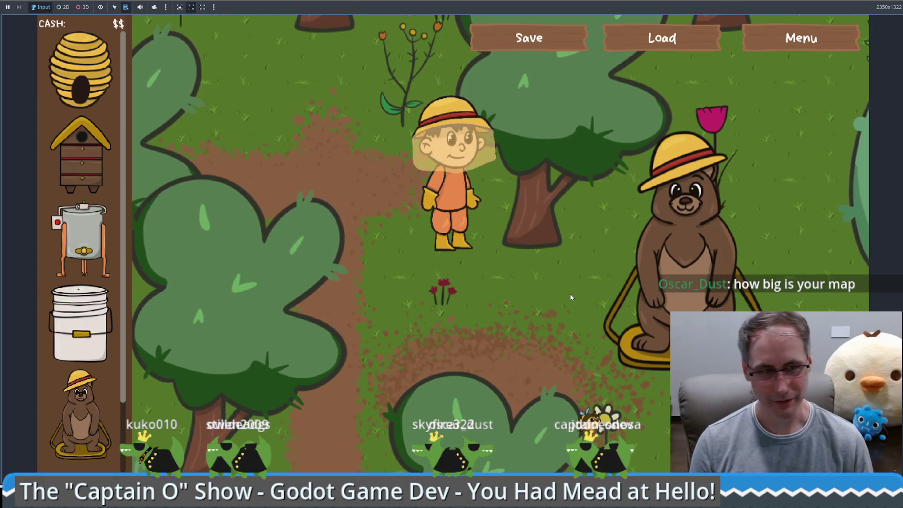
pyautogui.press('Right')
pyautogui.press('Down')
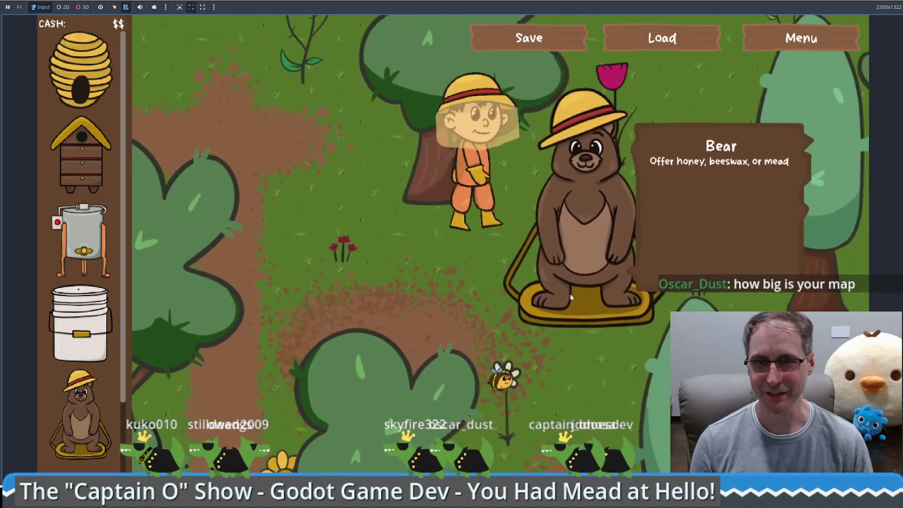
pyautogui.press('Up')
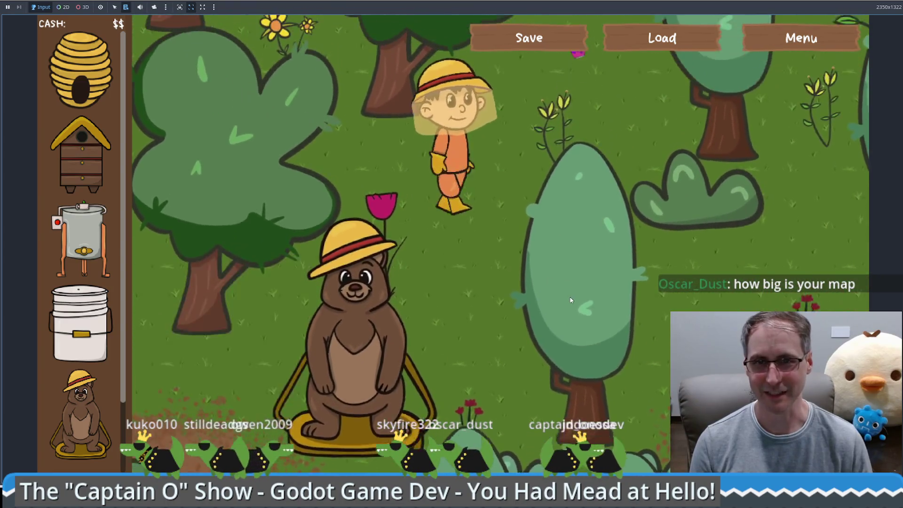
pyautogui.press('Right')
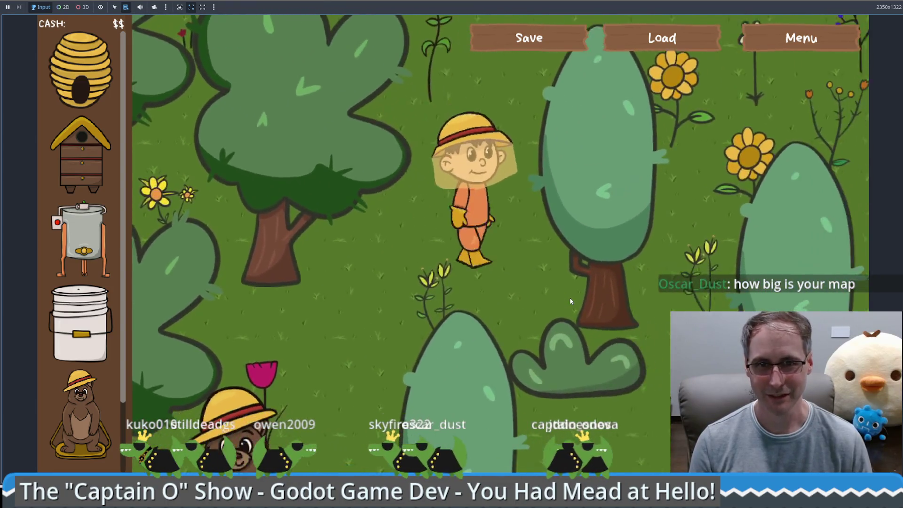
pyautogui.press('Down')
pyautogui.press('Left')
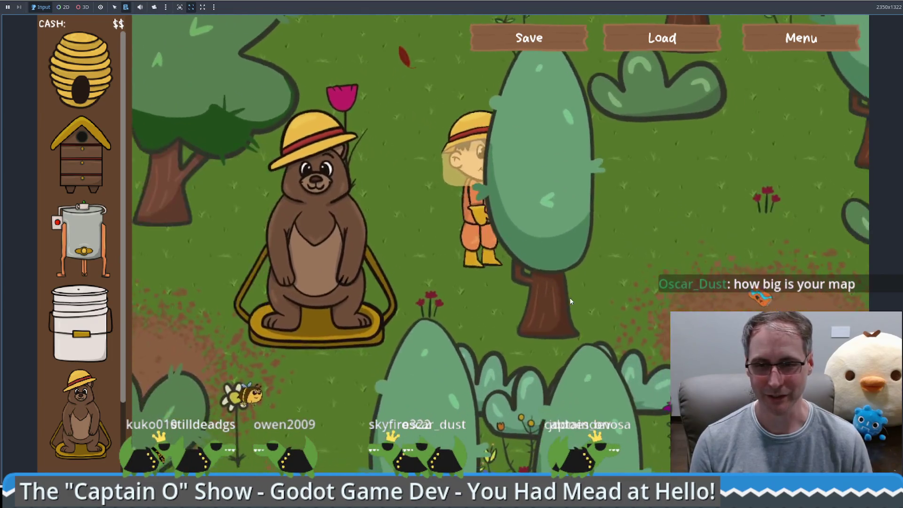
pyautogui.press('Right')
pyautogui.press('Down')
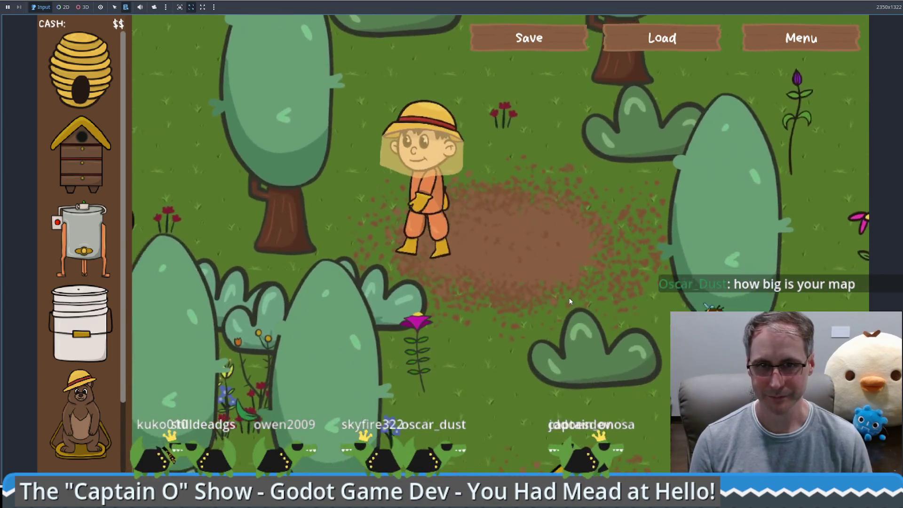
pyautogui.press('Left')
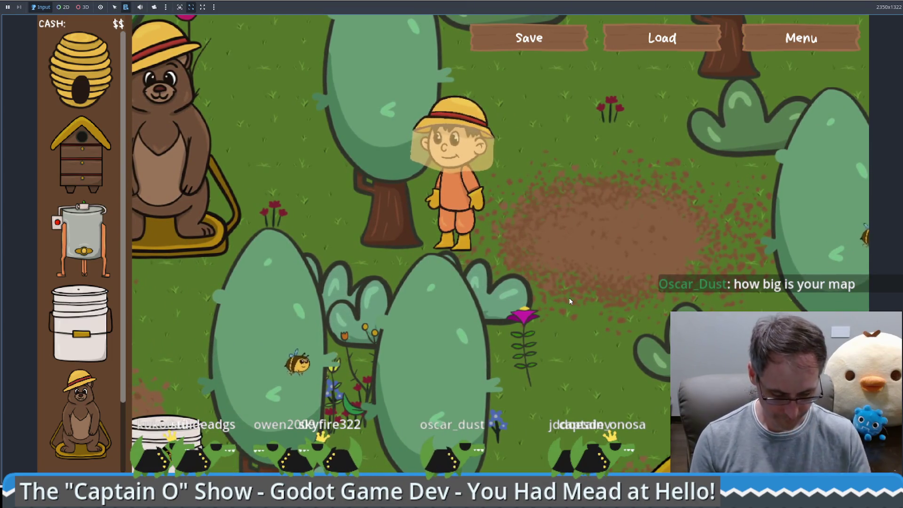
pyautogui.press('Right')
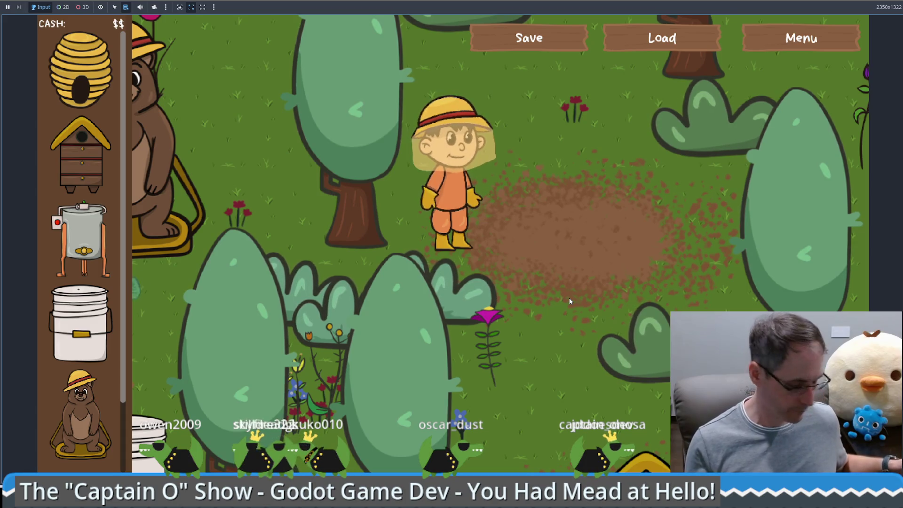
# Step: Walk the beekeeper up through the woods and far left along the forest path
pyautogui.press('w')
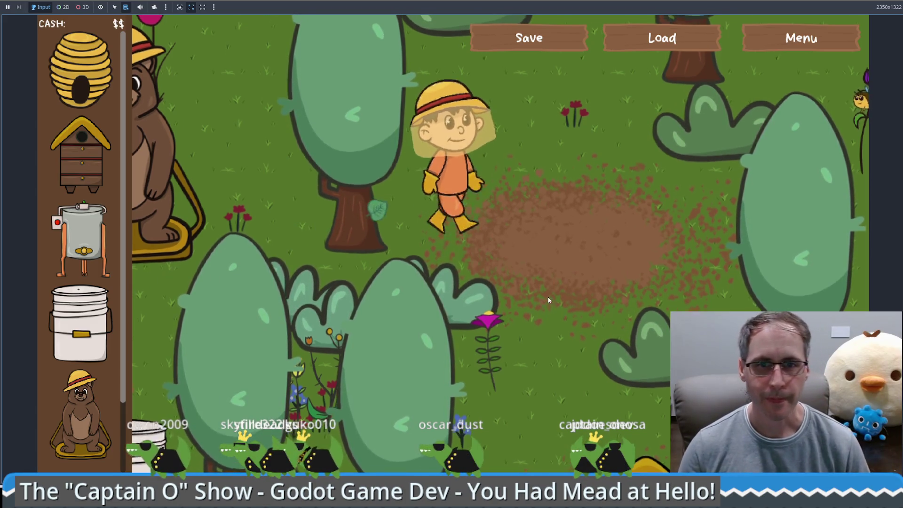
pyautogui.press('a')
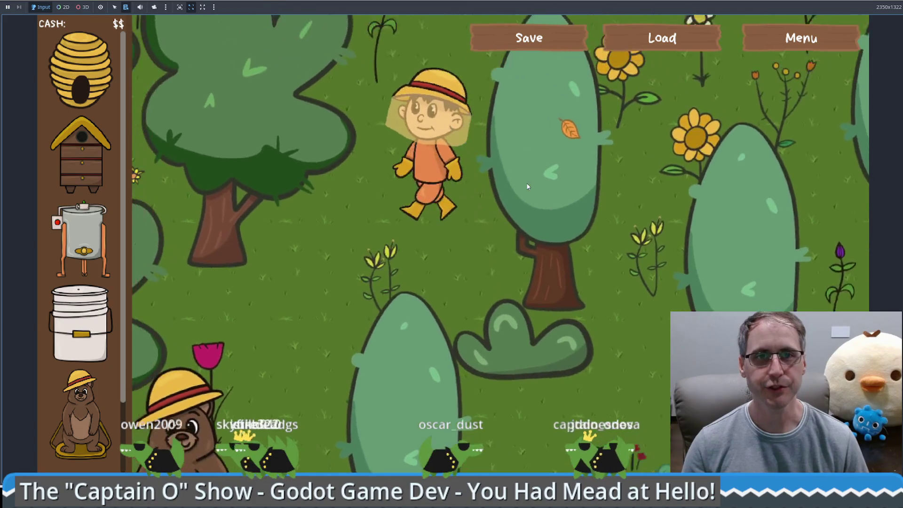
pyautogui.press('a')
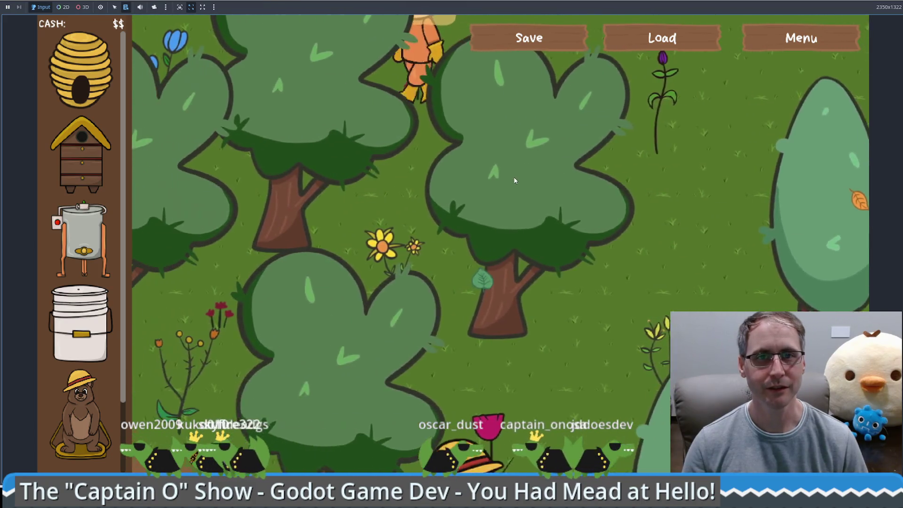
pyautogui.press('a')
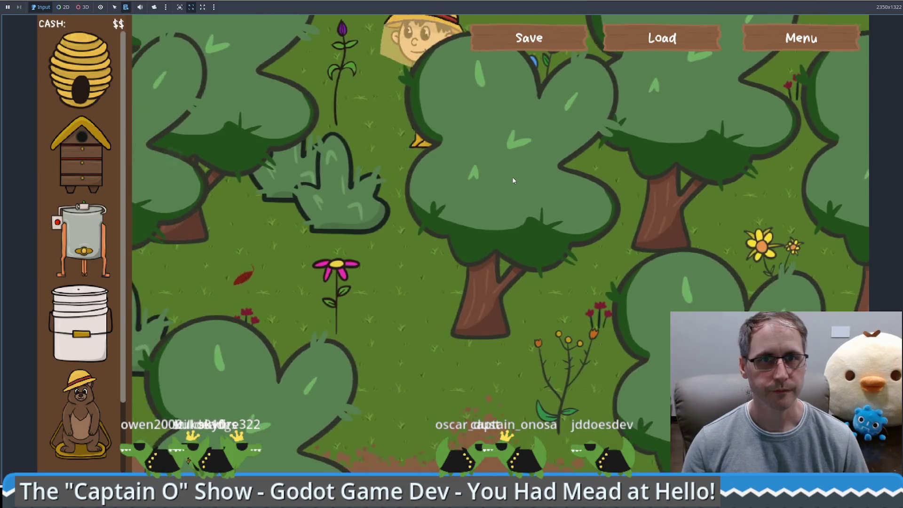
pyautogui.press('a')
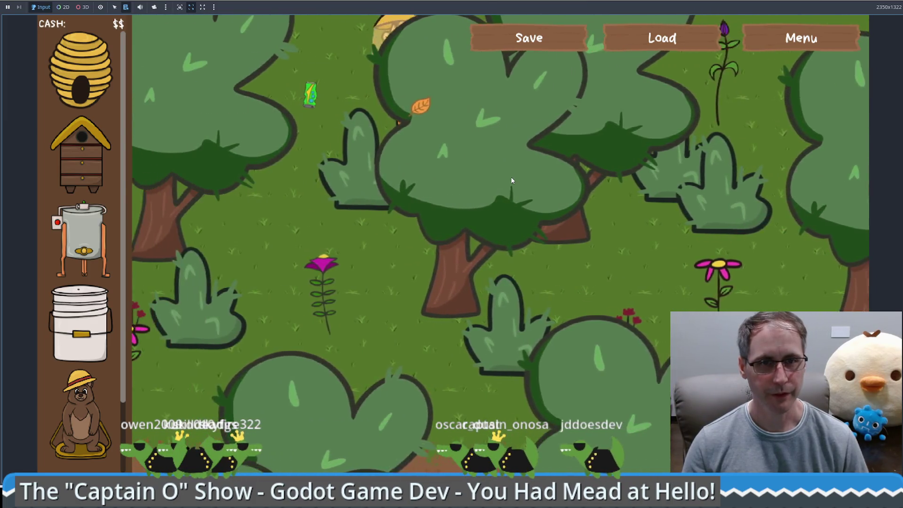
pyautogui.press('a')
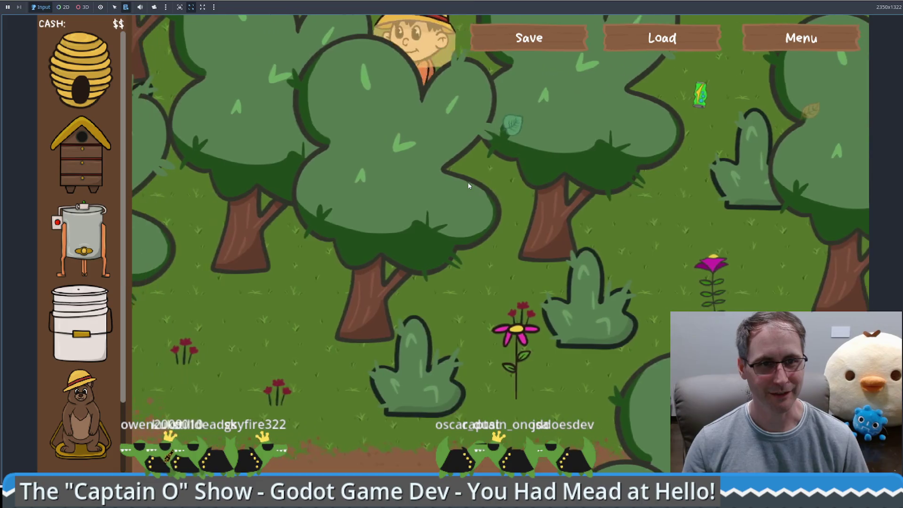
pyautogui.press('a')
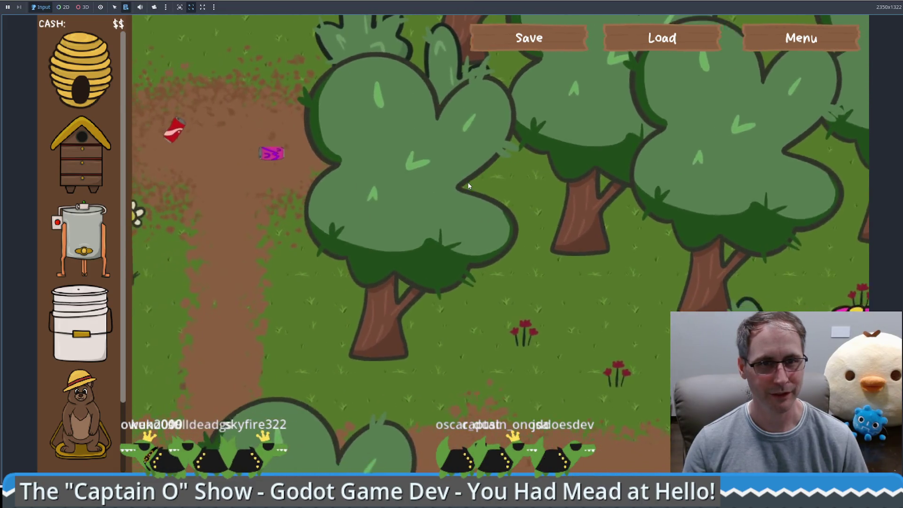
pyautogui.press('w')
pyautogui.press('a')
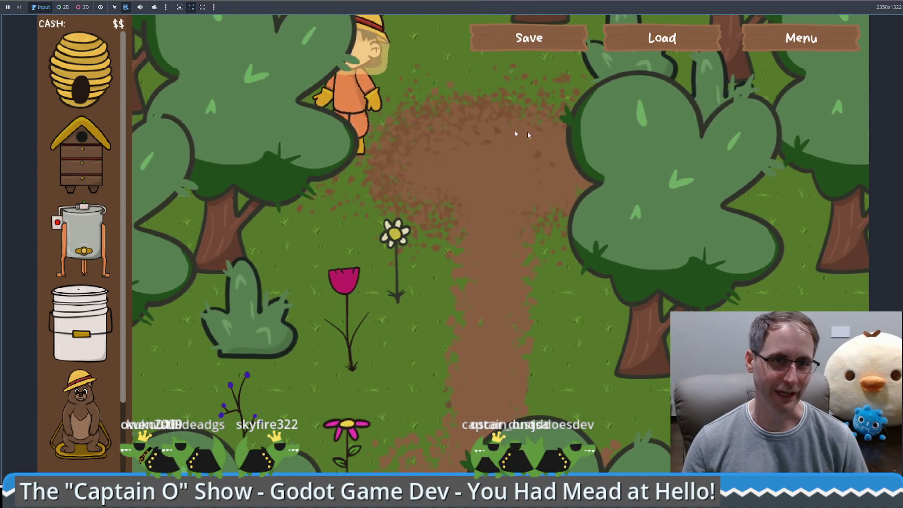
# Step: Walk the beekeeper down the dirt path through the pine forest into the clearing
pyautogui.press('s')
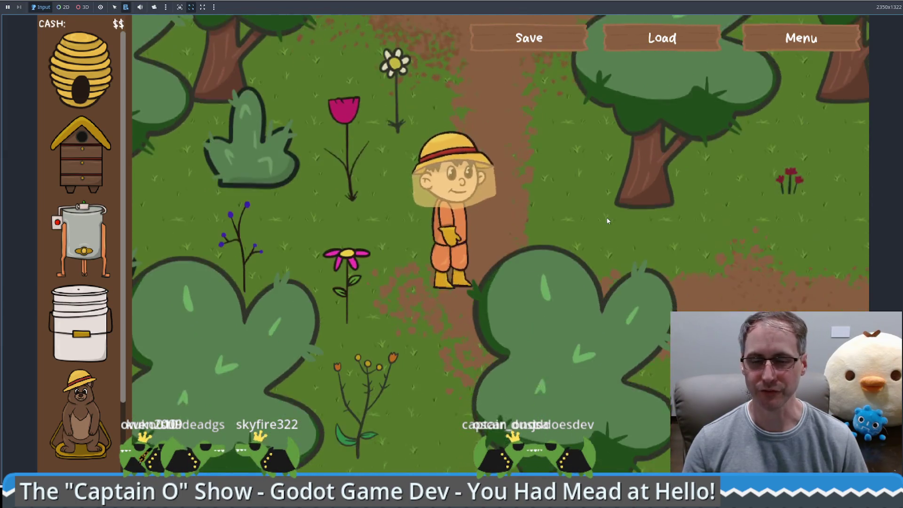
pyautogui.press('s')
pyautogui.press('d')
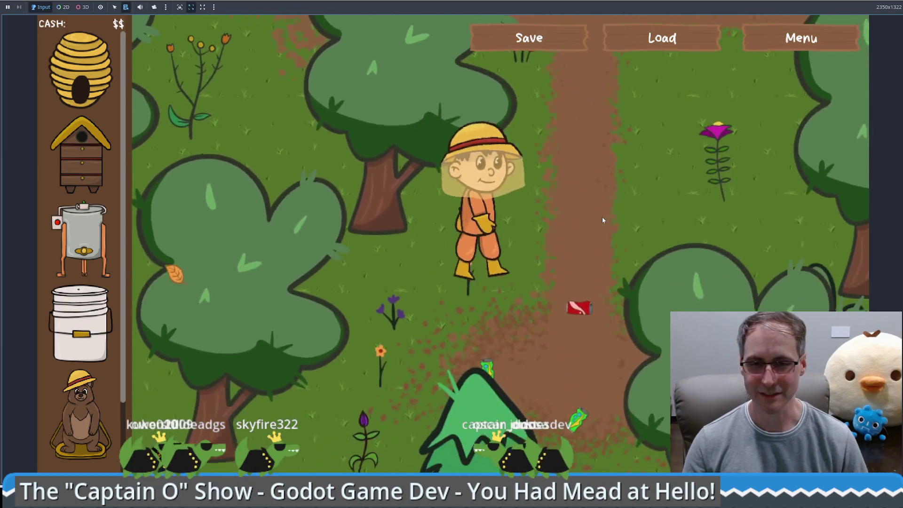
pyautogui.press('s')
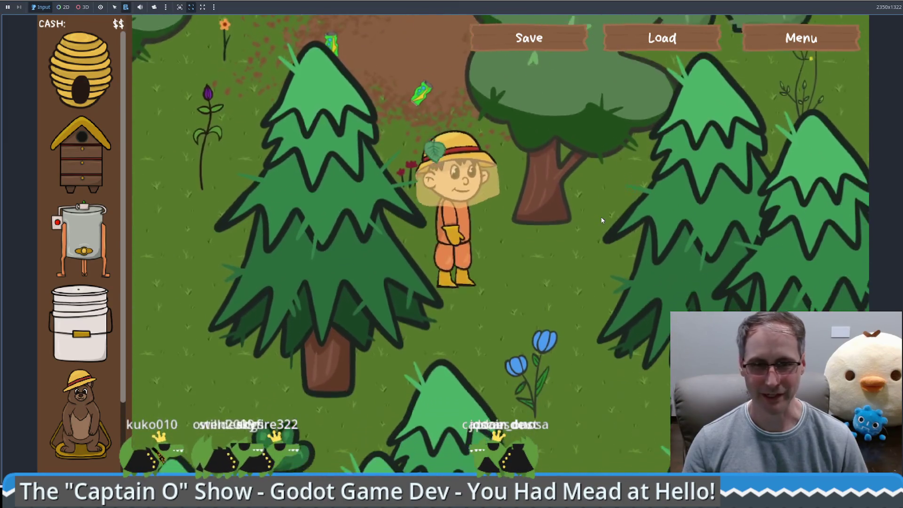
pyautogui.press('s')
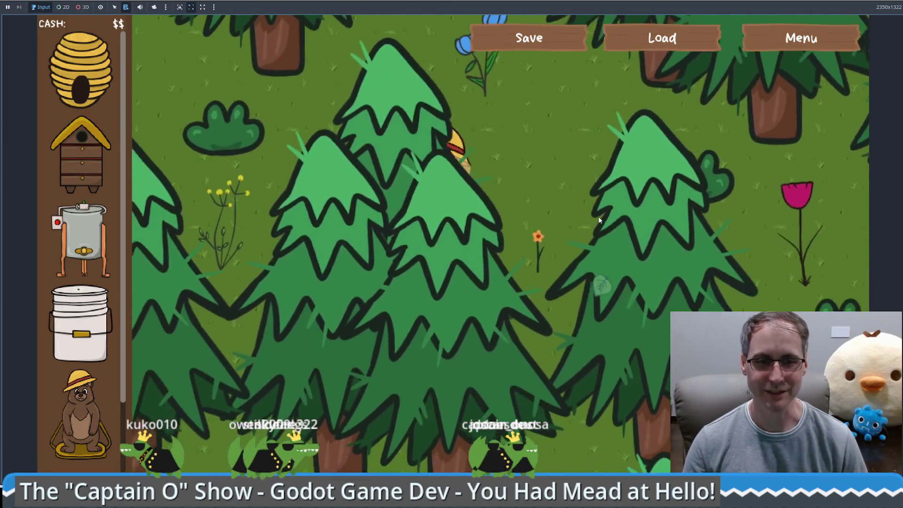
pyautogui.press('s')
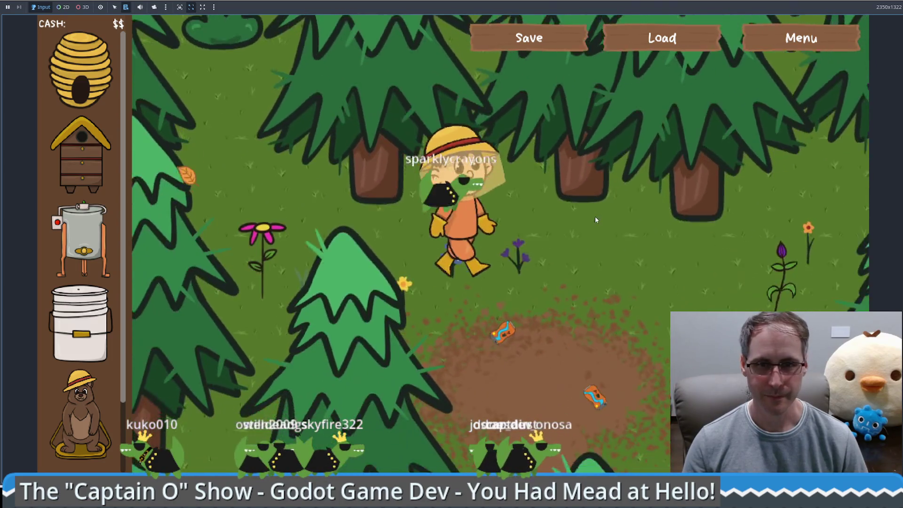
pyautogui.press('a')
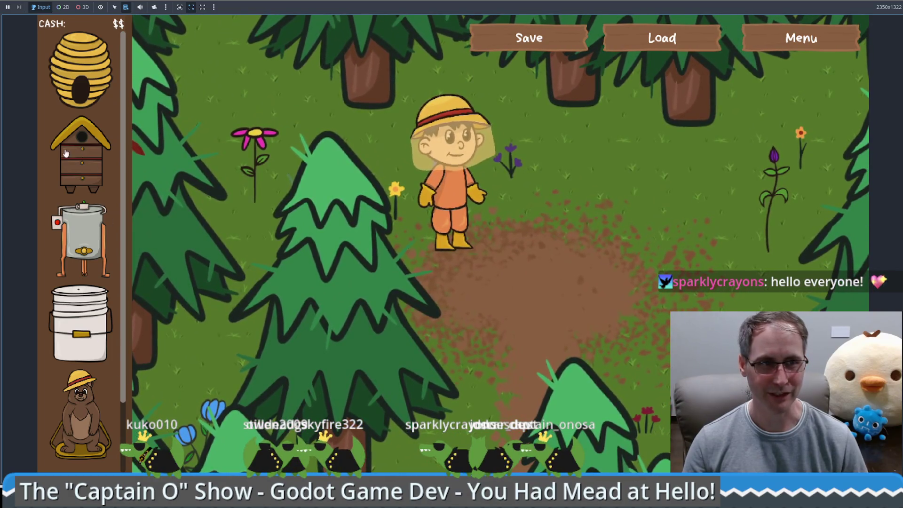
pyautogui.moveTo(65, 151); pyautogui.dragTo(547, 212)
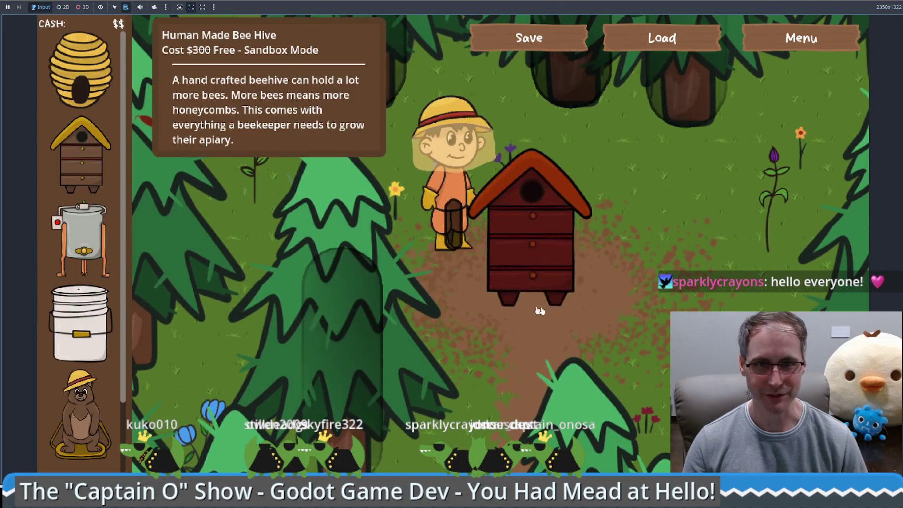
pyautogui.scroll(-2, 107, 385)
# Step: Drag a new hive and a sell box into the clearing, then sell a honeycomb from the hive for $50
pyautogui.moveTo(84, 423); pyautogui.dragTo(537, 161)
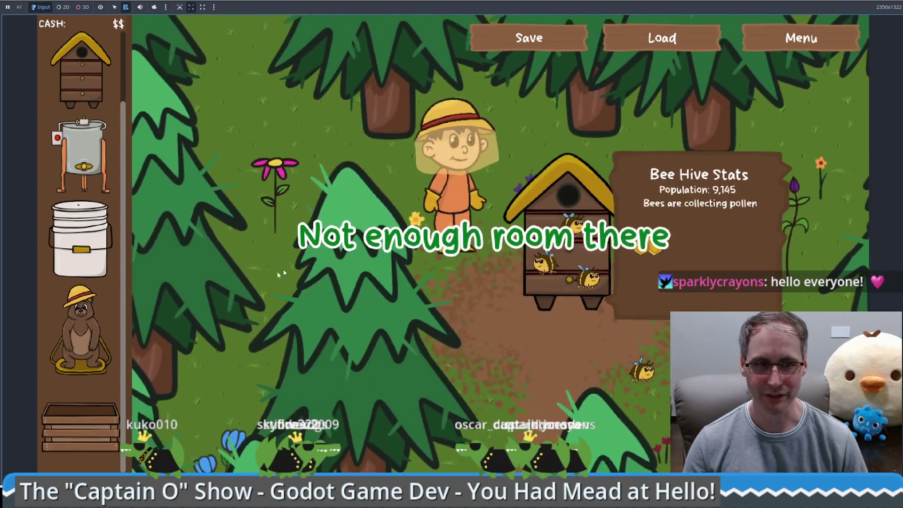
pyautogui.moveTo(81, 426); pyautogui.dragTo(346, 291)
pyautogui.click(547, 244)
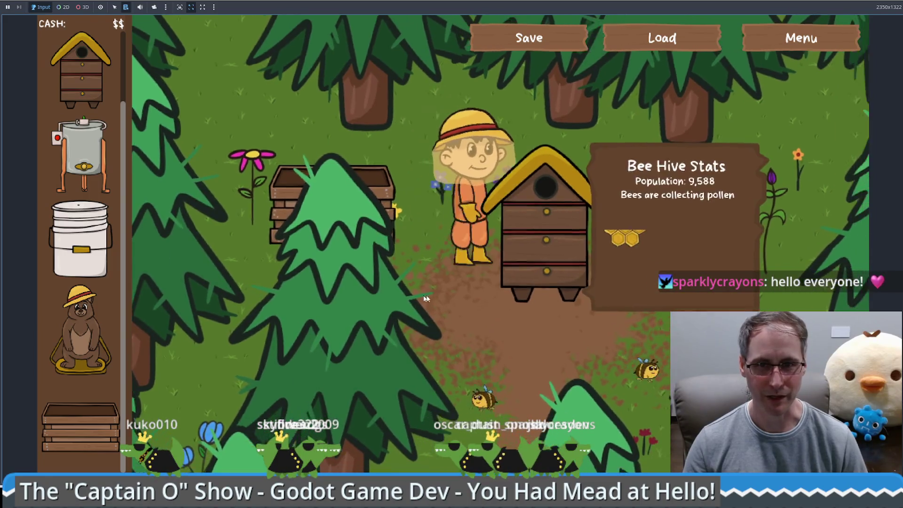
pyautogui.click(639, 290)
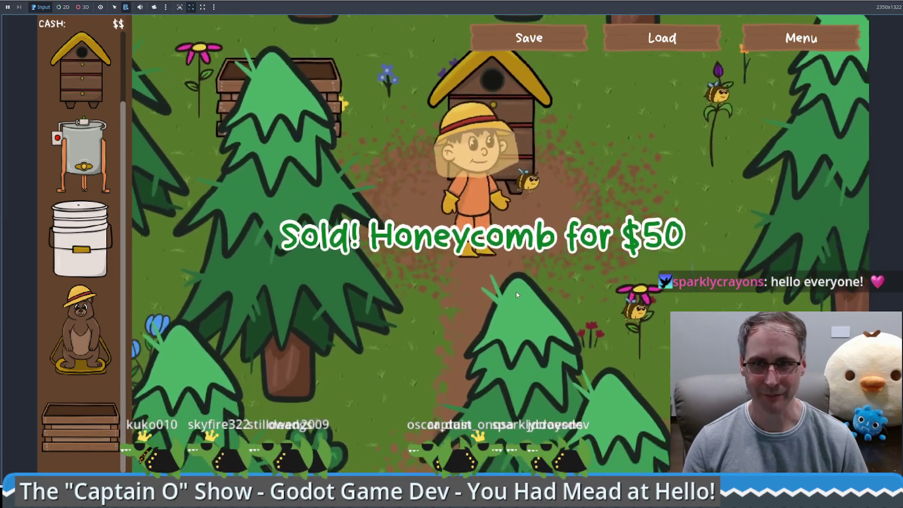
# Step: Place a Honey Extractor in the clearing beside the new hive
pyautogui.click(82, 155)
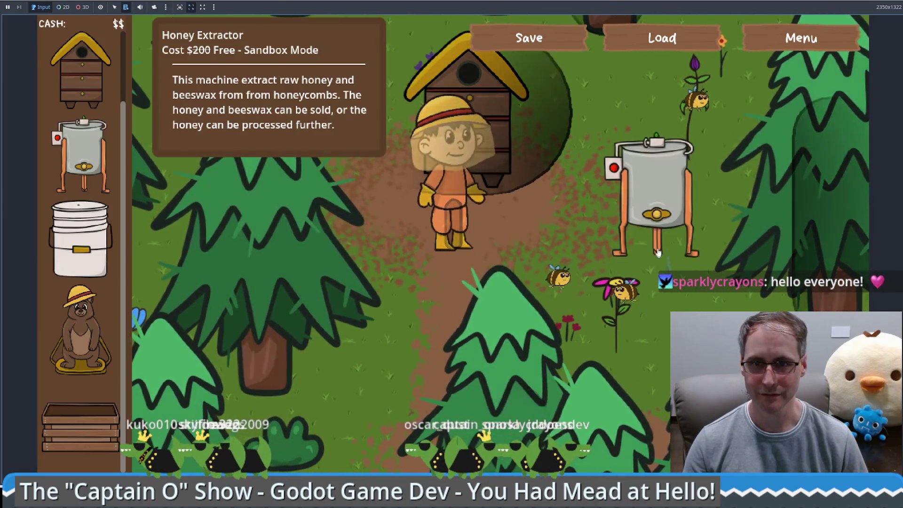
pyautogui.click(660, 250)
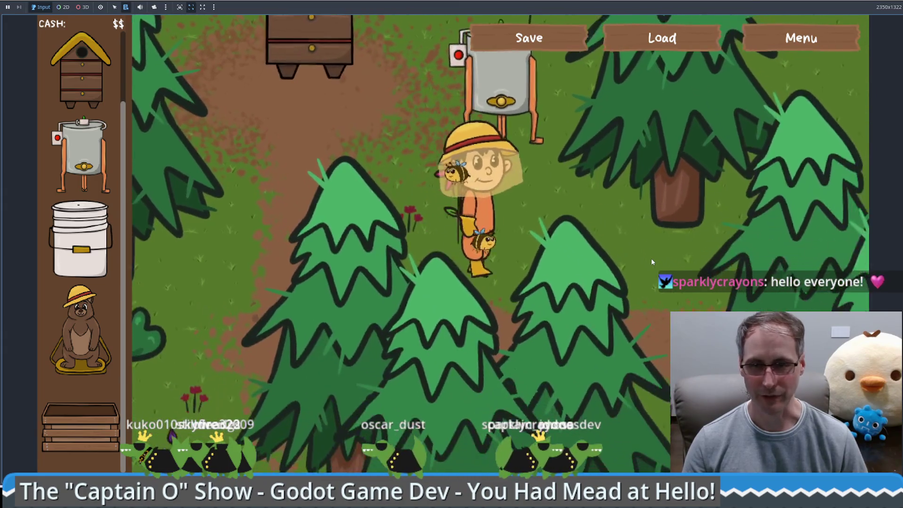
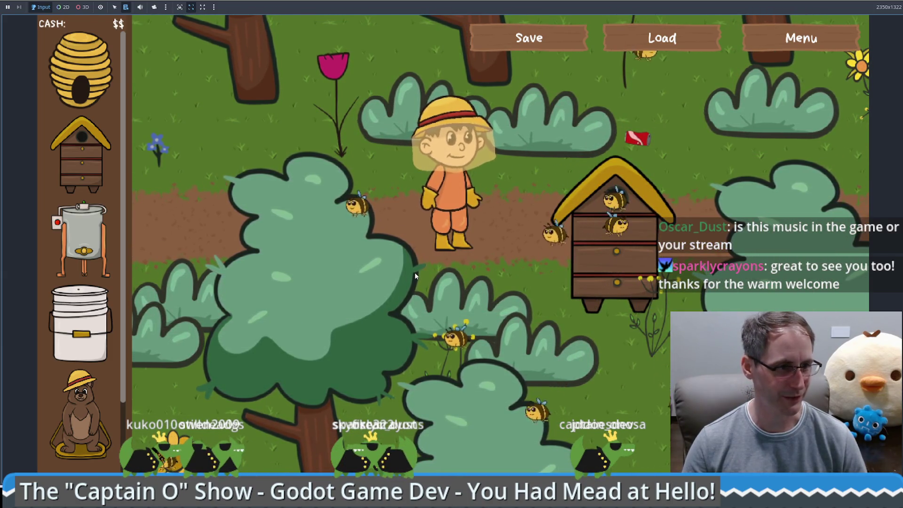
# Step: Walk the beekeeper right to the beehive so its stats show, then around behind the bush
pyautogui.press('Right')
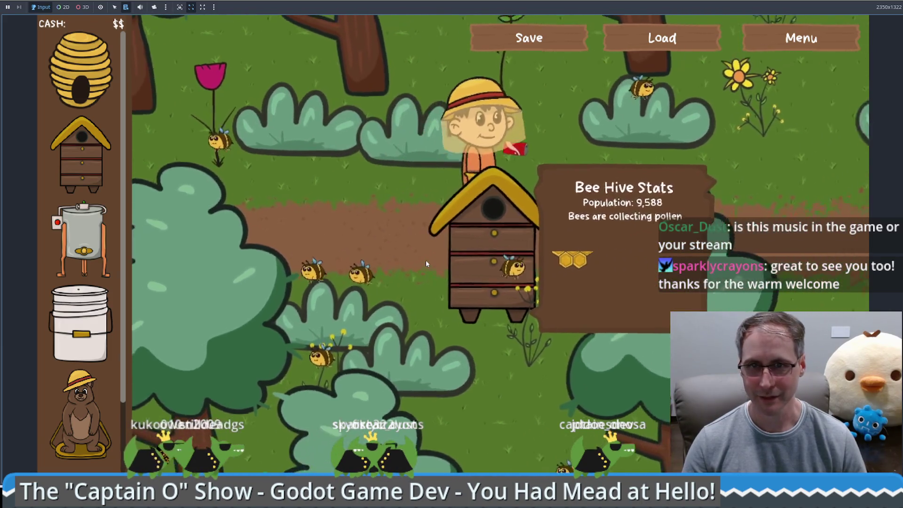
pyautogui.press('Up')
pyautogui.press('Down')
pyautogui.press('Right')
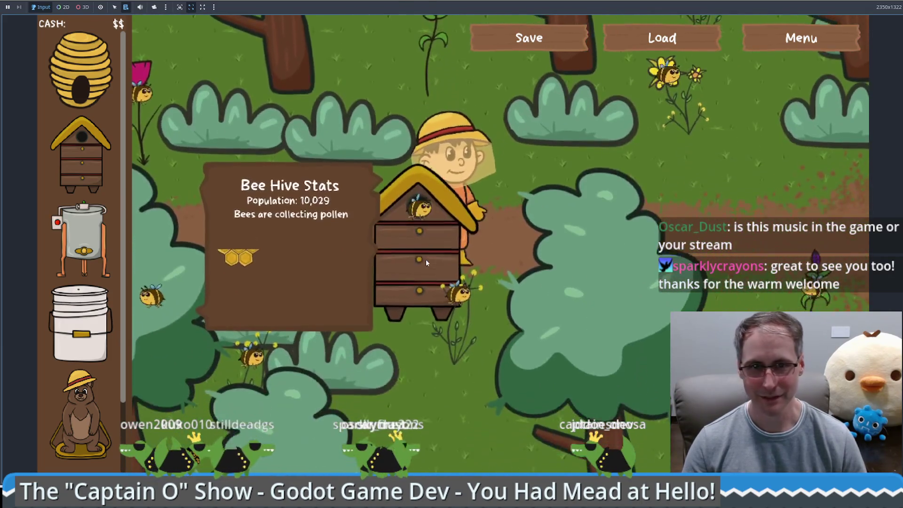
# Step: Walk the beekeeper away from the hive, left and back up along the garden path
pyautogui.press('Right')
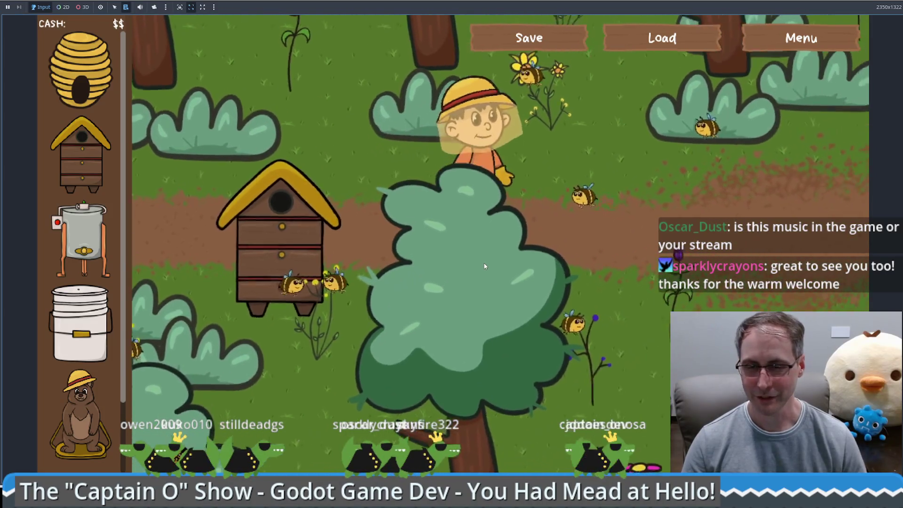
pyautogui.press('Down')
pyautogui.press('Left')
pyautogui.press('Left')
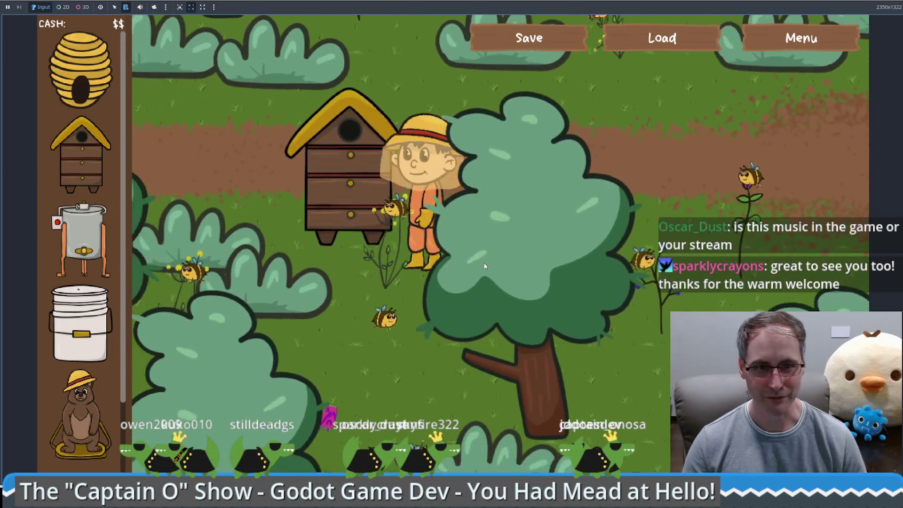
pyautogui.press('Down')
pyautogui.press('Up')
pyautogui.press('Left')
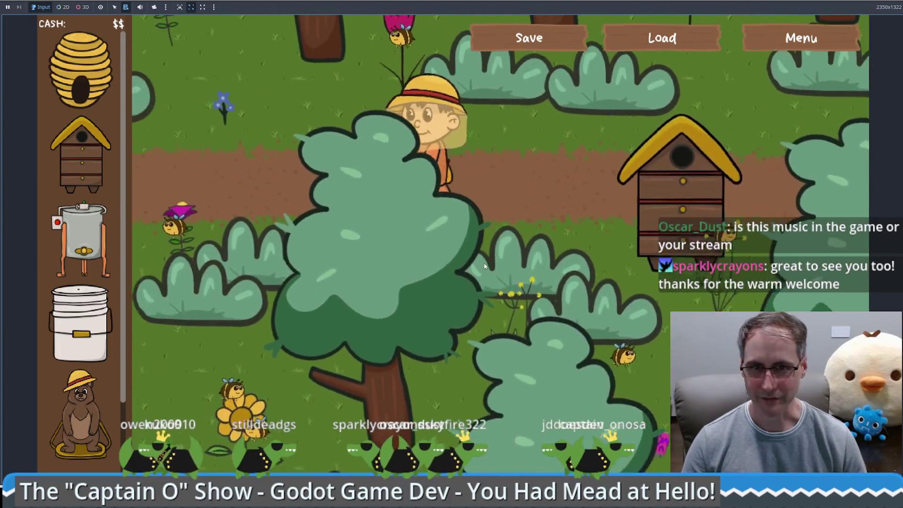
pyautogui.press('Up')
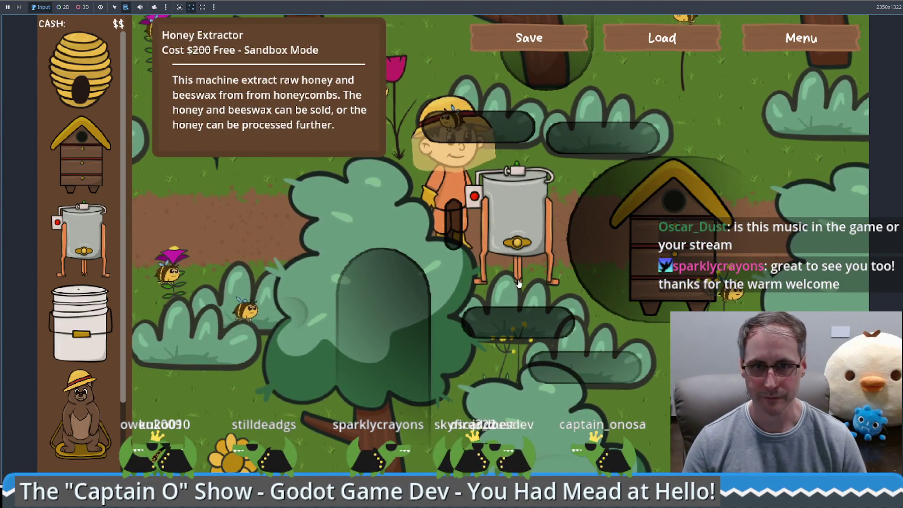
# Step: Place a honey extractor beside the beekeeper, collect the hive's honeycombs and start extracting
pyautogui.moveTo(90, 240); pyautogui.dragTo(520, 275)
pyautogui.press('Right')
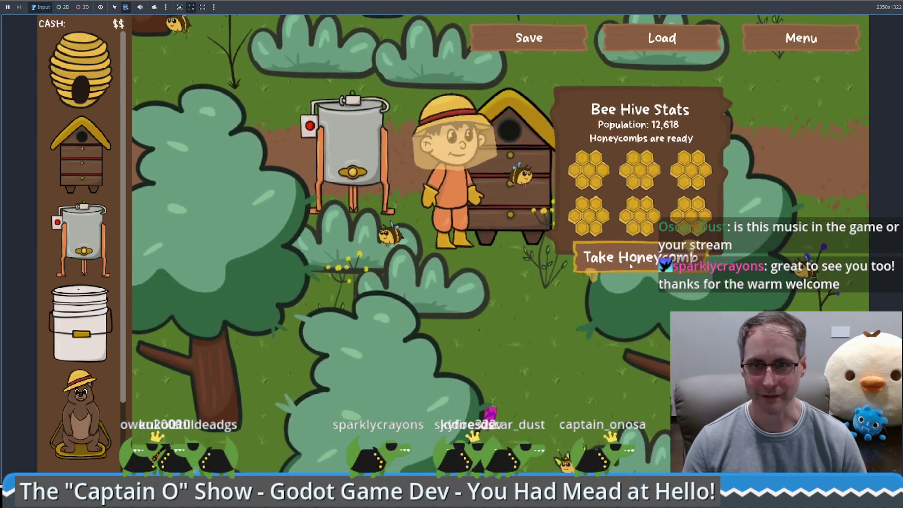
pyautogui.press('space')
pyautogui.press('Left')
pyautogui.press('space')
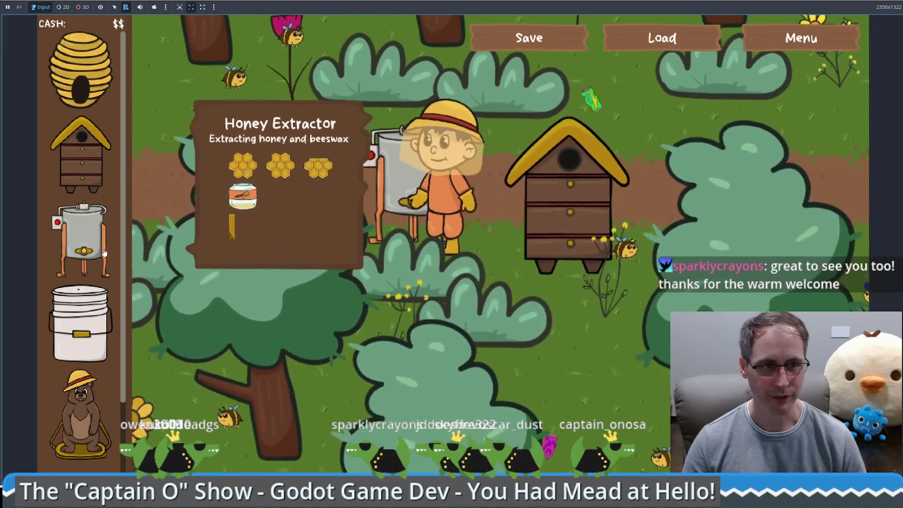
# Step: Place a second honey extractor in the field and load it with more honeycombs from the hive
pyautogui.click(81, 239)
pyautogui.click(539, 196)
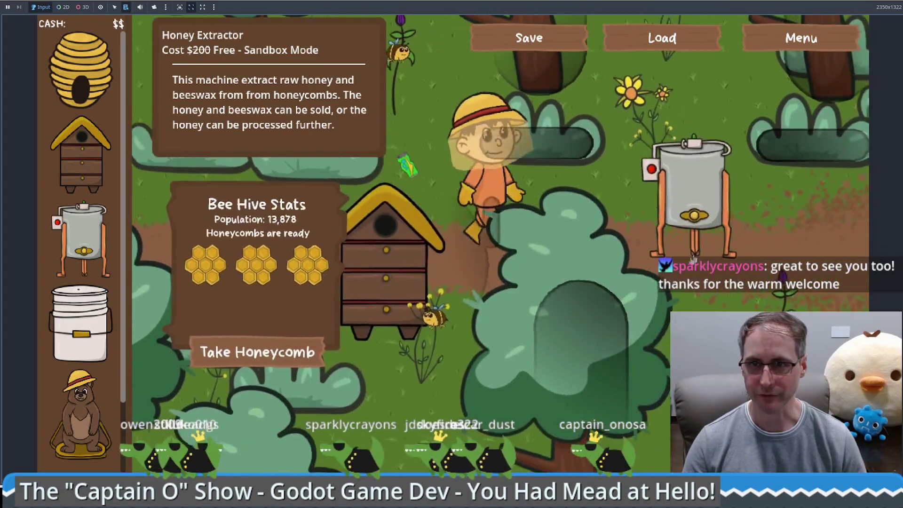
pyautogui.press('space')
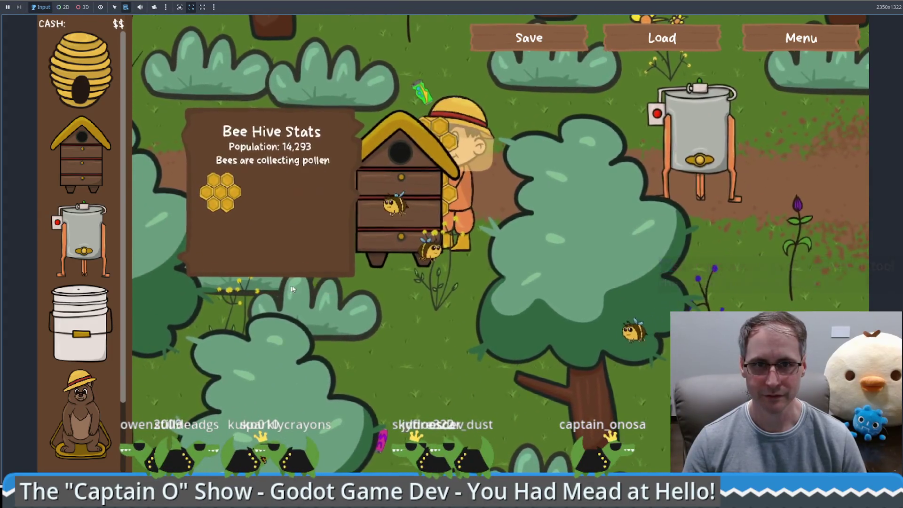
pyautogui.press('Right')
pyautogui.press('space')
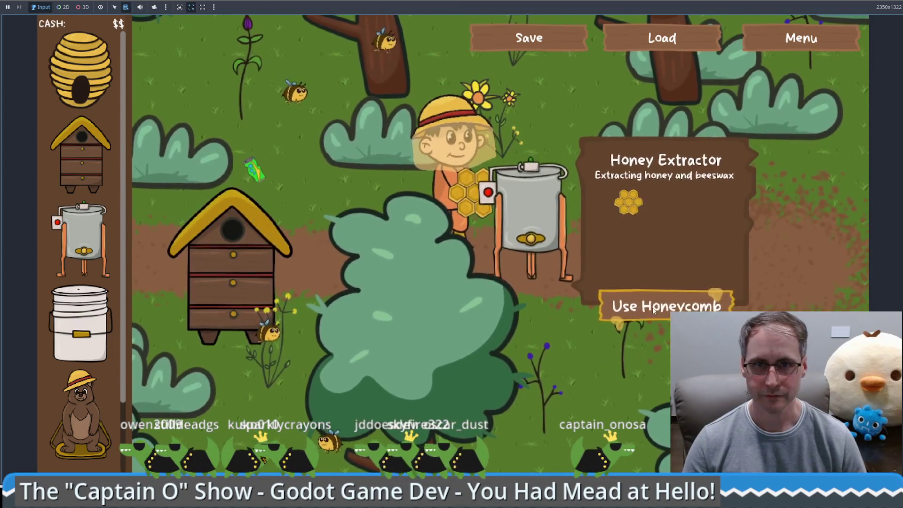
# Step: Walk around the hive and over to the extractor to check its honey and beeswax progress
pyautogui.press('Left')
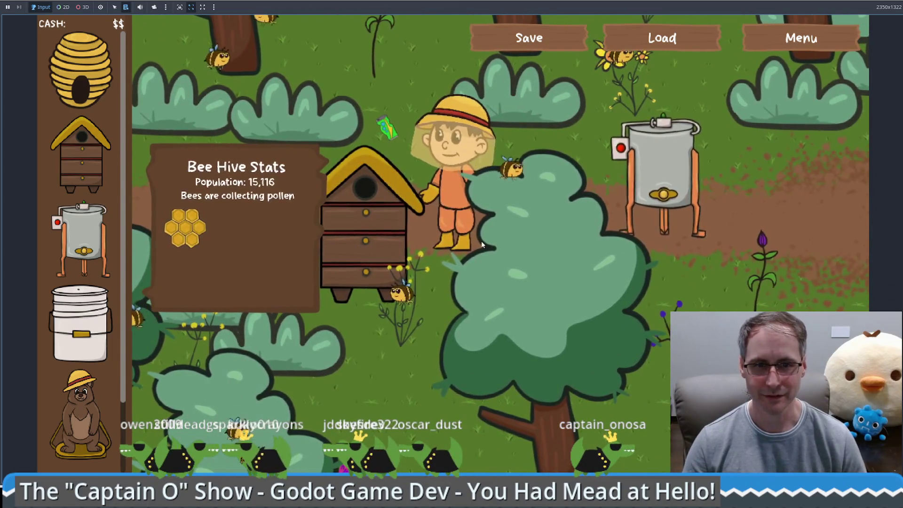
pyautogui.press('Up')
pyautogui.press('Left')
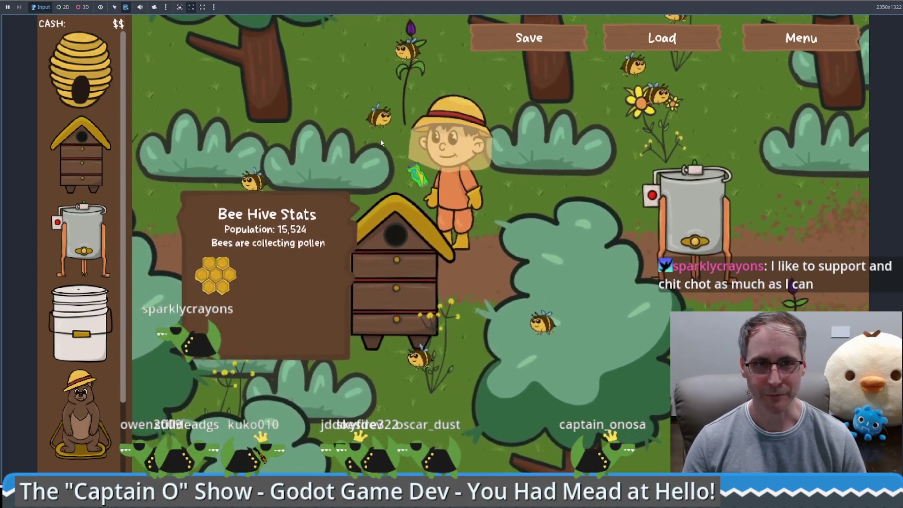
pyautogui.press('Right')
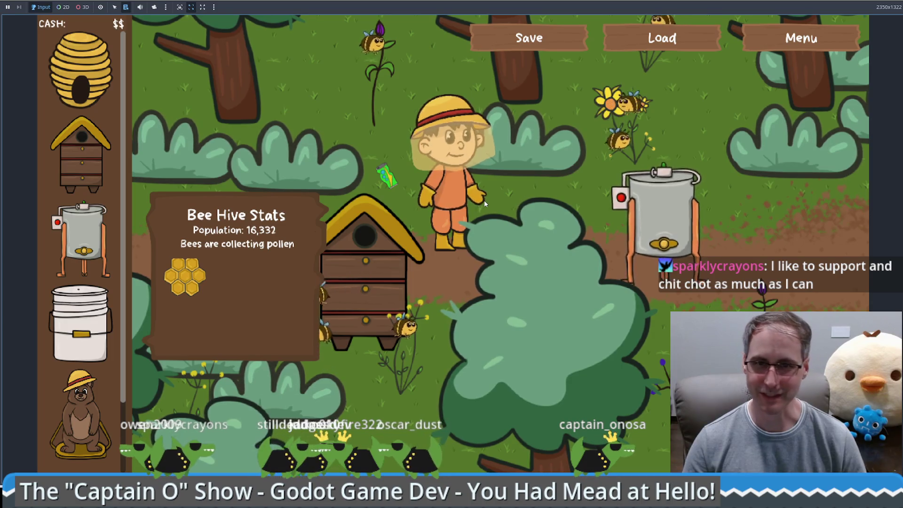
pyautogui.press('Right')
pyautogui.press('Down')
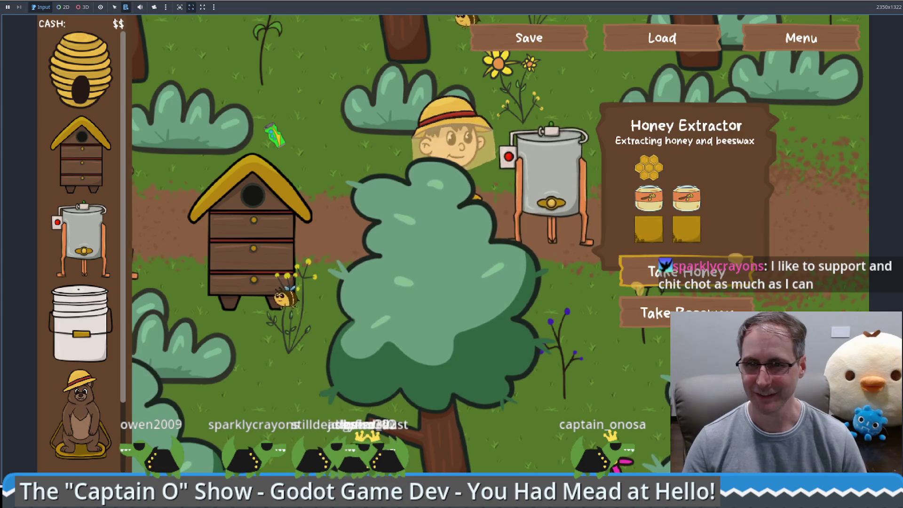
# Step: Carry the honey jars back to the hive and walk down past it
pyautogui.press('Left')
pyautogui.press('Up')
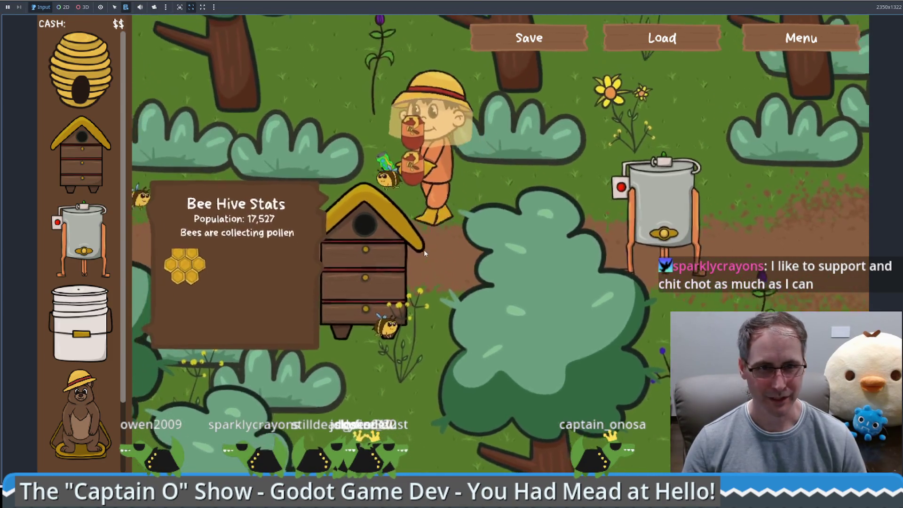
pyautogui.press('Right')
pyautogui.press('Down')
pyautogui.press('Left')
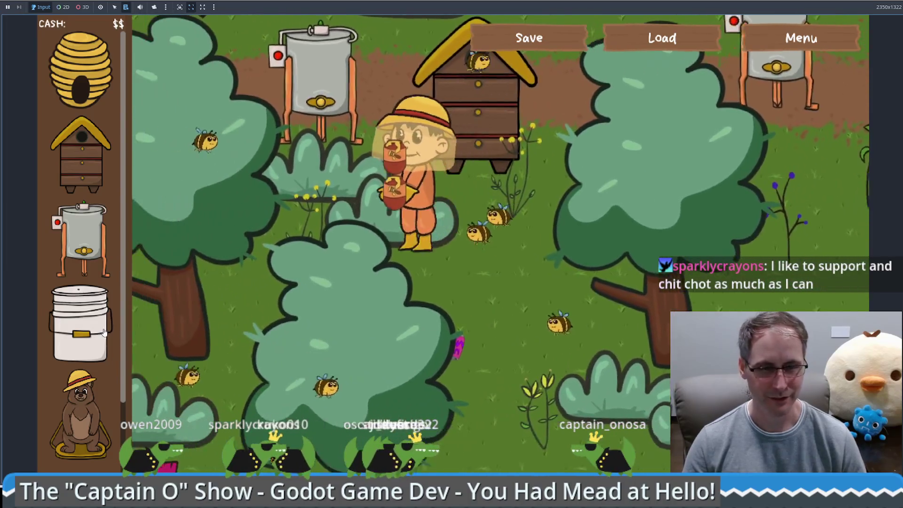
# Step: Place a food grade bucket in the field and add the carried honey to it
pyautogui.moveTo(88, 350); pyautogui.dragTo(547, 337)
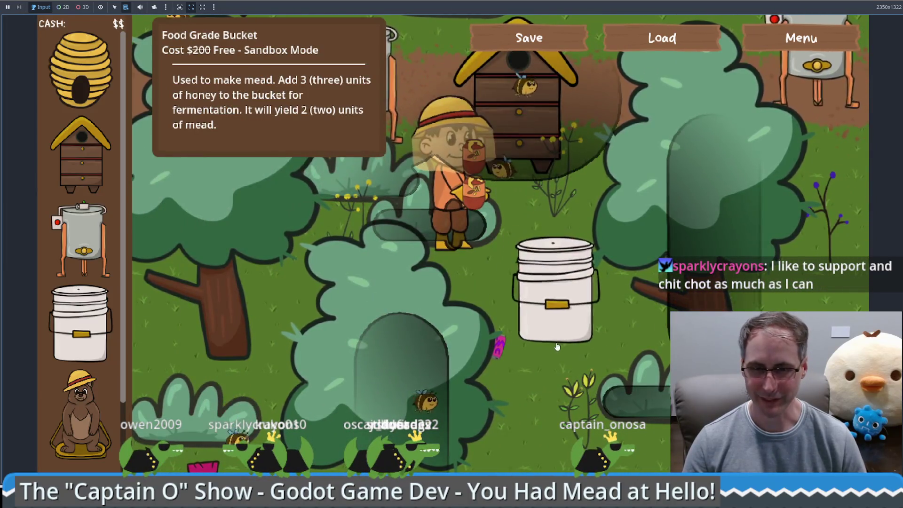
pyautogui.press('Down')
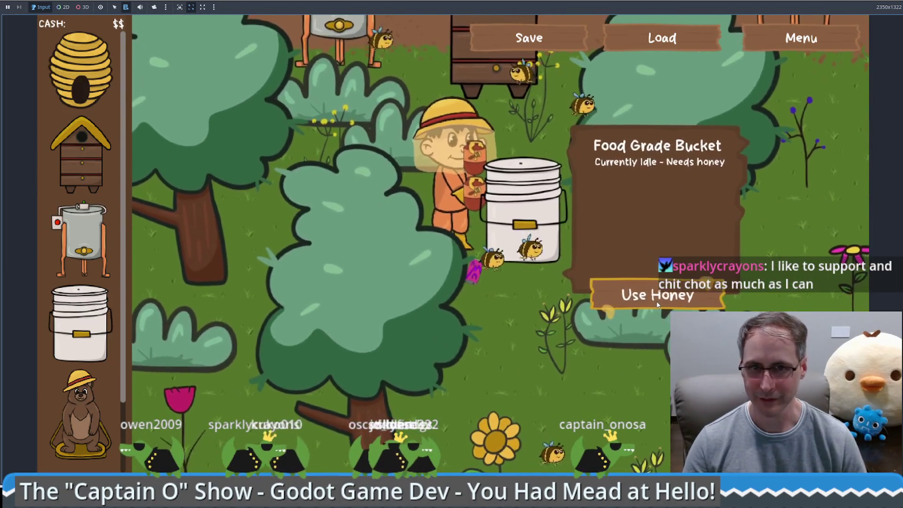
pyautogui.press('Right')
pyautogui.press('Up')
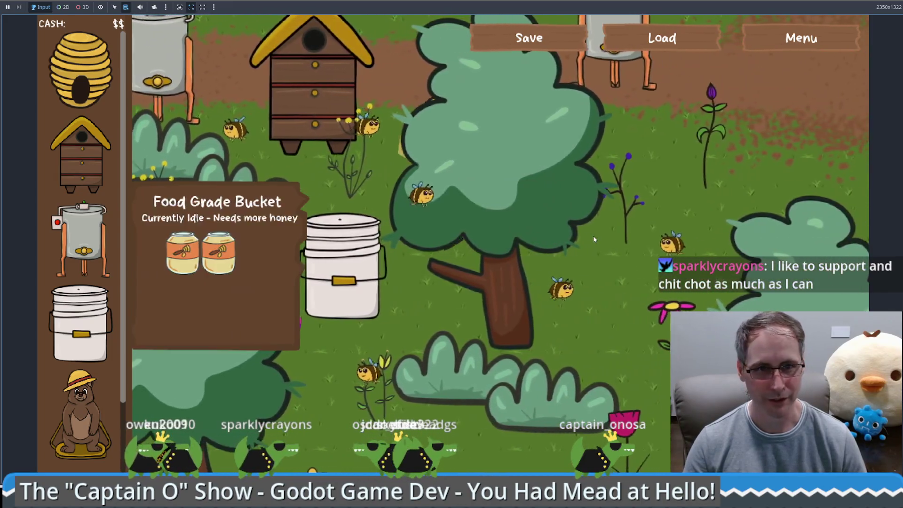
pyautogui.press('Down')
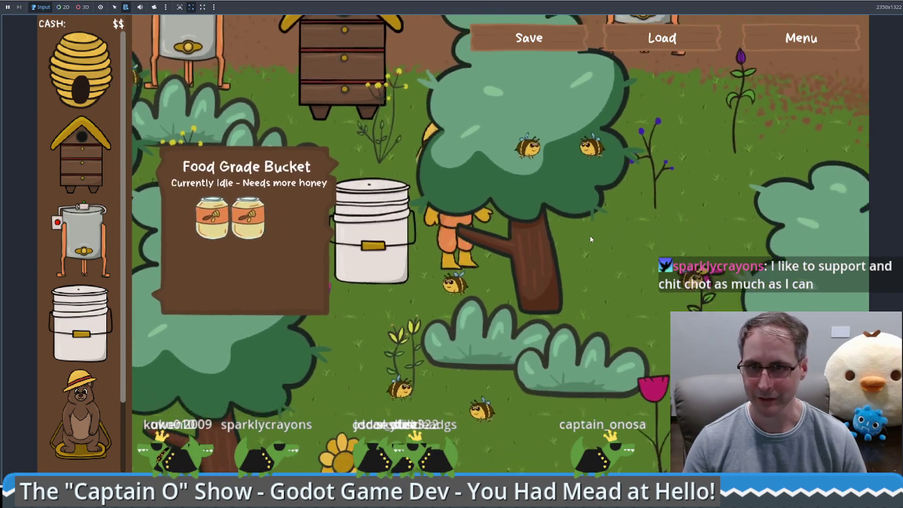
# Step: Fetch more honey from the extractor and add the third jar so mead fermentation starts
pyautogui.press('Right')
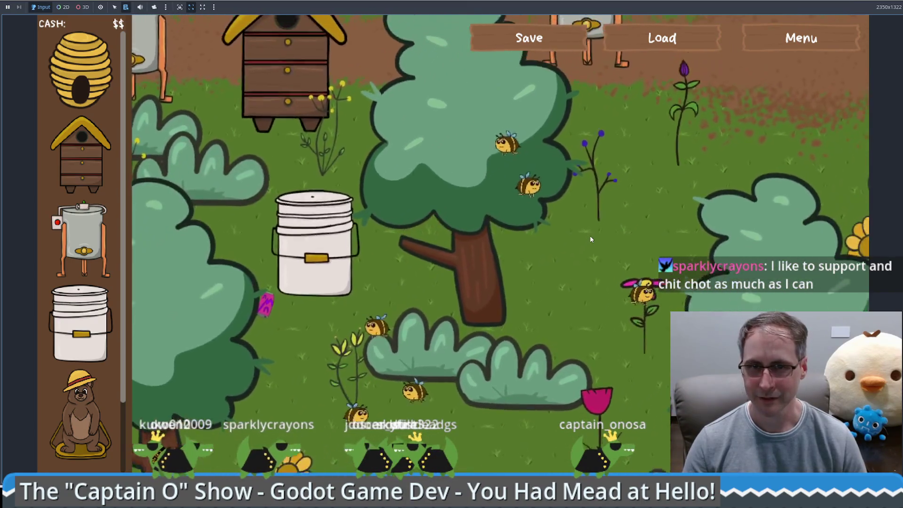
pyautogui.press('Up')
pyautogui.press('Left')
pyautogui.press('Down')
pyautogui.press('Down')
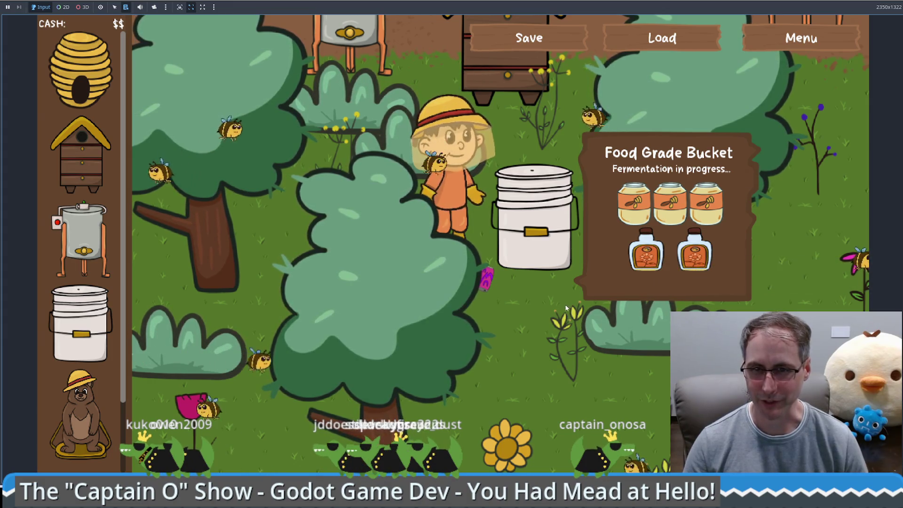
# Step: Walk up to the beehive and back behind the bucket, then place a sell box near the flower
pyautogui.press('Up')
pyautogui.press('Right')
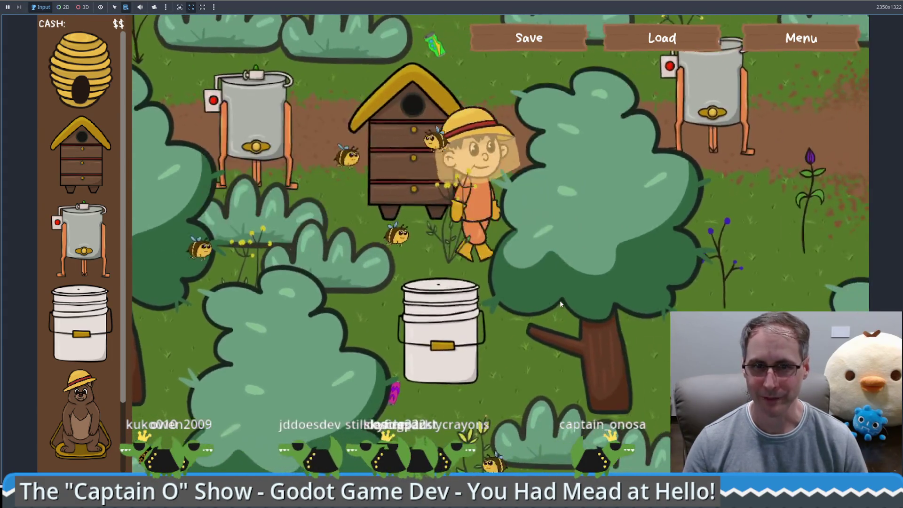
pyautogui.press('Down')
pyautogui.scroll(-2, 94, 326)
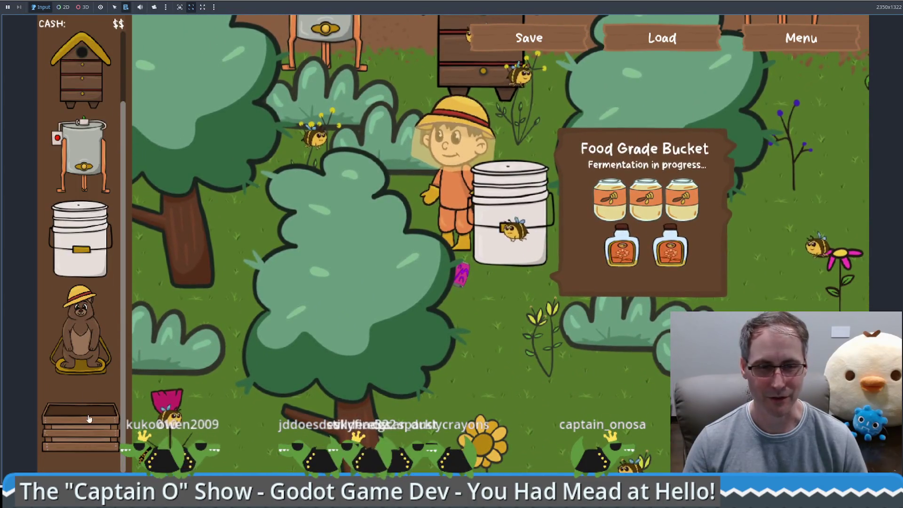
pyautogui.press('Up')
pyautogui.press('Right')
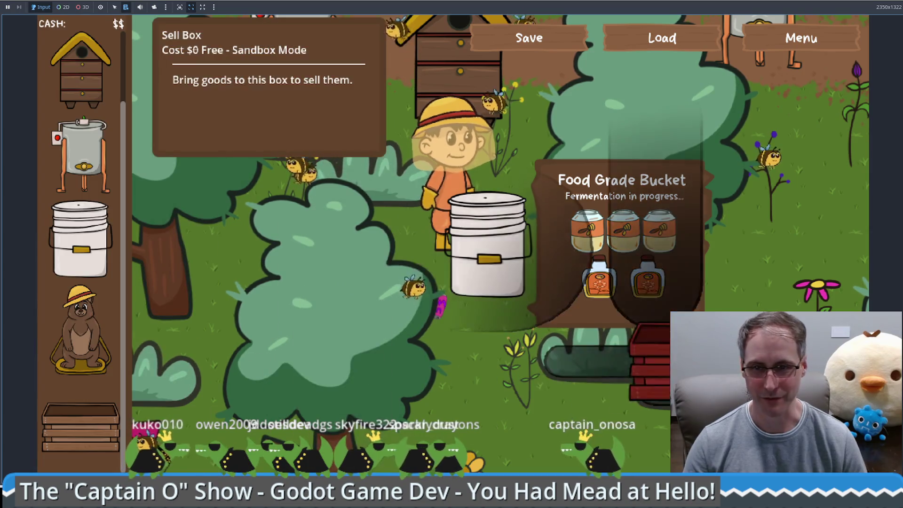
pyautogui.moveTo(104, 422); pyautogui.dragTo(773, 293)
# Step: Walk via the extractor down to the sell box and sell the carried beeswax for $75
pyautogui.press('Right')
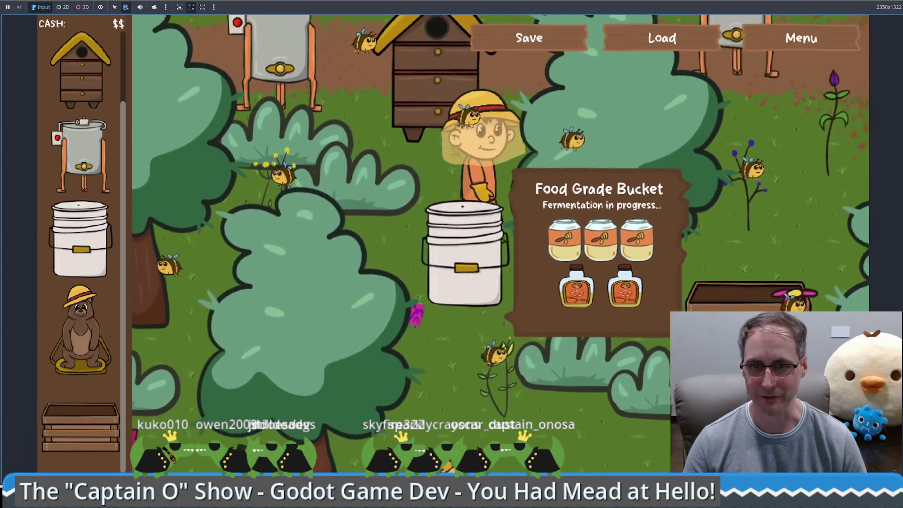
pyautogui.press('Up')
pyautogui.press('Right')
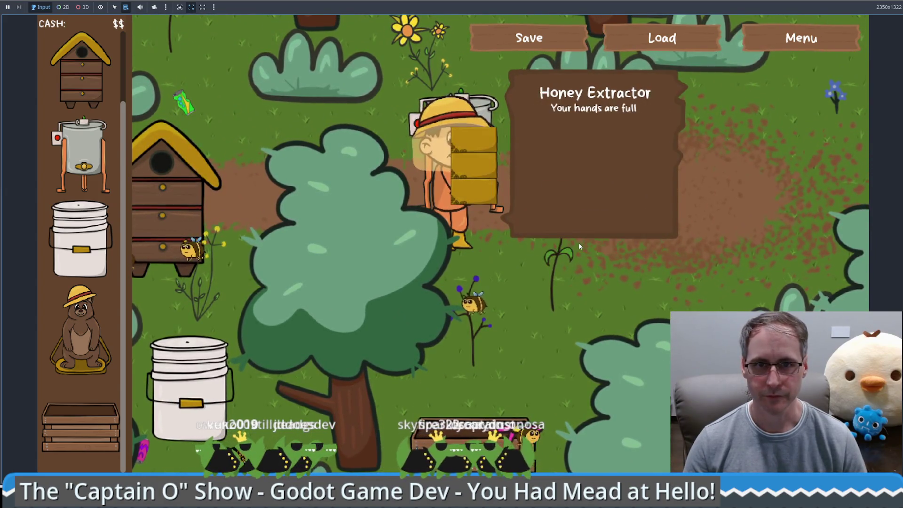
pyautogui.press('Down')
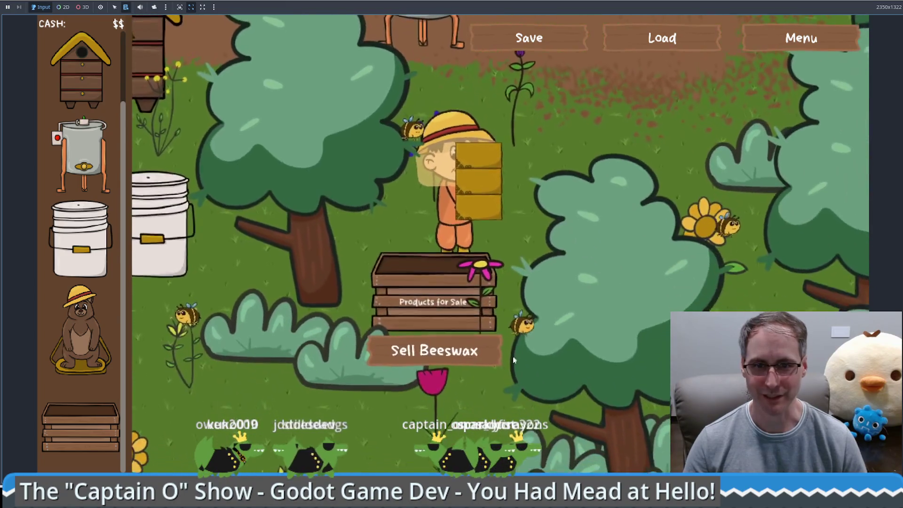
pyautogui.click(461, 347)
# Step: Walk the beekeeper away up and to the right toward the woods
pyautogui.press('Right')
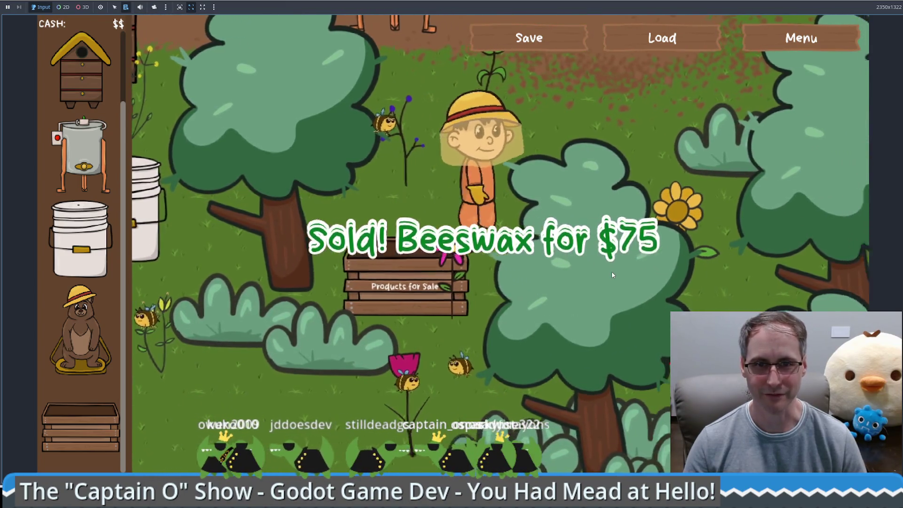
pyautogui.press('Up')
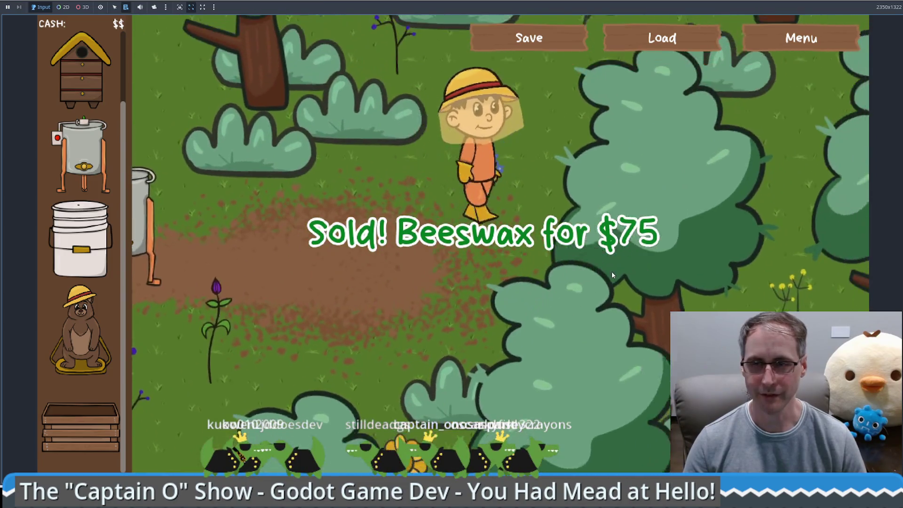
pyautogui.press('Up')
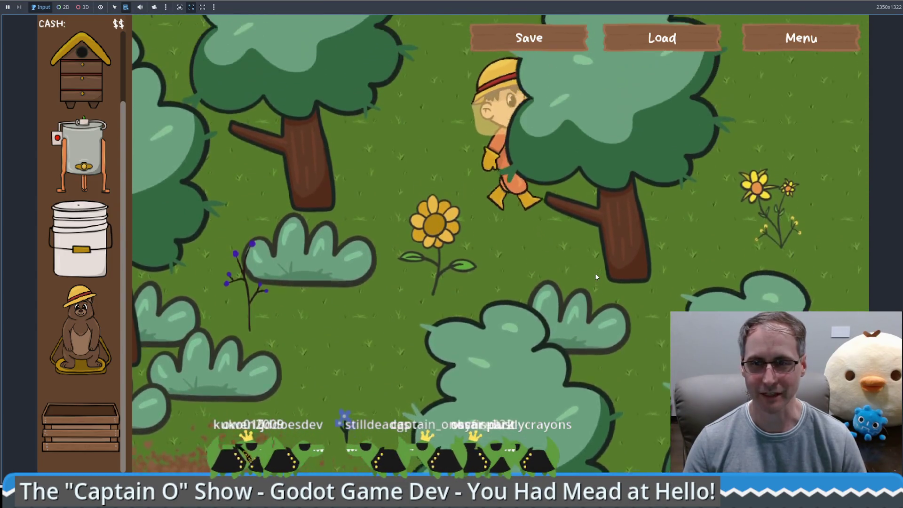
# Step: Walk the beekeeper up through the woods and left onto the dirt path
pyautogui.press('Up')
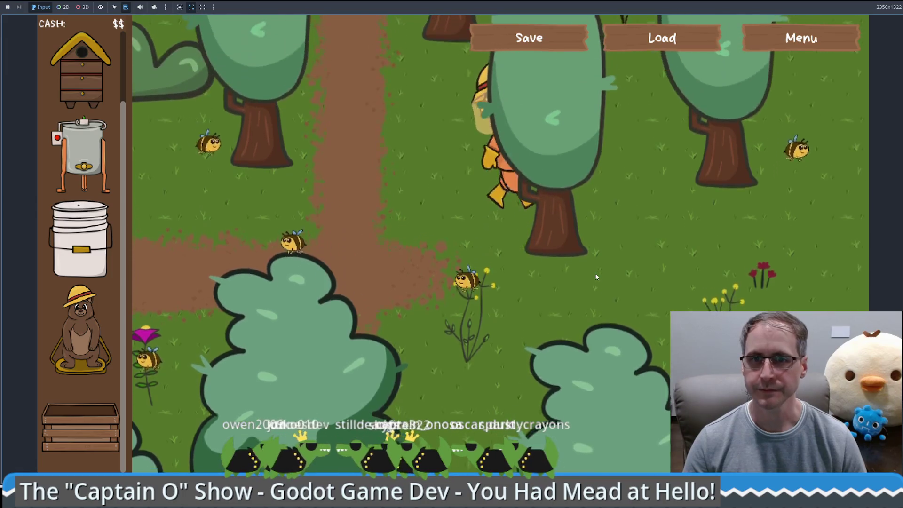
pyautogui.press('Up')
pyautogui.press('Up')
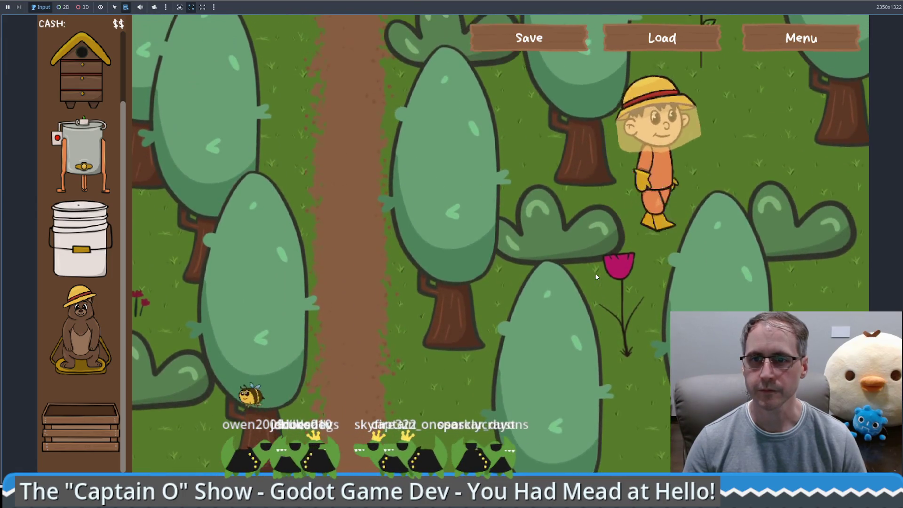
pyautogui.press('Up')
pyautogui.press('Left')
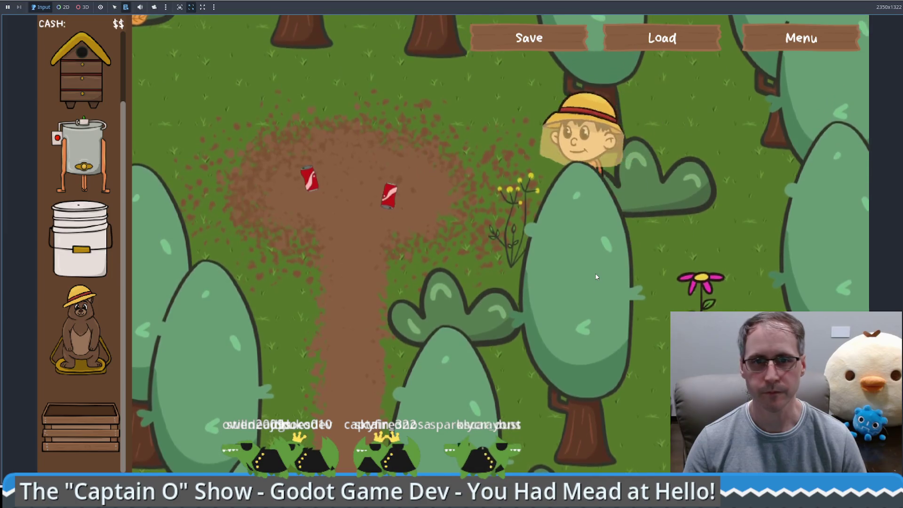
pyautogui.press('Left')
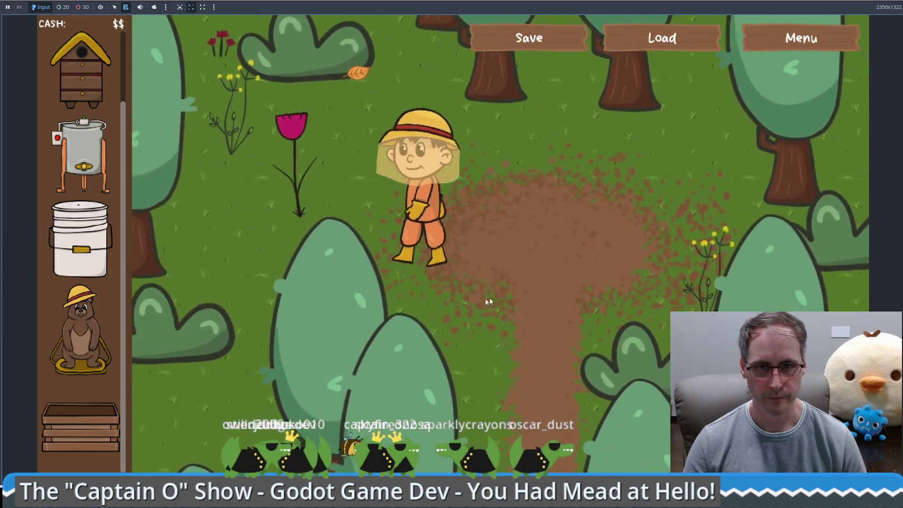
# Step: Walk down and left past the beehives
pyautogui.press('Down')
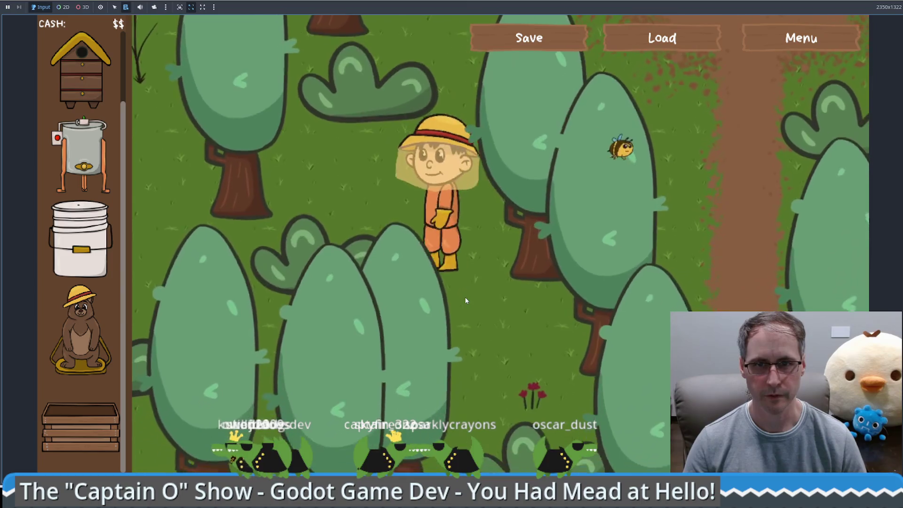
pyautogui.press('Down')
pyautogui.press('Left')
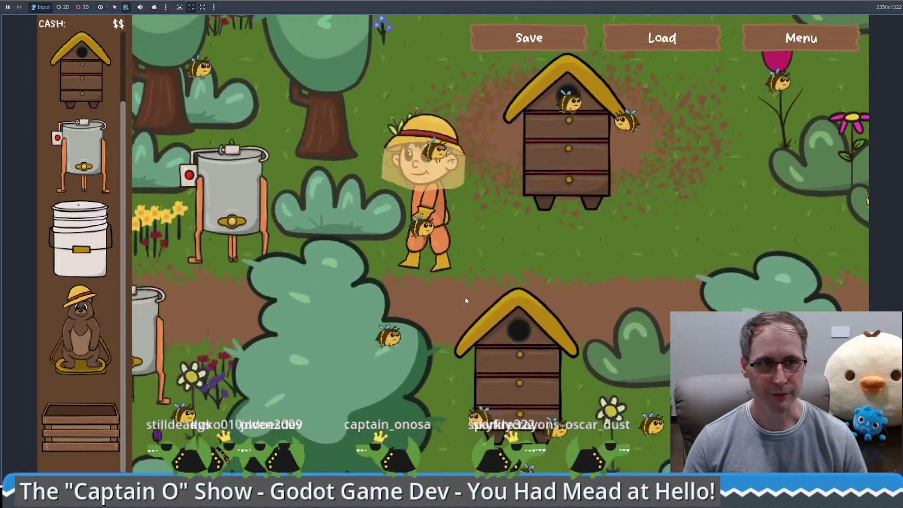
pyautogui.press('Down')
pyautogui.press('Right')
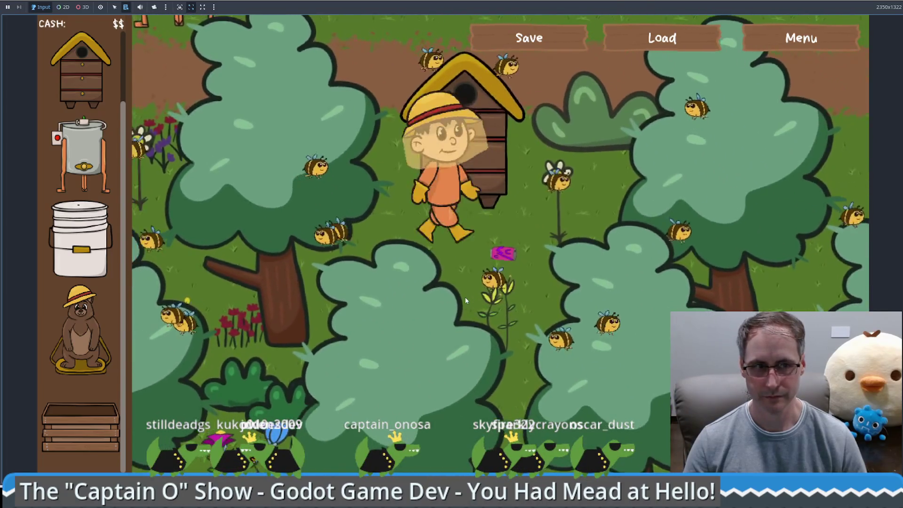
pyautogui.press('Left')
pyautogui.press('Left')
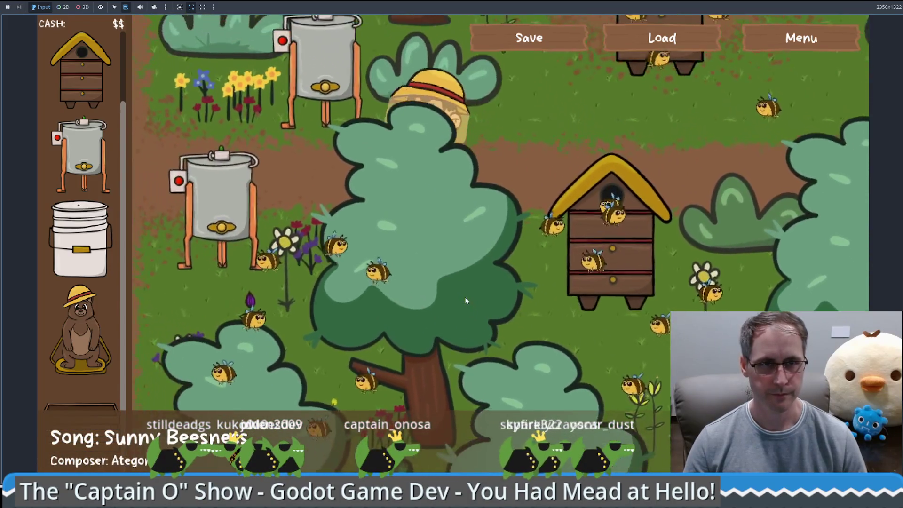
# Step: Walk the beekeeper up among the honey extractors
pyautogui.press('Up')
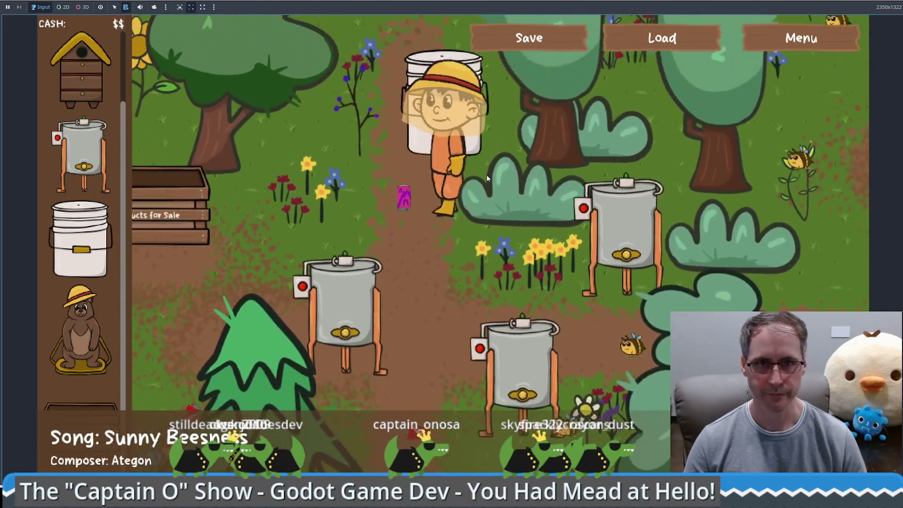
pyautogui.press('Down')
pyautogui.press('Up')
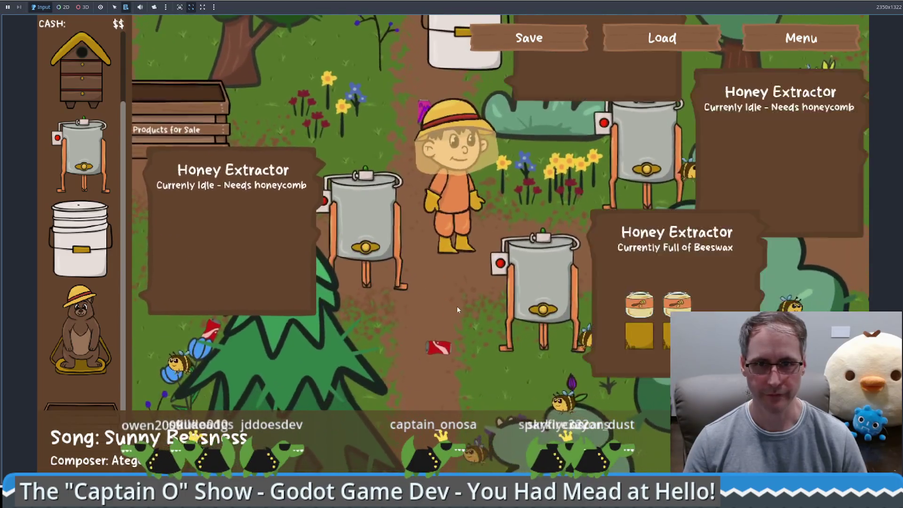
# Step: Walk to the extractor full of beeswax and take its beeswax, leaving it idle
pyautogui.press('Right')
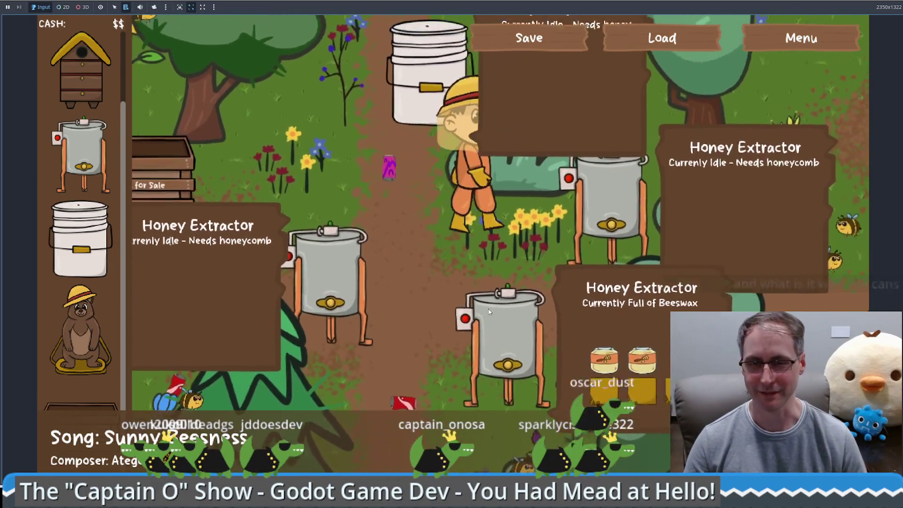
pyautogui.press('Down')
pyautogui.press('Right')
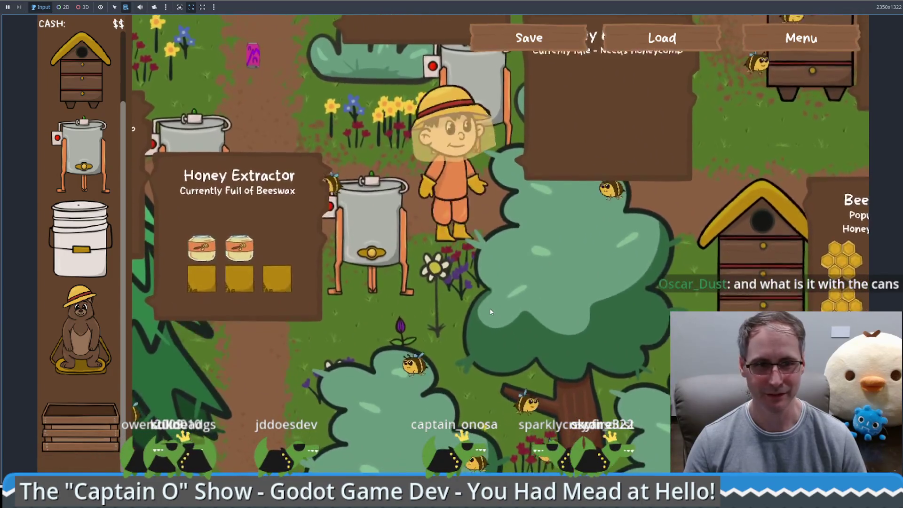
pyautogui.press('Down')
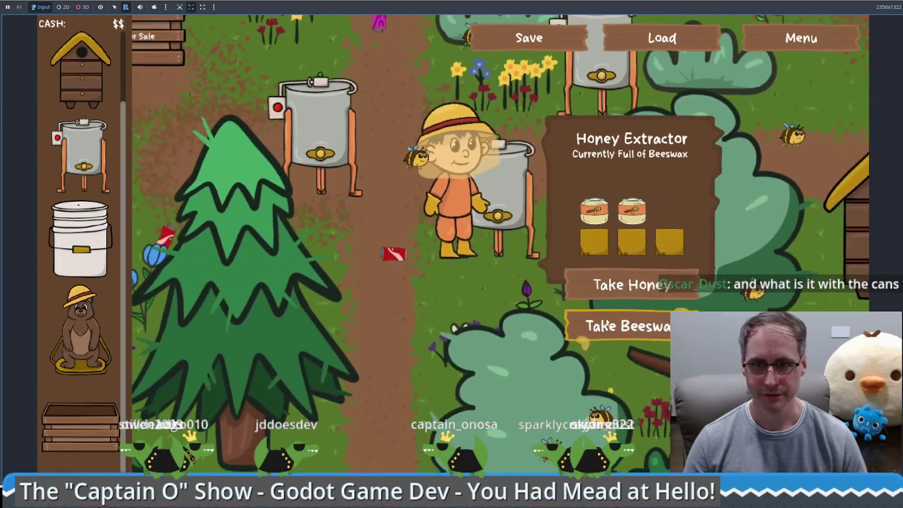
pyautogui.press('Up')
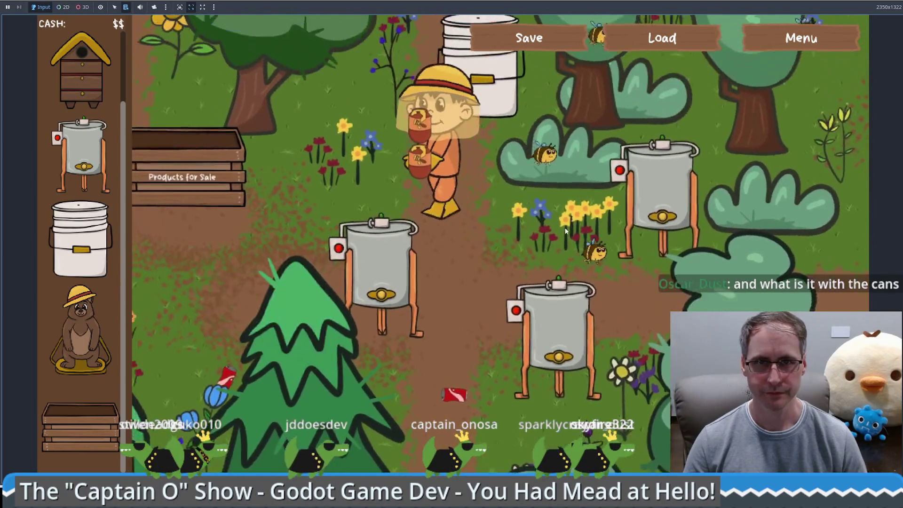
pyautogui.press('Down')
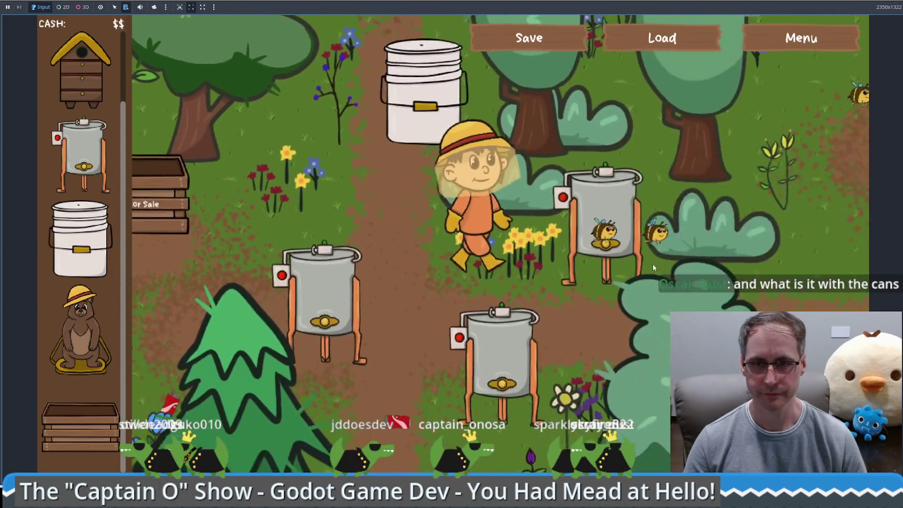
pyautogui.press('space')
pyautogui.press('Up')
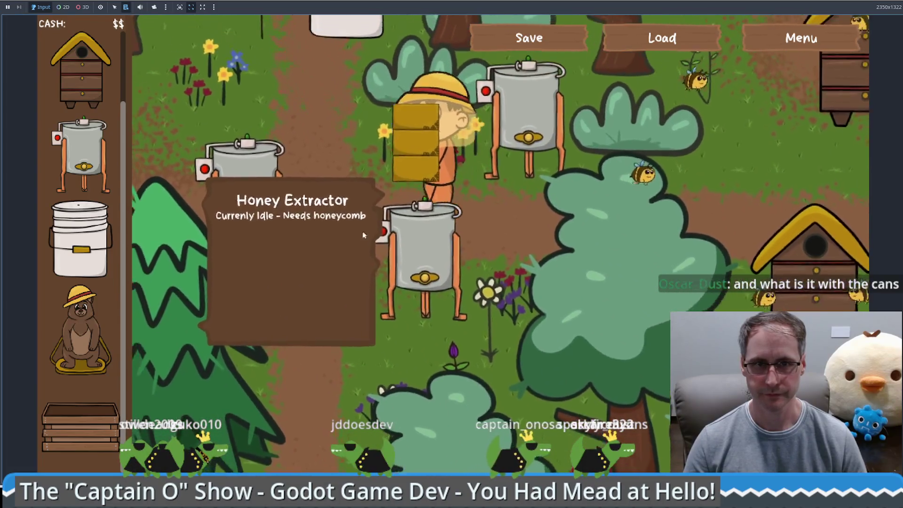
# Step: Carry the beeswax to the sell box and sell it, then another load
pyautogui.press('Left')
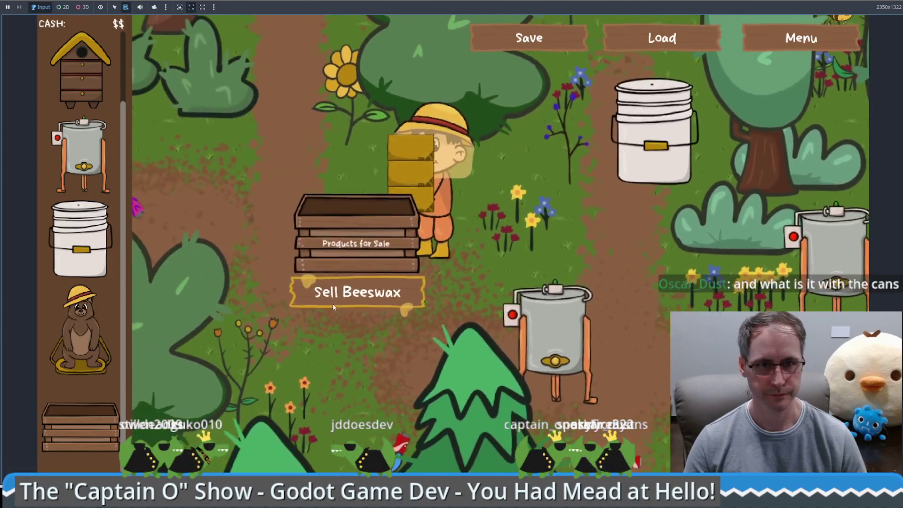
pyautogui.press('space')
pyautogui.press('Right')
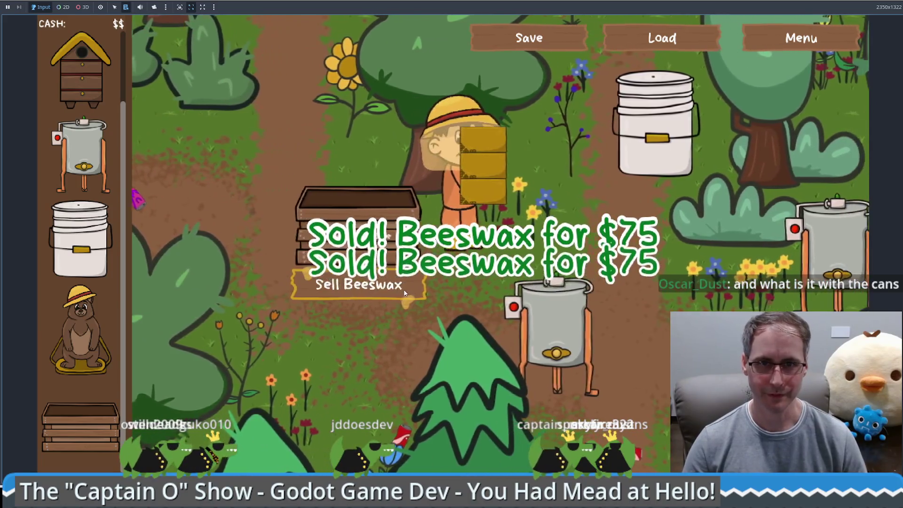
pyautogui.press('Down')
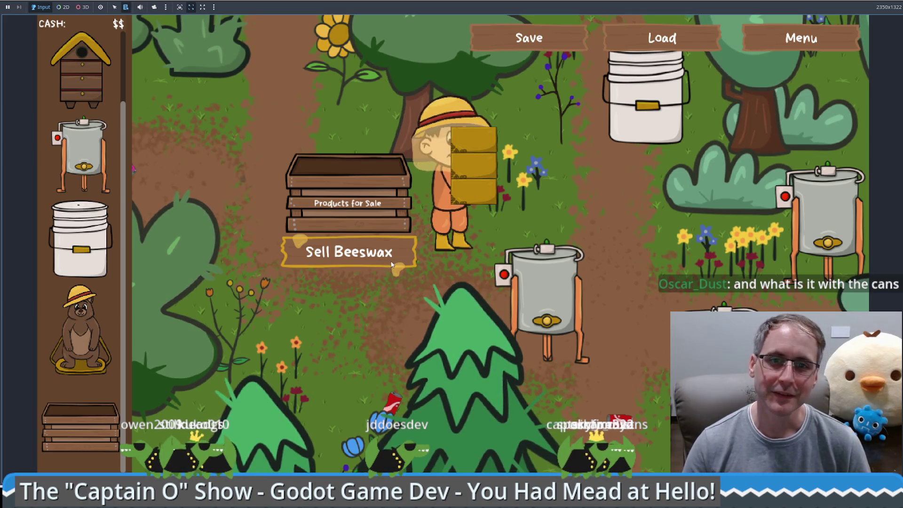
pyautogui.press('space')
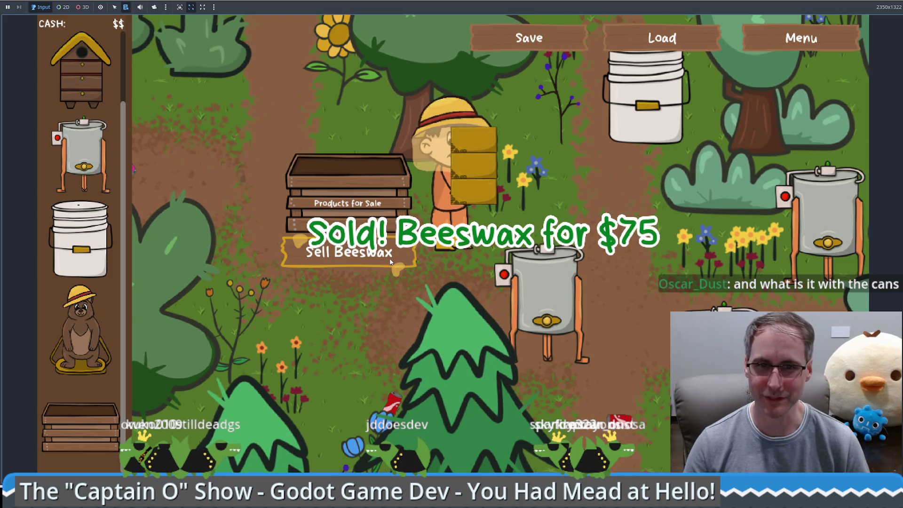
# Step: Walk down the path to the sell box and sell the beeswax for $75
pyautogui.press('Down')
pyautogui.press('Right')
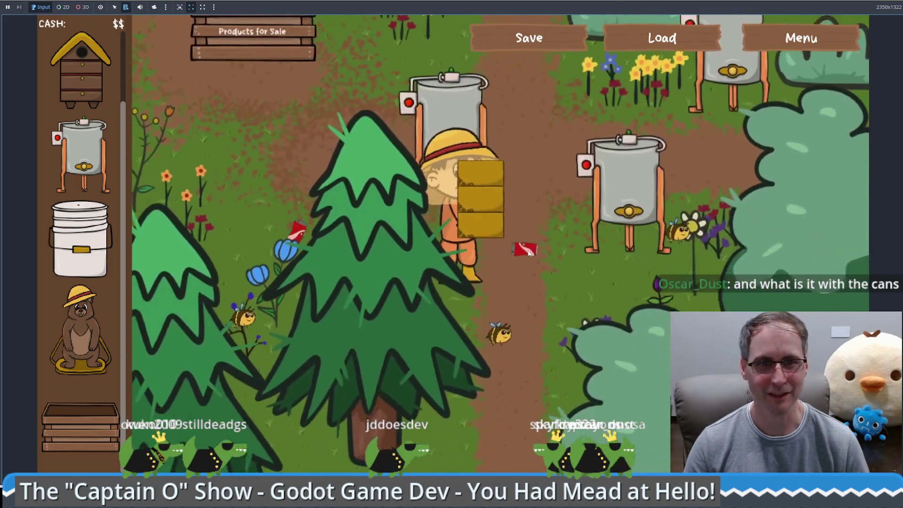
pyautogui.press('Down')
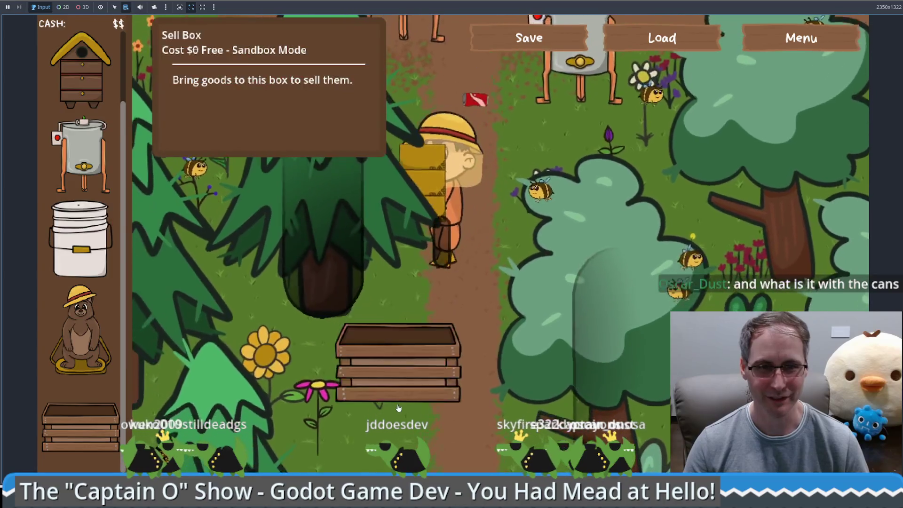
pyautogui.press('Down')
pyautogui.press('space')
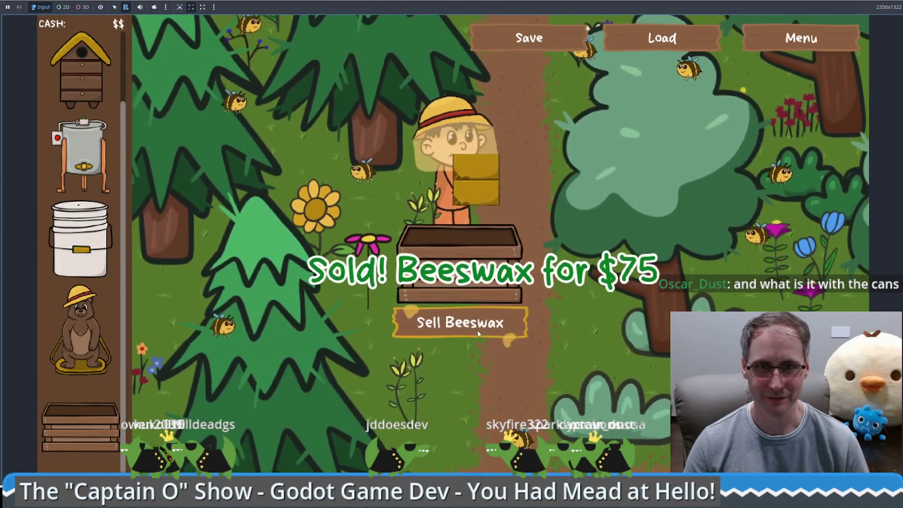
pyautogui.press('space')
# Step: Walk the empty-handed beekeeper up the path toward the extractors
pyautogui.press('Up')
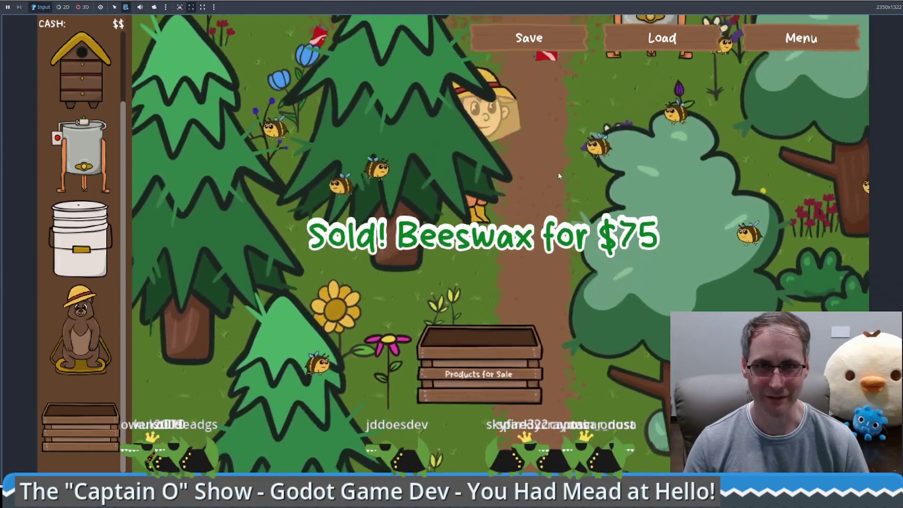
pyautogui.press('Up')
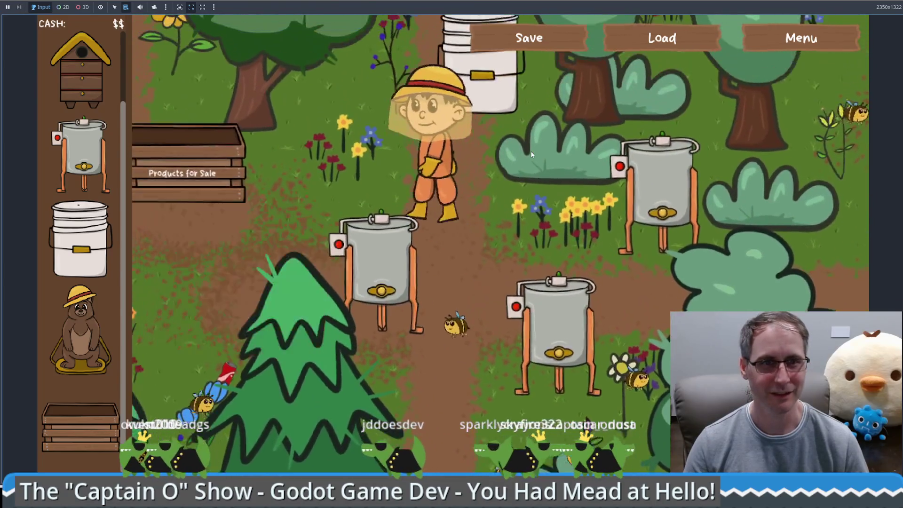
# Step: Walk past the sale crate and idle extractors, then right to stand beside the beehives
pyautogui.press('Left')
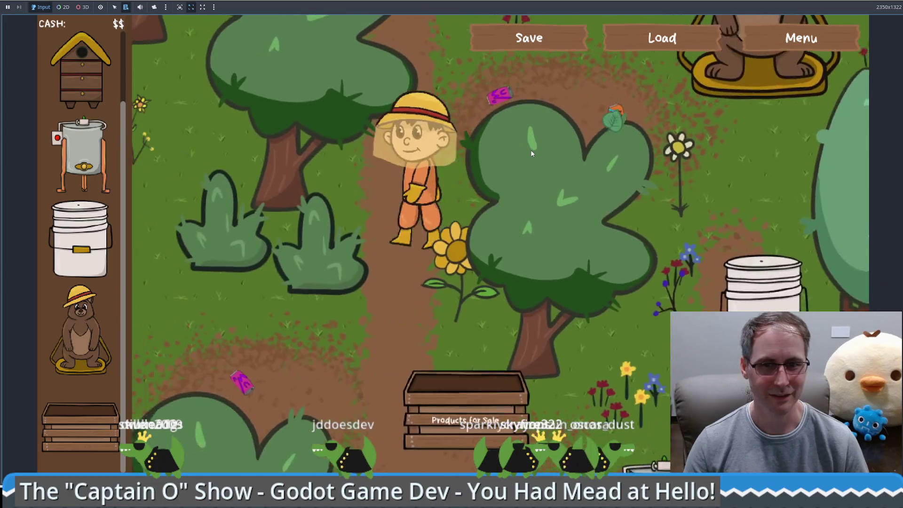
pyautogui.press('Down')
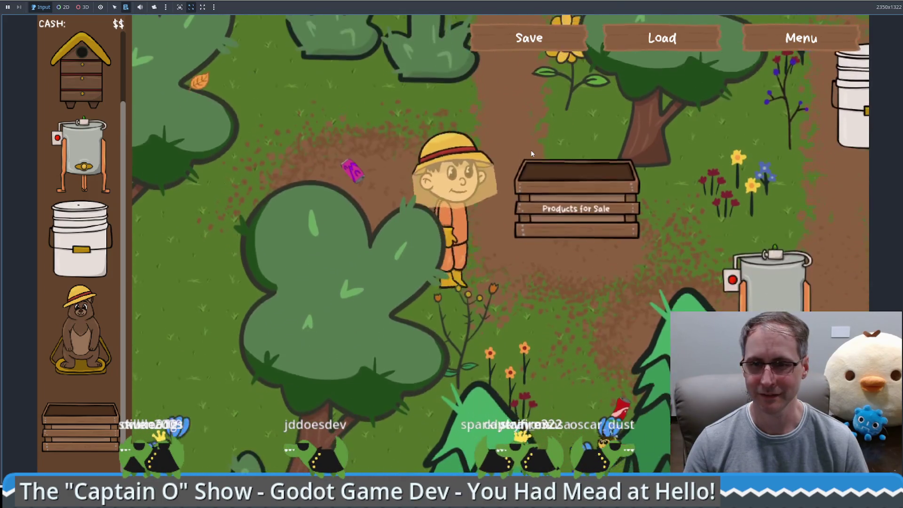
pyautogui.press('Right')
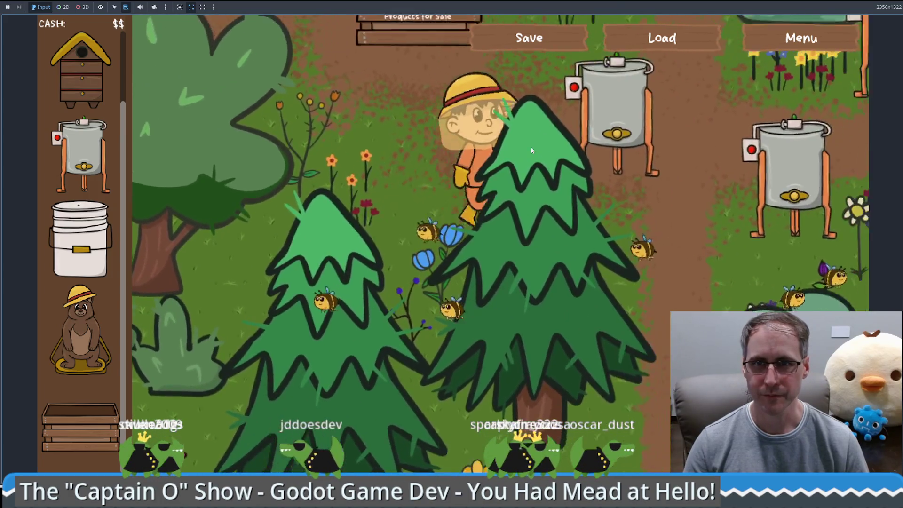
pyautogui.press('Down')
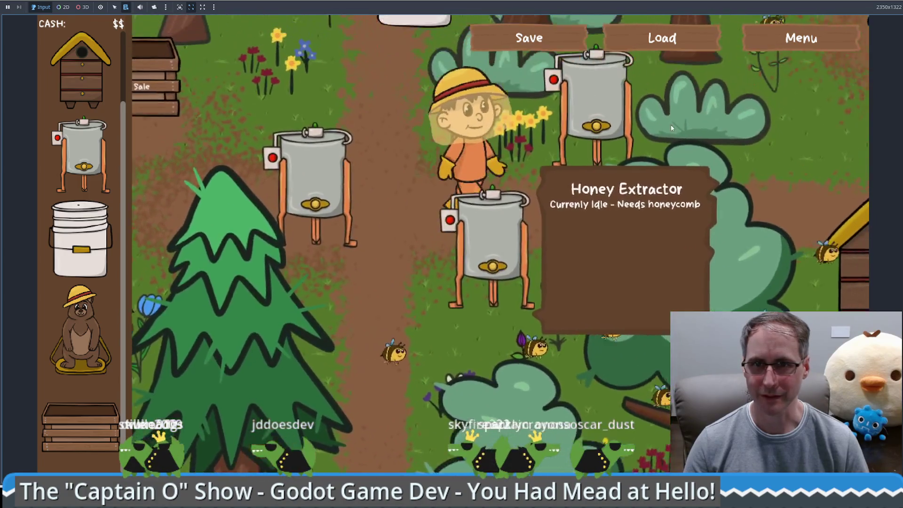
pyautogui.press('Right')
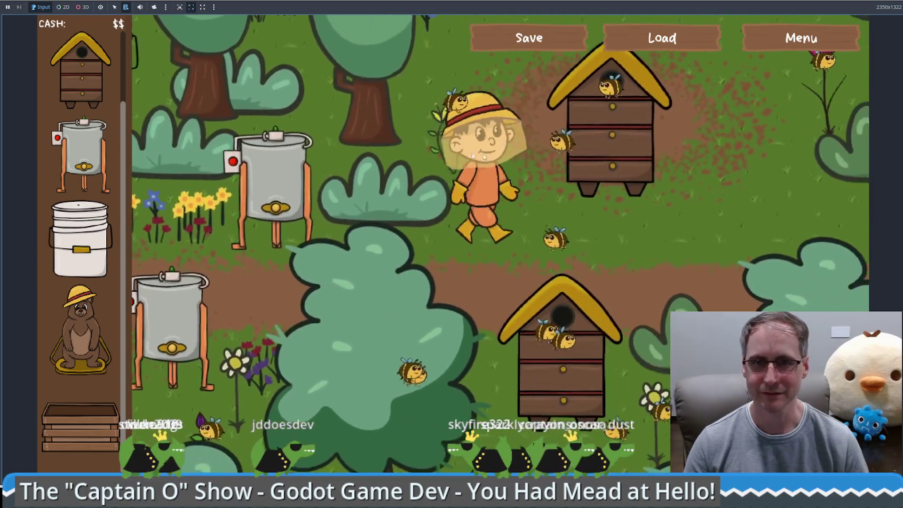
pyautogui.press('Up')
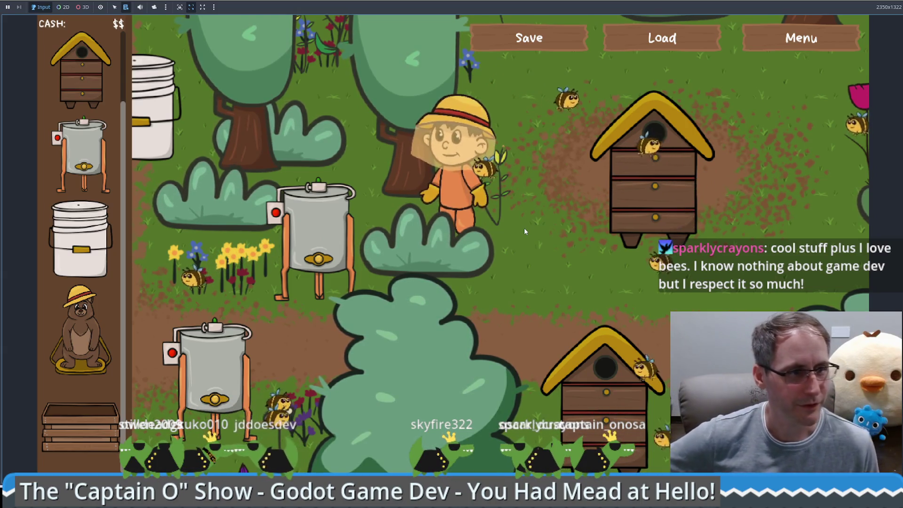
# Step: Walk up past the hive into the meadow and stop in the dirt clearing above another hive
pyautogui.press('Right')
pyautogui.press('Up')
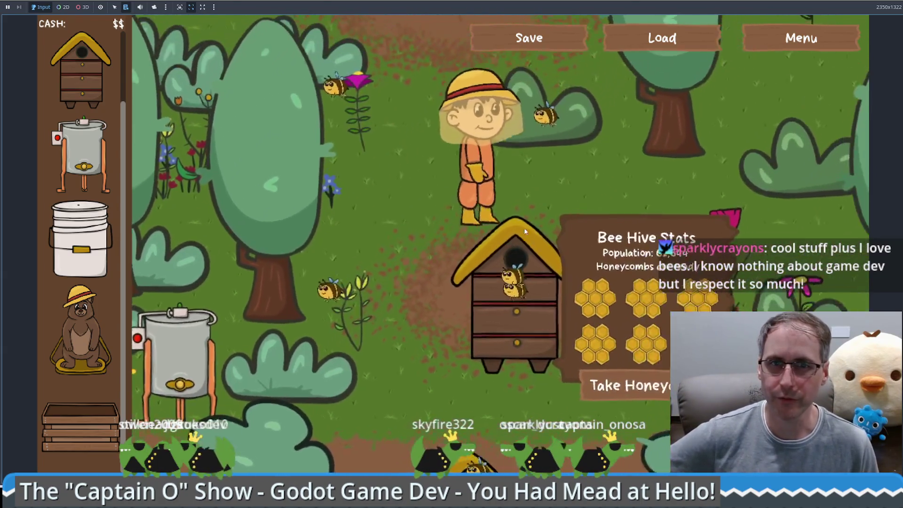
pyautogui.press('Left')
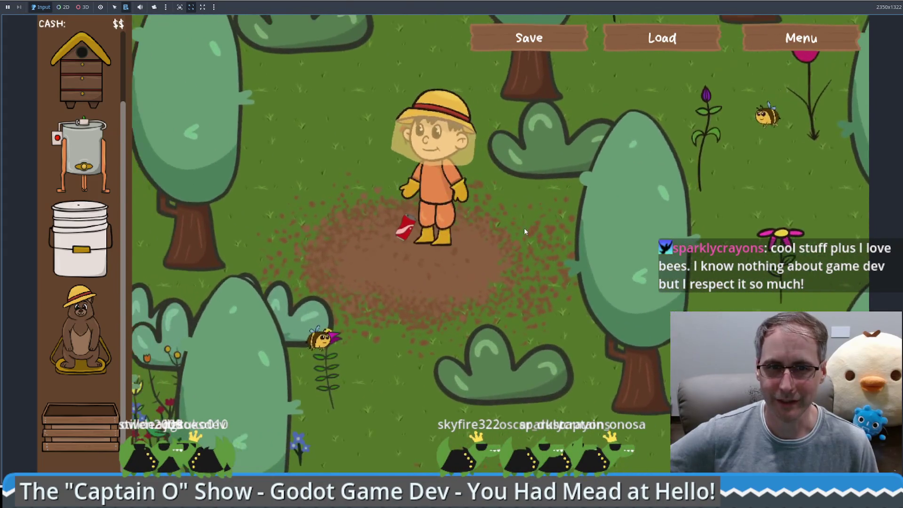
pyautogui.press('Right')
pyautogui.press('Down')
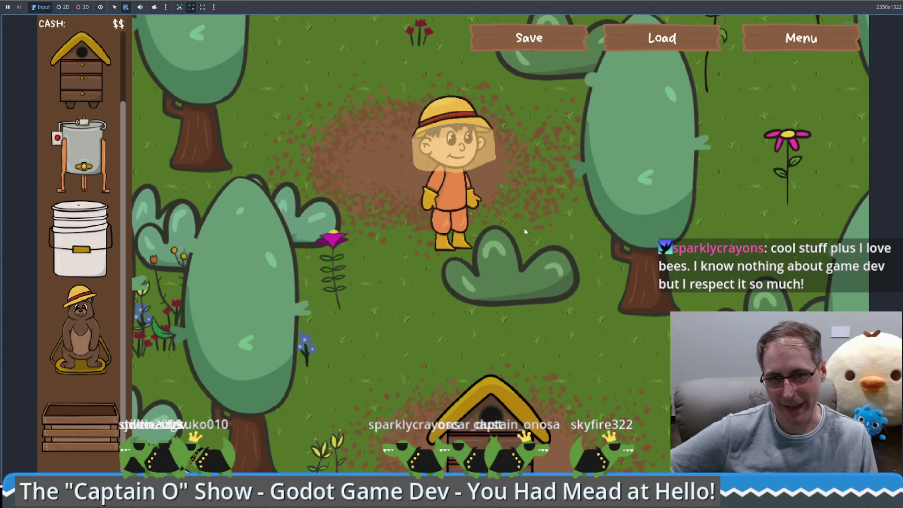
pyautogui.press('Left')
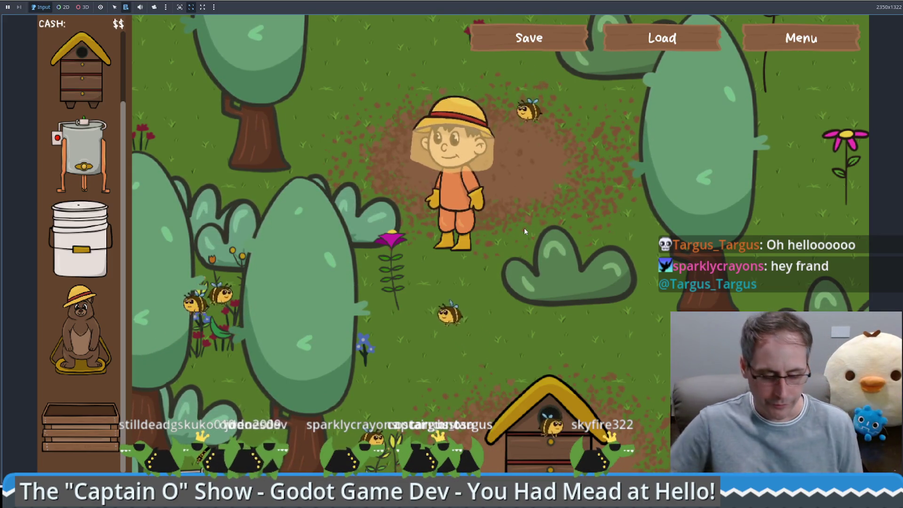
# Step: Walk the beekeeper down among the beehives and past them
pyautogui.press('Down')
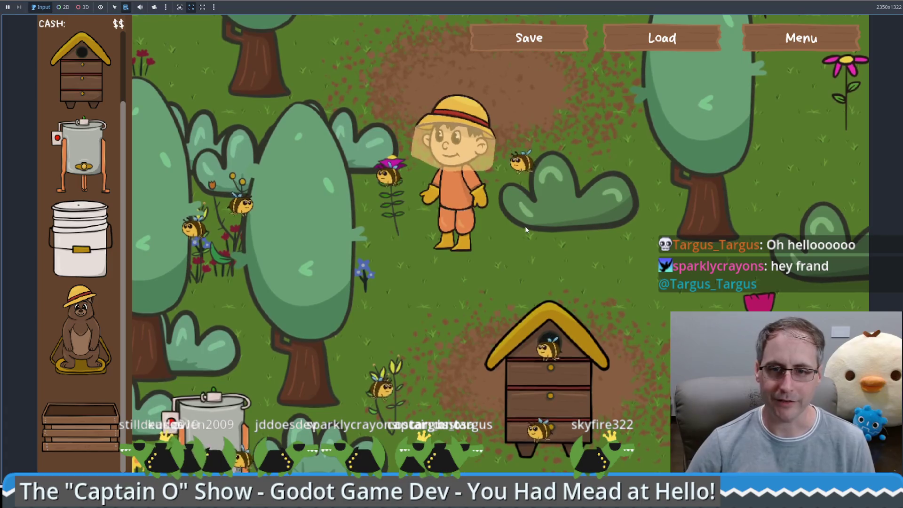
pyautogui.press('Right')
pyautogui.press('Left')
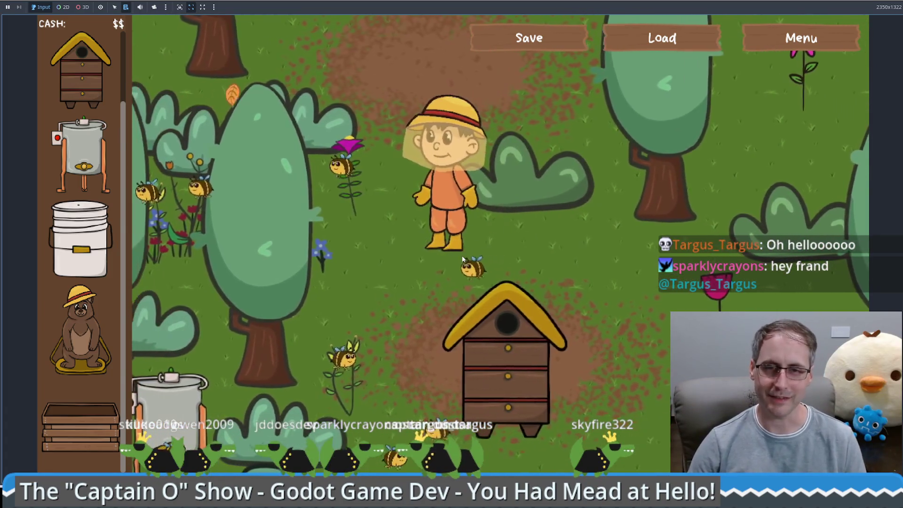
pyautogui.press('Up')
pyautogui.press('Down')
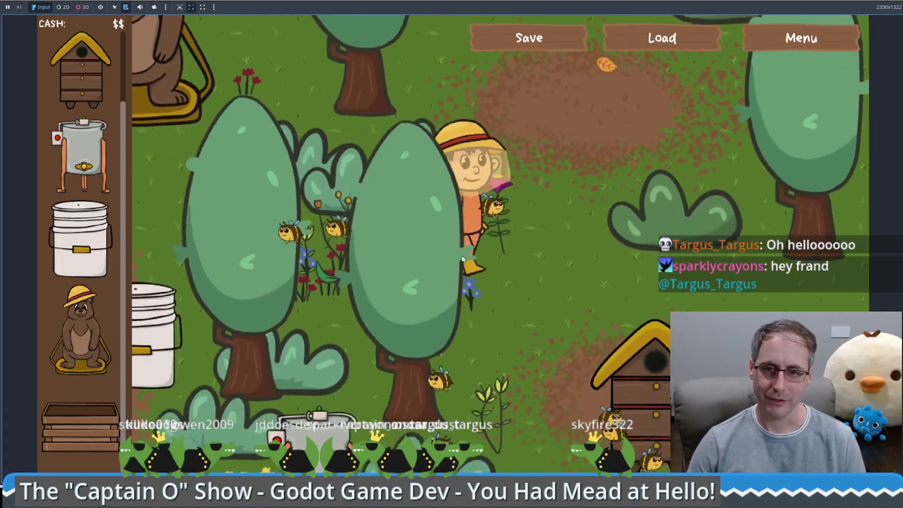
pyautogui.press('Down')
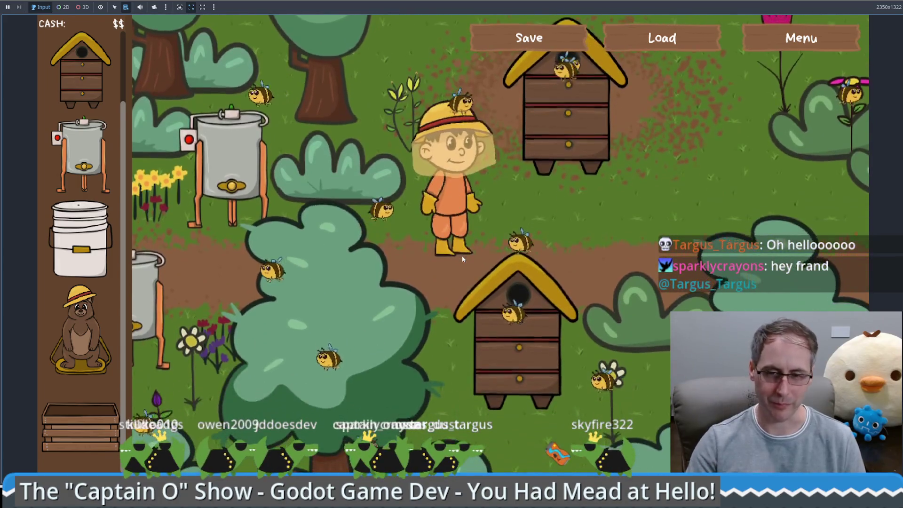
pyautogui.press('Right')
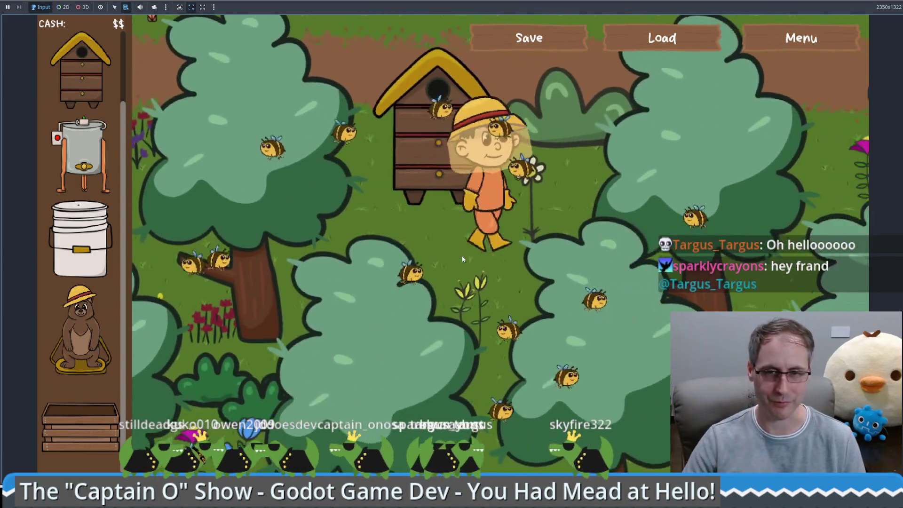
pyautogui.press('Down')
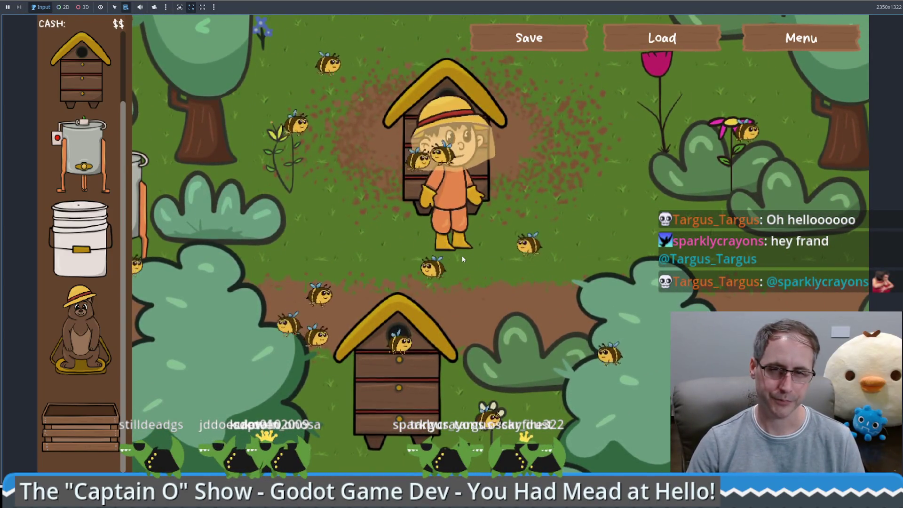
# Step: Circle left and back to a beehive showing population 66,436 with honeycombs ready
pyautogui.press('Left')
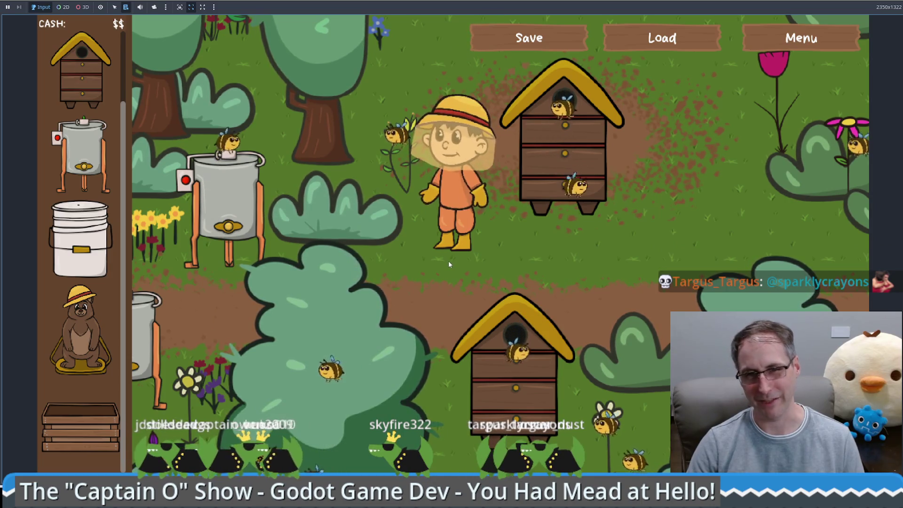
pyautogui.press('Left')
pyautogui.press('Up')
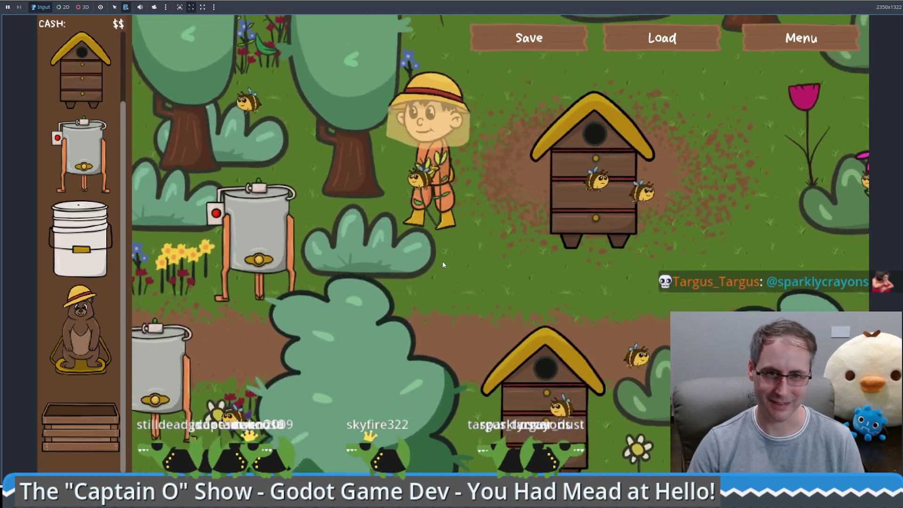
pyautogui.press('Down')
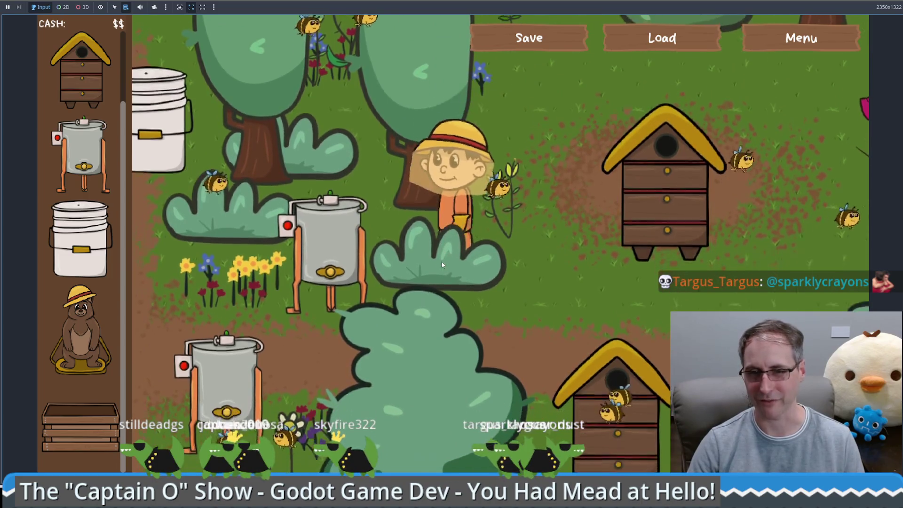
pyautogui.press('Right')
pyautogui.press('Up')
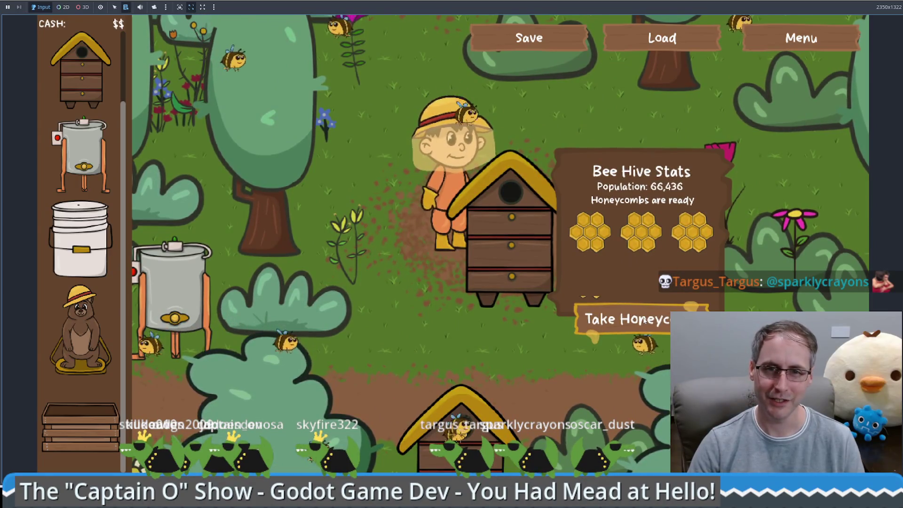
# Step: Walk the beekeeper down-left away from the hive to the honey extractor
pyautogui.press('Left')
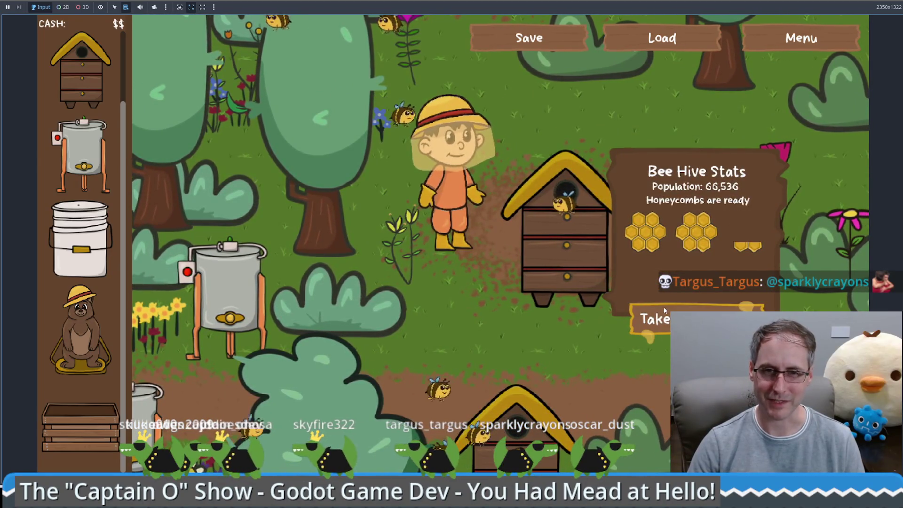
pyautogui.press('Down')
pyautogui.press('Left')
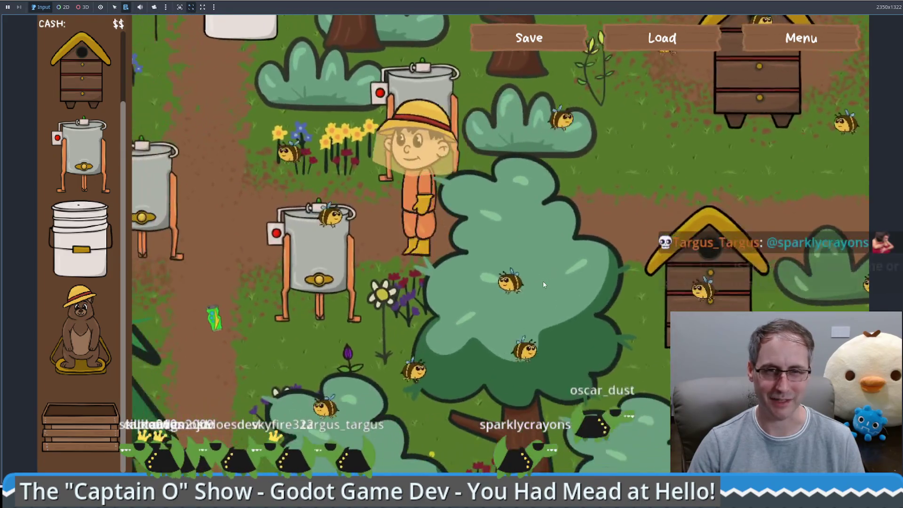
pyautogui.press('Up')
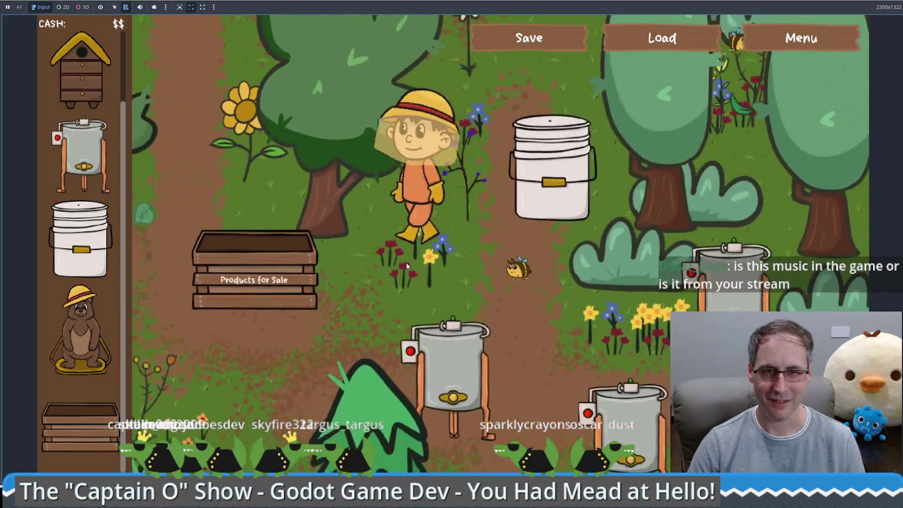
pyautogui.press('Down')
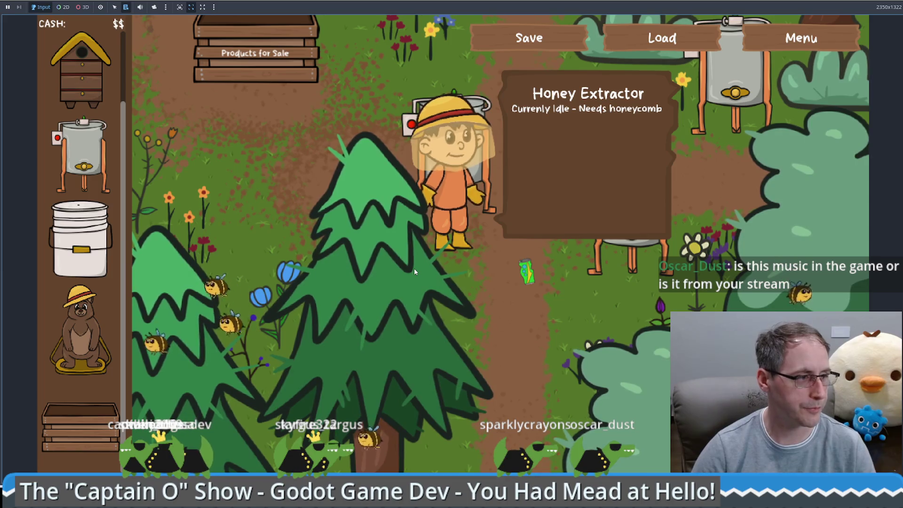
# Step: Walk up-left from the extractor to the bear statue near the food-grade bucket
pyautogui.press('Up')
pyautogui.press('Left')
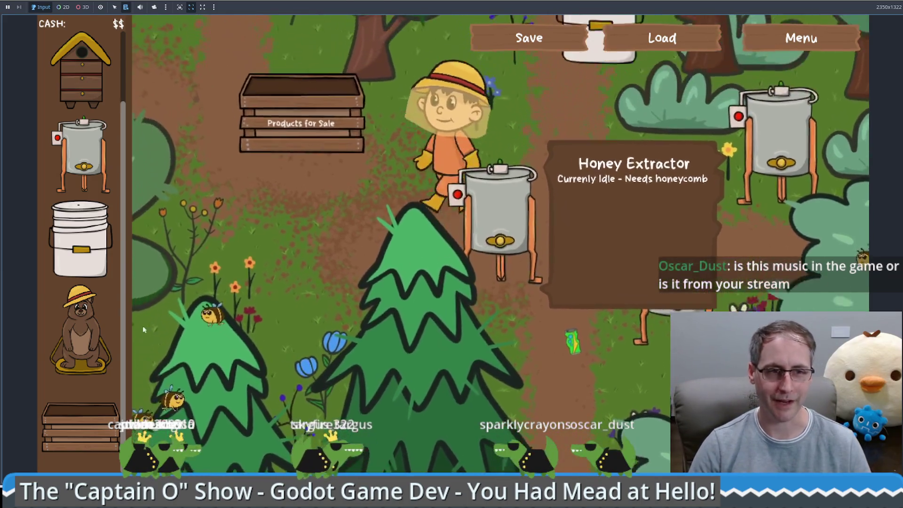
pyautogui.press('Up')
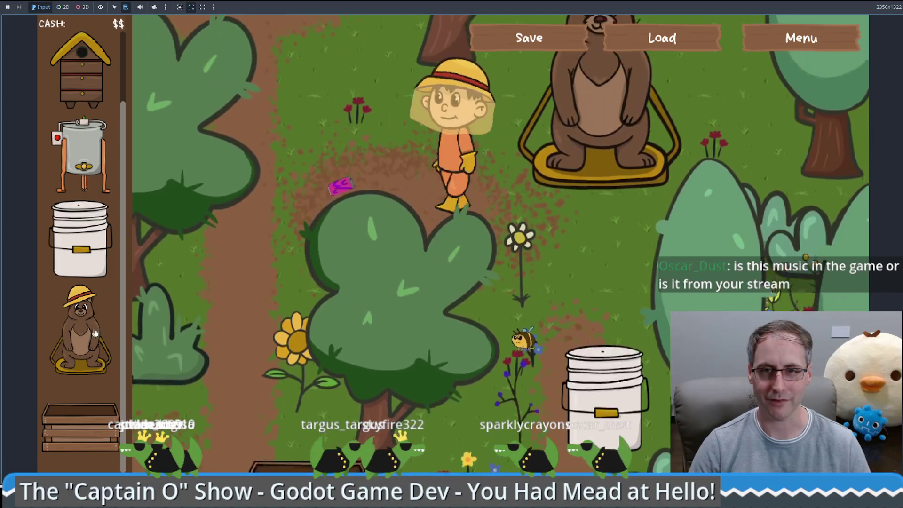
pyautogui.press('Down')
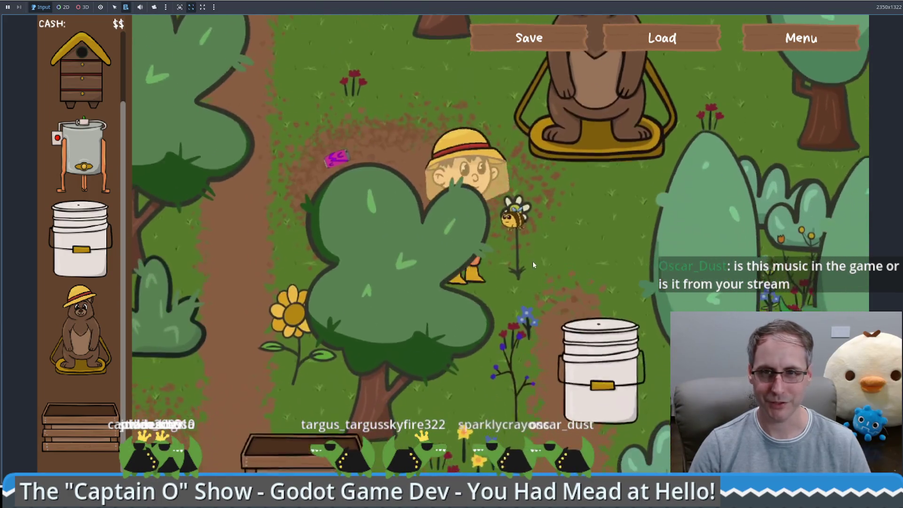
# Step: Shuttle the beekeeper between the bear, the mead bucket and the honey extractor
pyautogui.press('Right')
pyautogui.press('Up')
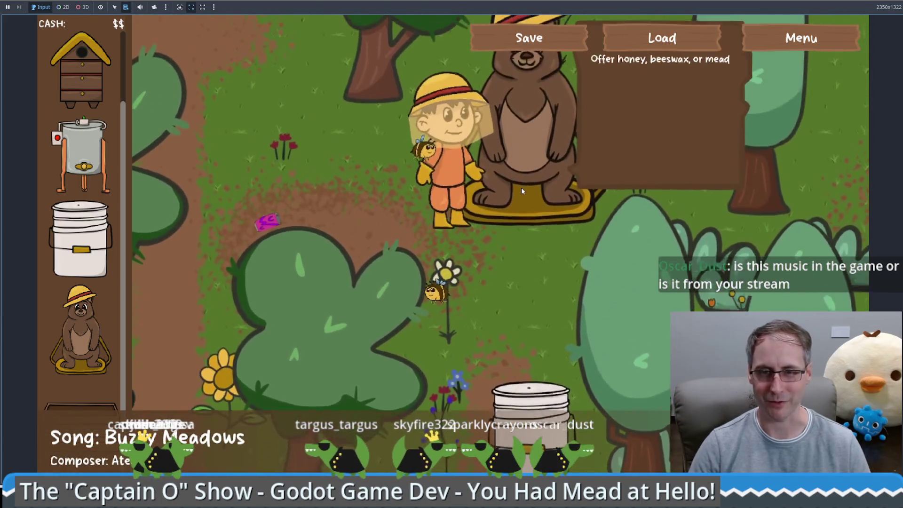
pyautogui.press('Down')
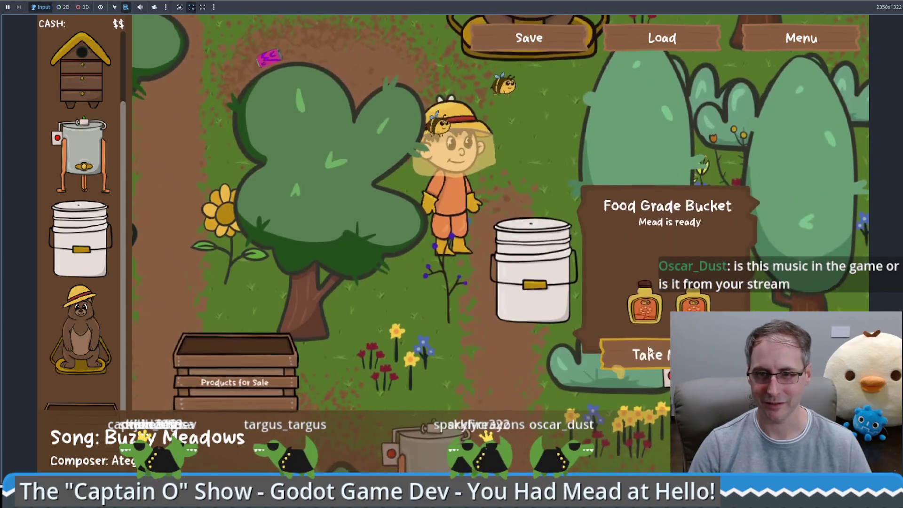
pyautogui.press('Up')
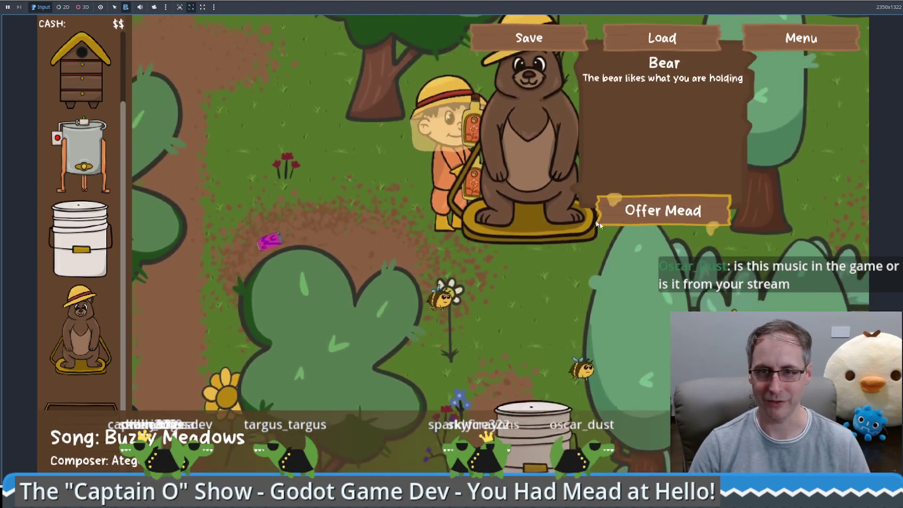
pyautogui.press('Down')
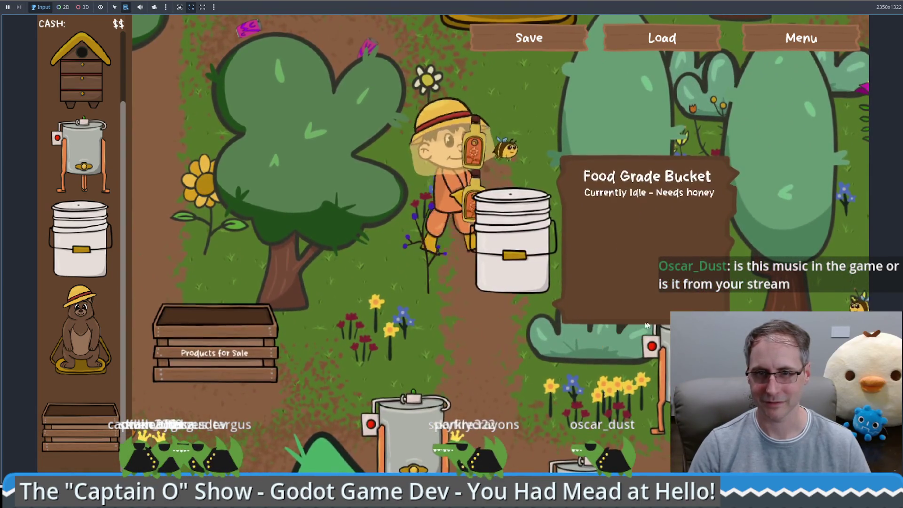
pyautogui.press('Down')
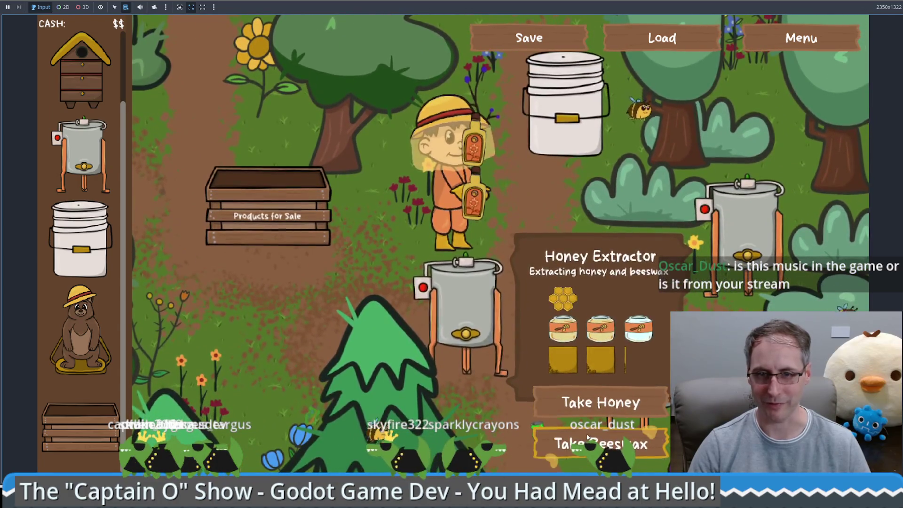
pyautogui.press('Up')
pyautogui.press('Up')
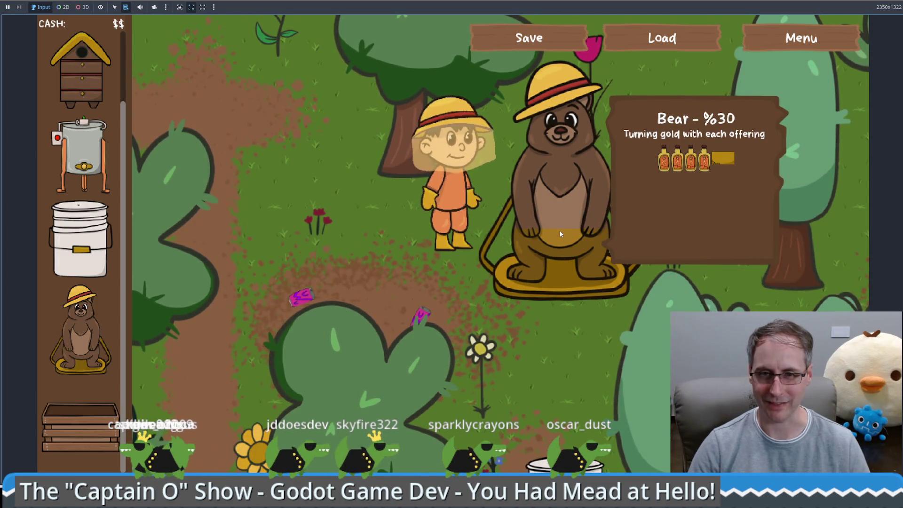
# Step: Carry mead from the bucket up to the bear and offer it
pyautogui.press('Down')
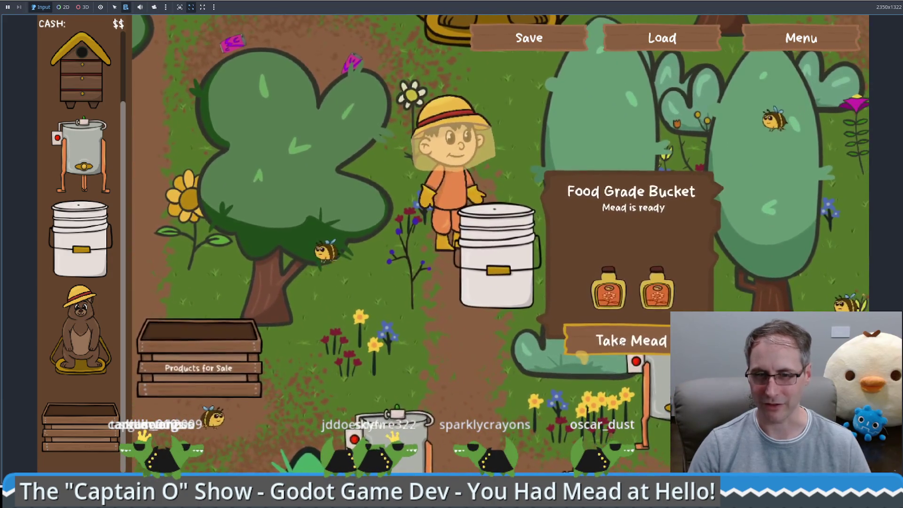
pyautogui.press('Up')
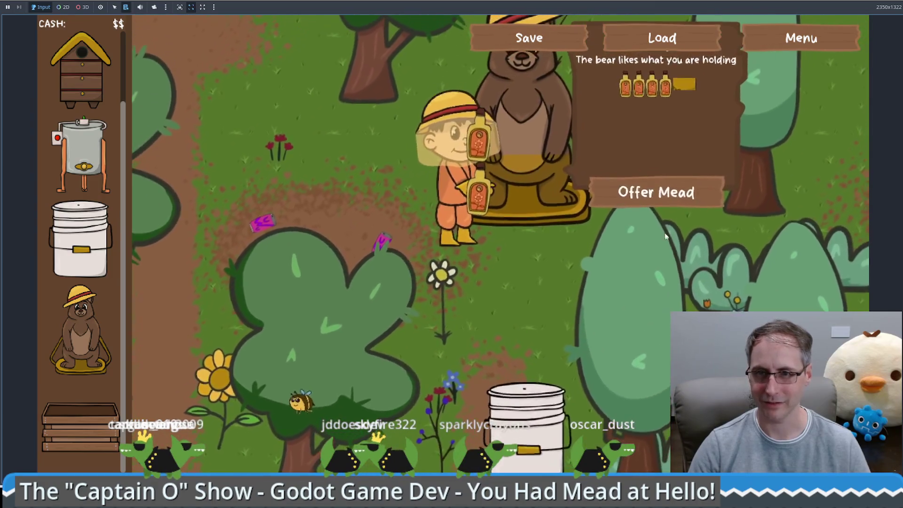
pyautogui.press('Down')
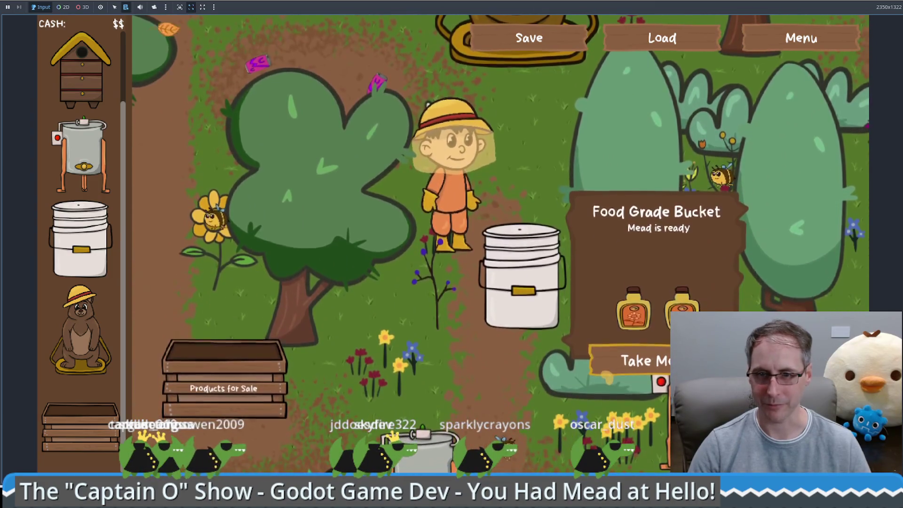
pyautogui.press('Up')
pyautogui.click(636, 176)
# Step: Keep shuttling, take the ready mead from the bucket and carry it up to the bear
pyautogui.press('Down')
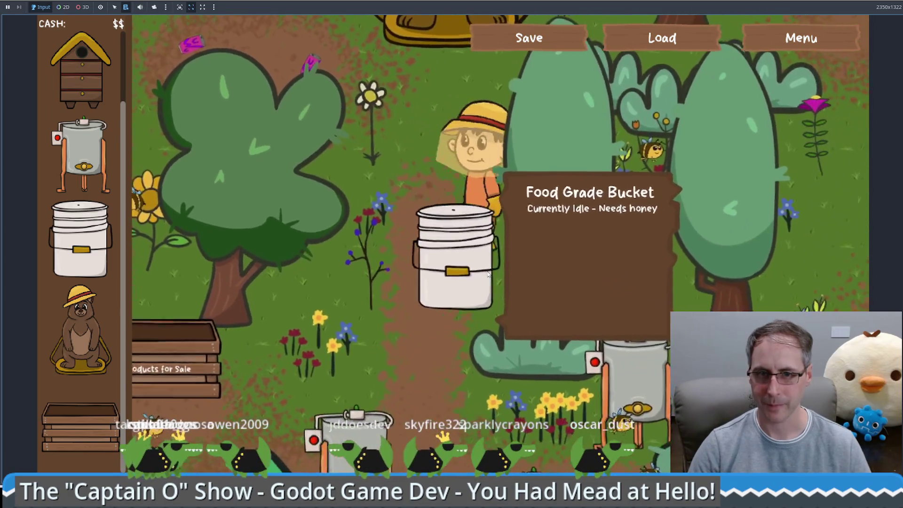
pyautogui.press('Up')
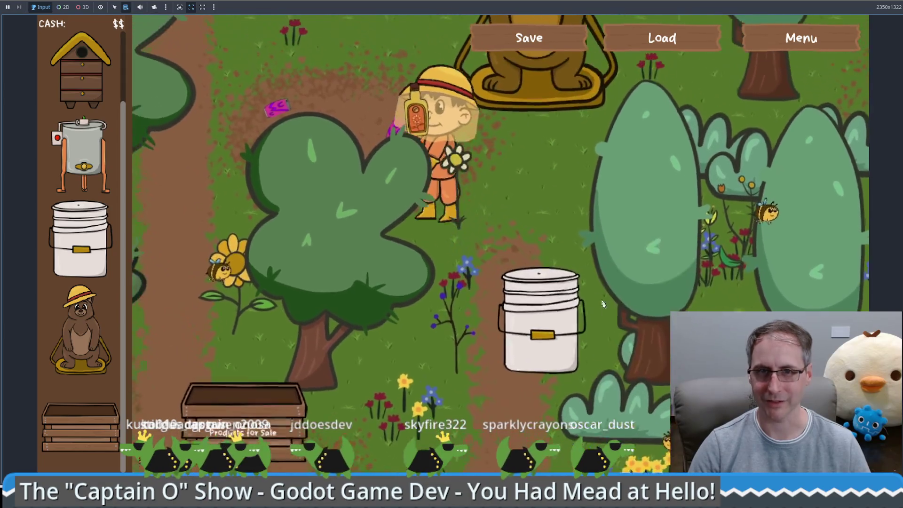
pyautogui.press('Down')
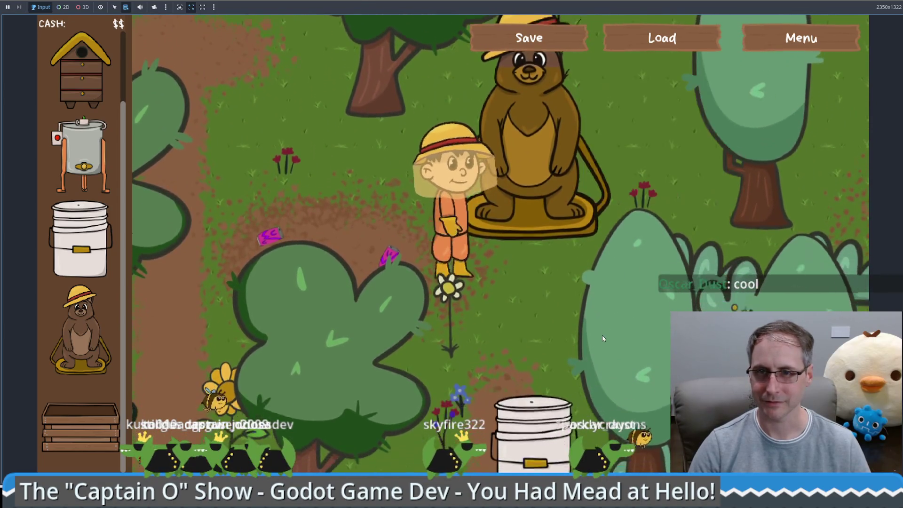
pyautogui.press('Up')
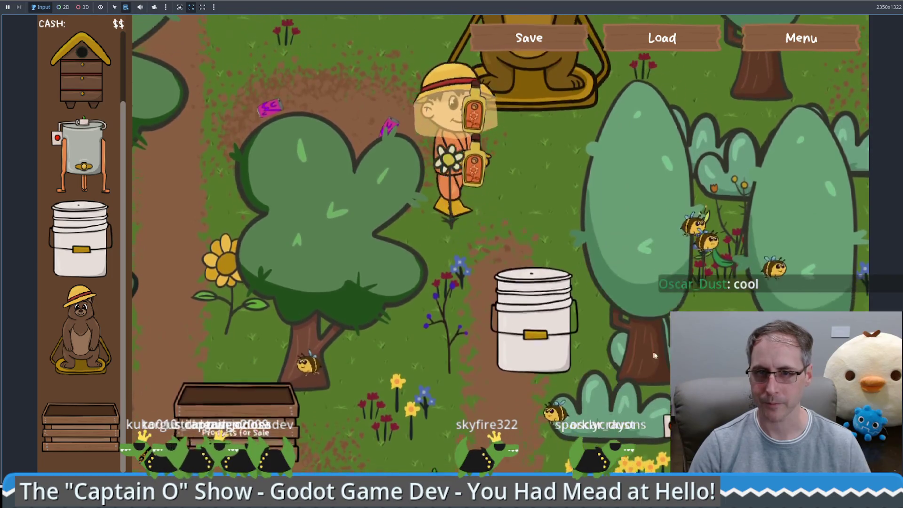
pyautogui.press('Down')
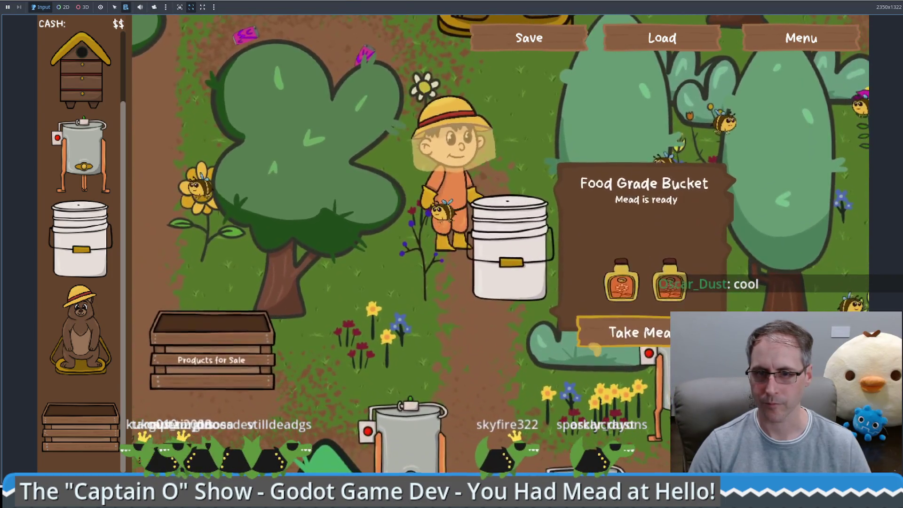
pyautogui.click(628, 331)
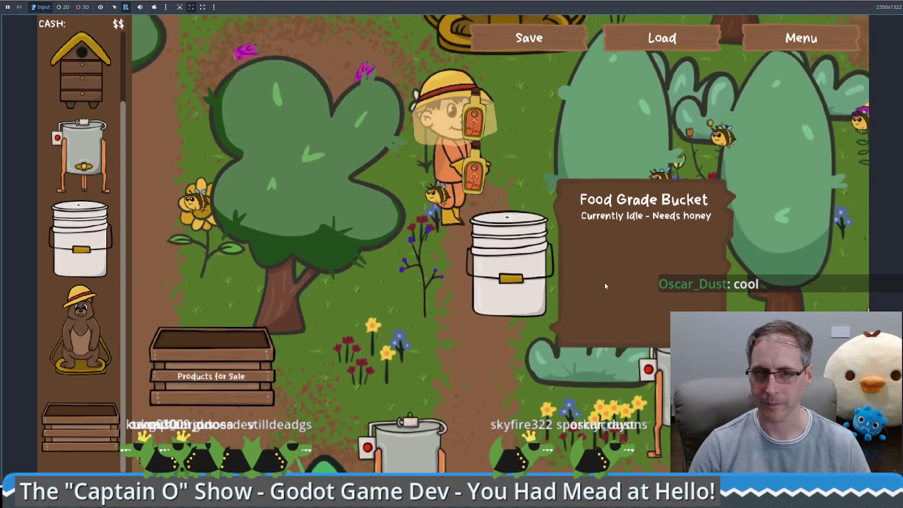
pyautogui.press('Up')
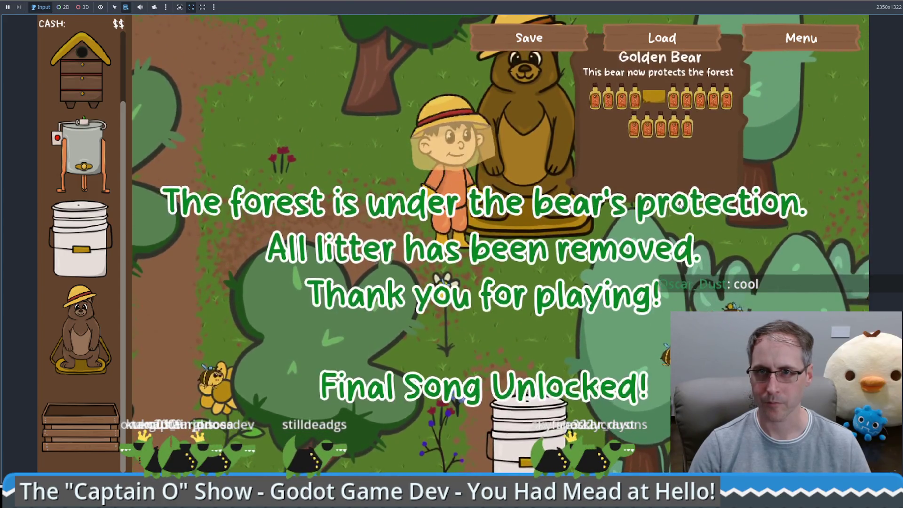
# Step: Walk around the golden bear, then bring up the game's Settings dialog from the Menu button
pyautogui.press('Down')
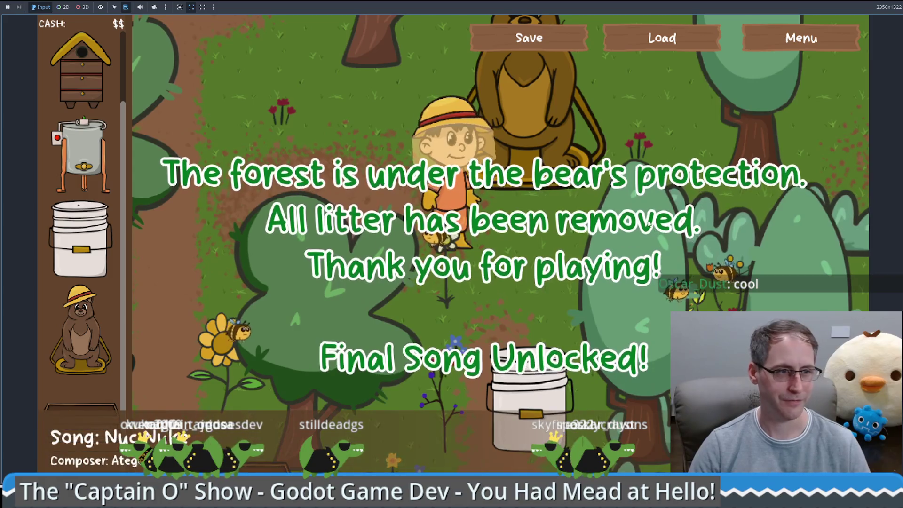
pyautogui.press('Up')
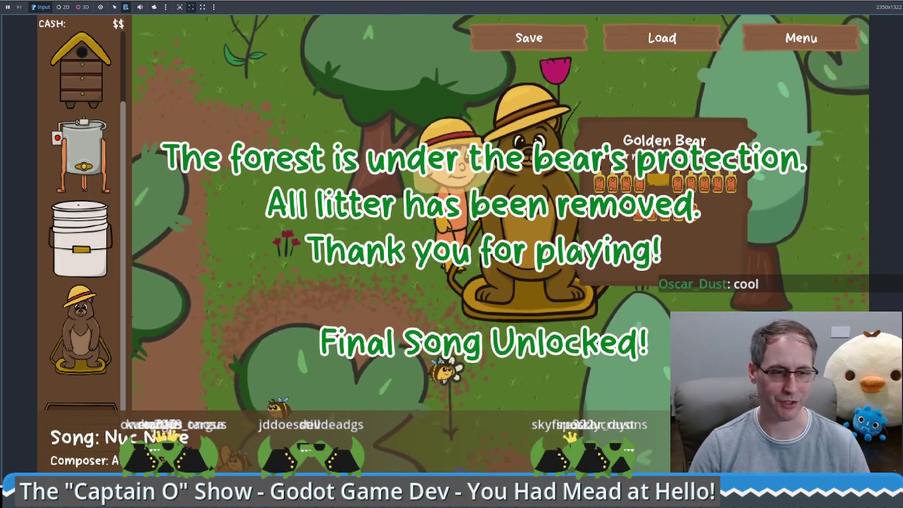
pyautogui.press('Down')
pyautogui.press('Up')
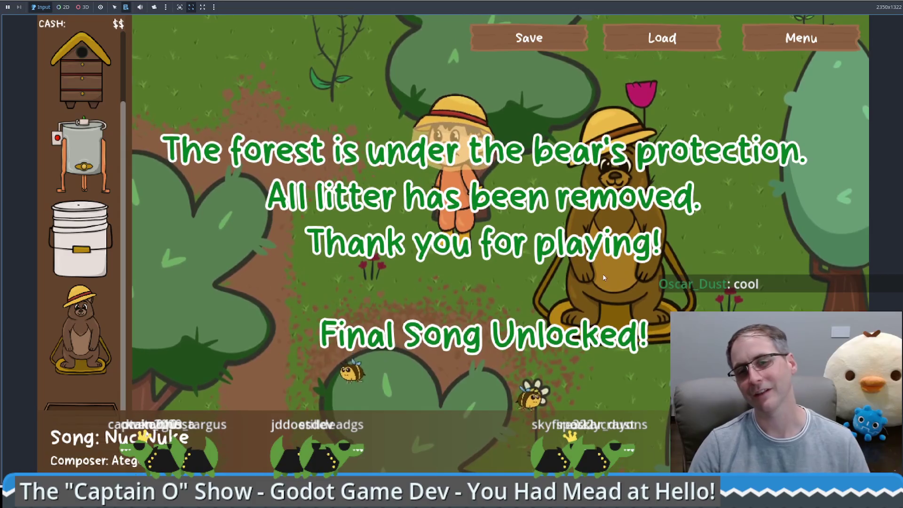
pyautogui.press('Down')
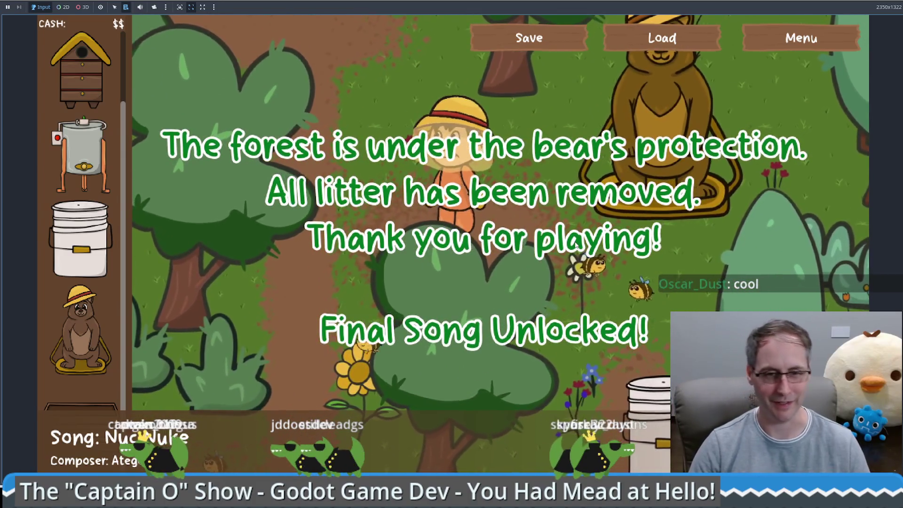
pyautogui.press('Up')
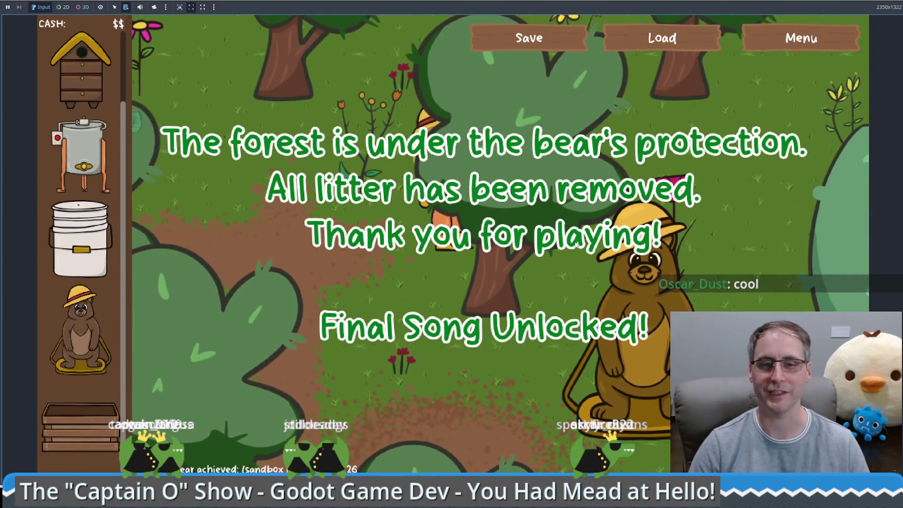
pyautogui.click(829, 45)
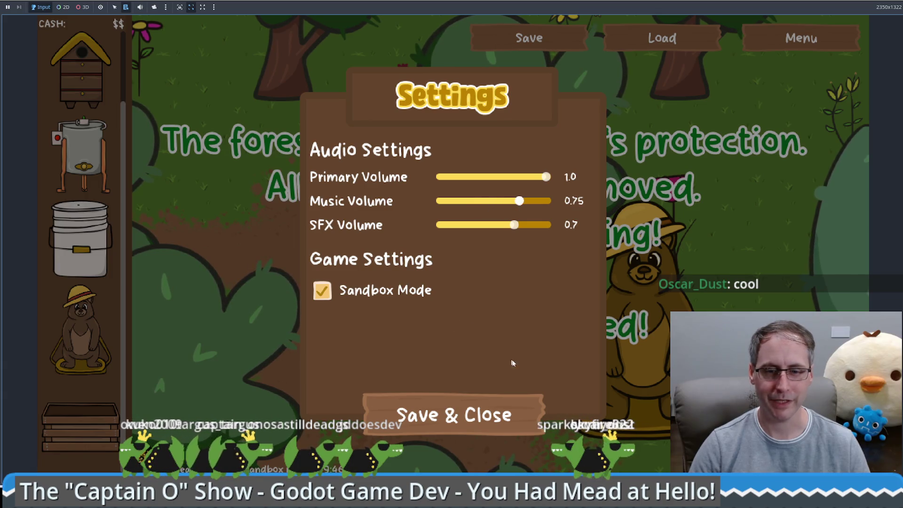
# Step: Save & Close the settings and walk the beekeeper around near the bear statue
pyautogui.click(486, 416)
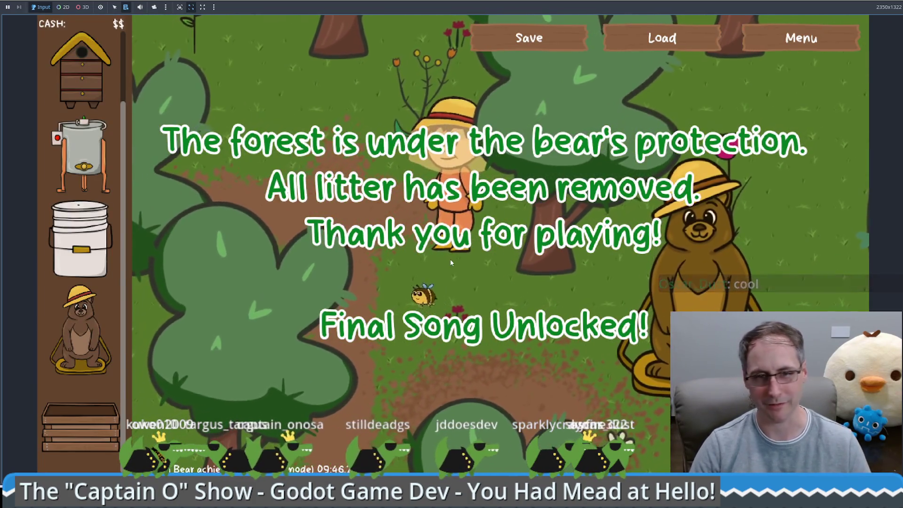
pyautogui.press('Left')
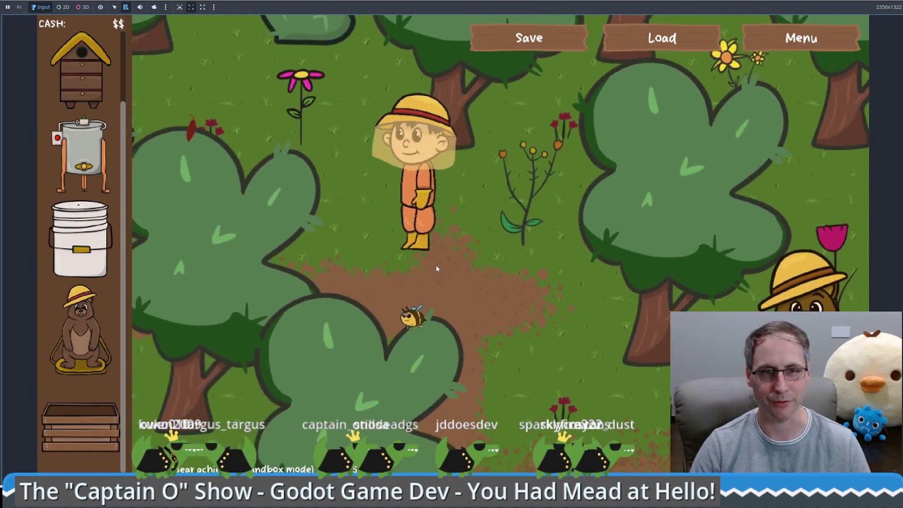
pyautogui.press('Down')
pyautogui.press('Right')
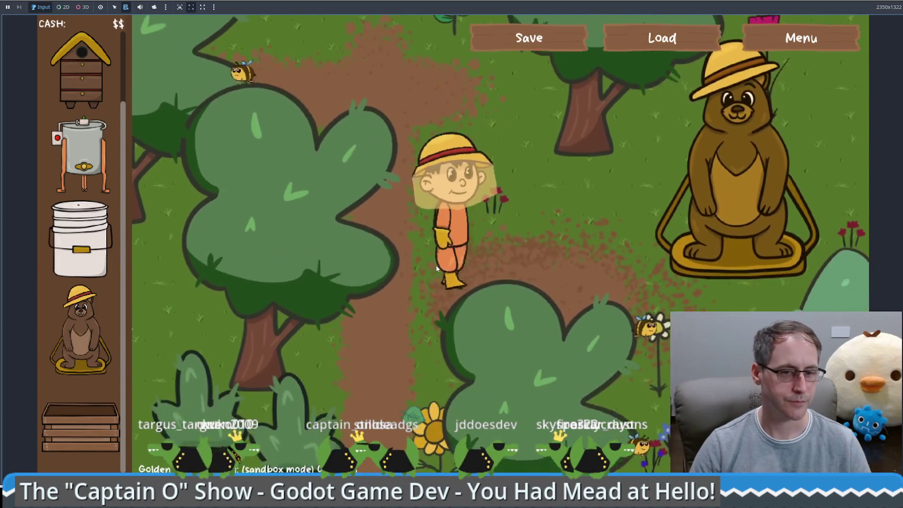
pyautogui.press('Up')
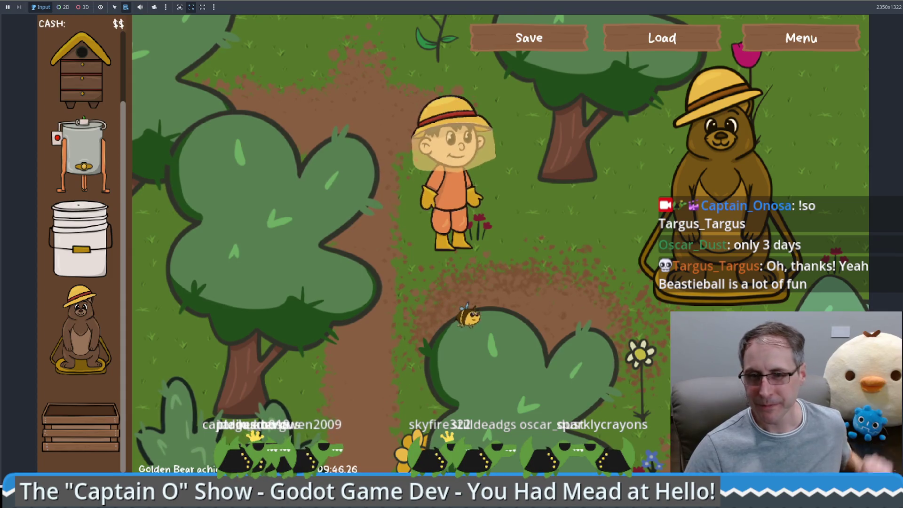
# Step: Move the beekeeper by clicking the world, then bring up the Settings dialog again
pyautogui.click(568, 190)
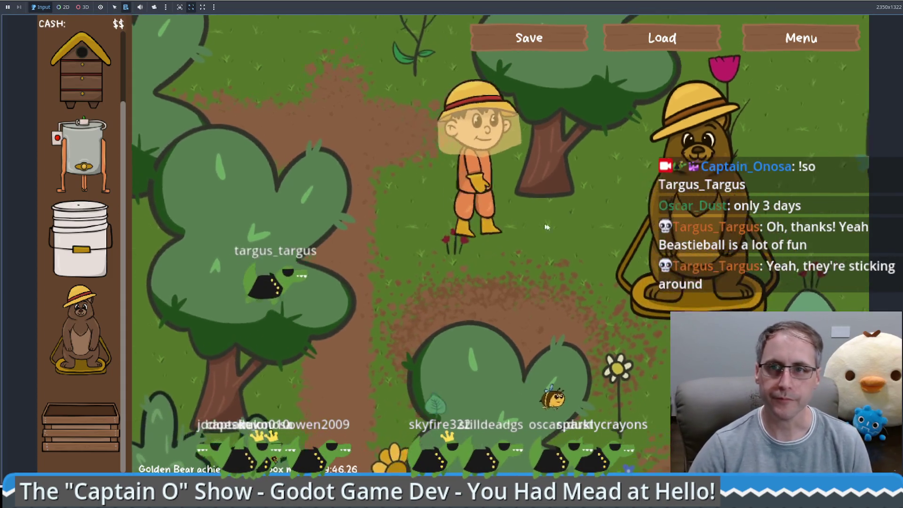
pyautogui.click(456, 255)
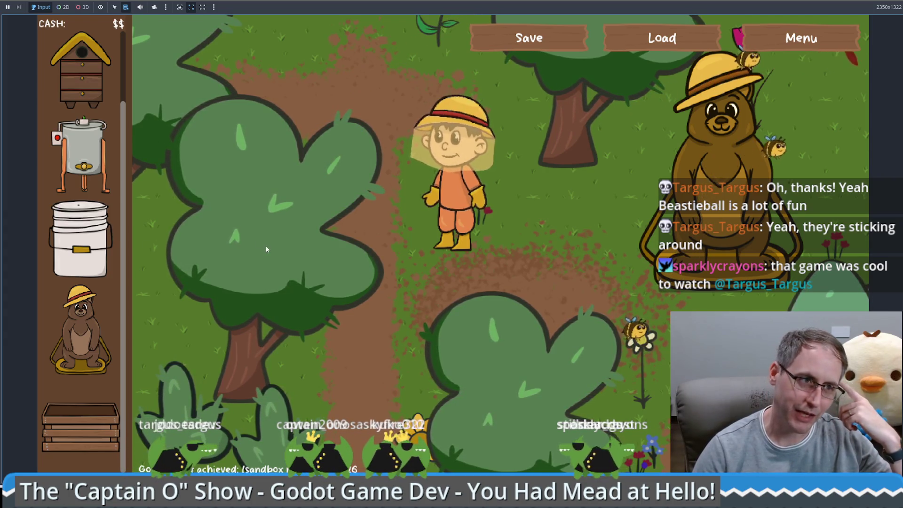
pyautogui.click(798, 41)
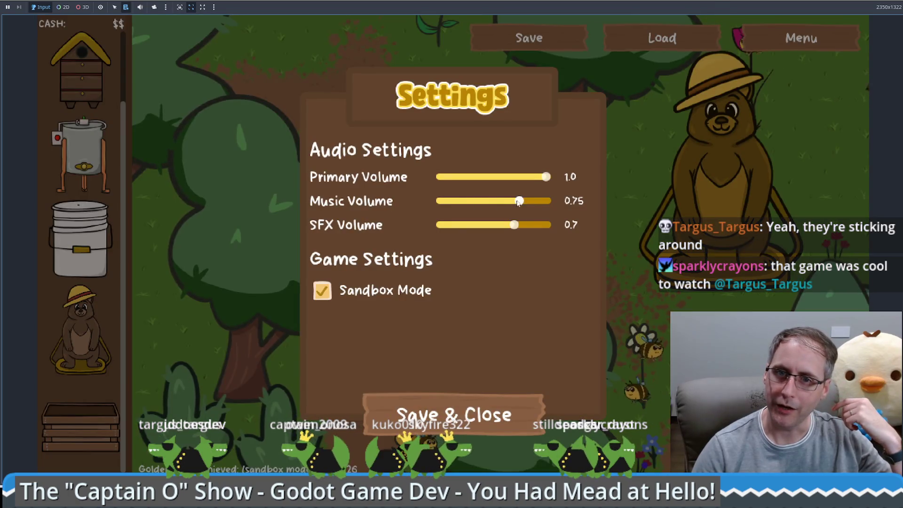
# Step: Save & Close the settings, returning to the forest path beside the bear statue
pyautogui.click(484, 411)
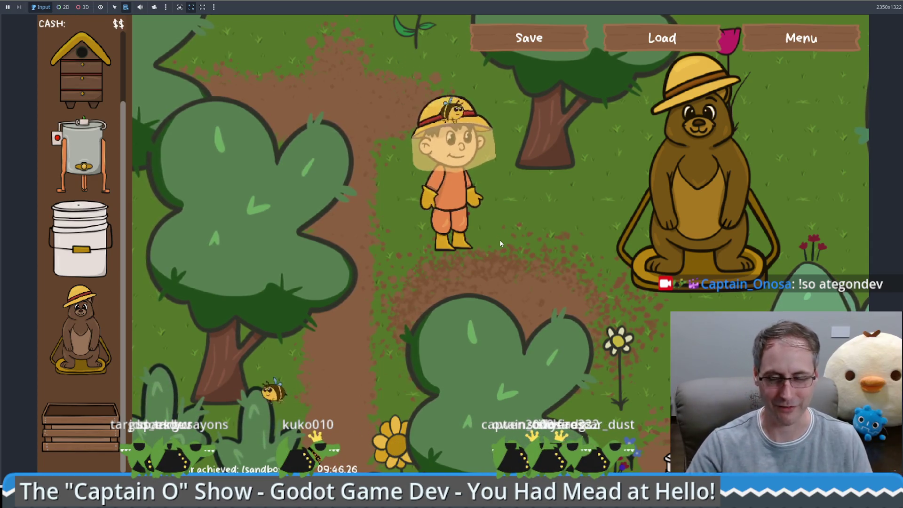
# Step: Click around the world to walk the beekeeper near the bear statue
pyautogui.click(503, 213)
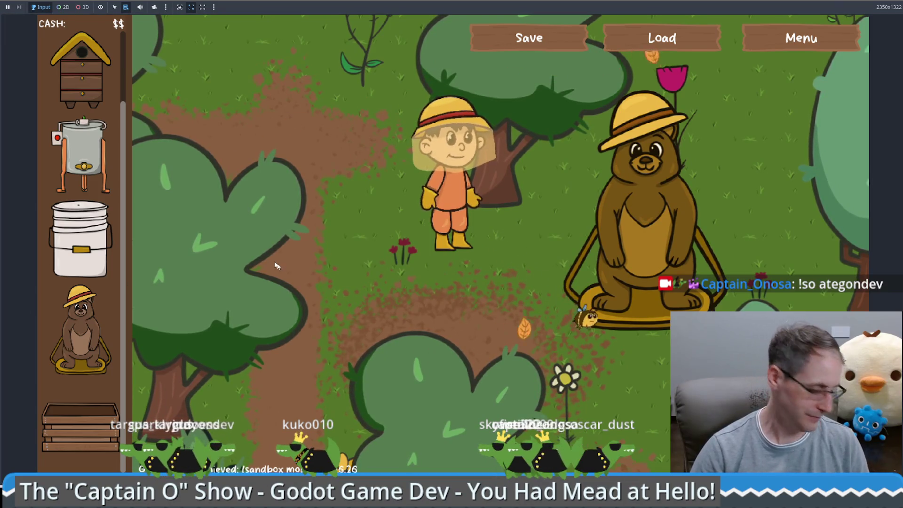
pyautogui.click(494, 254)
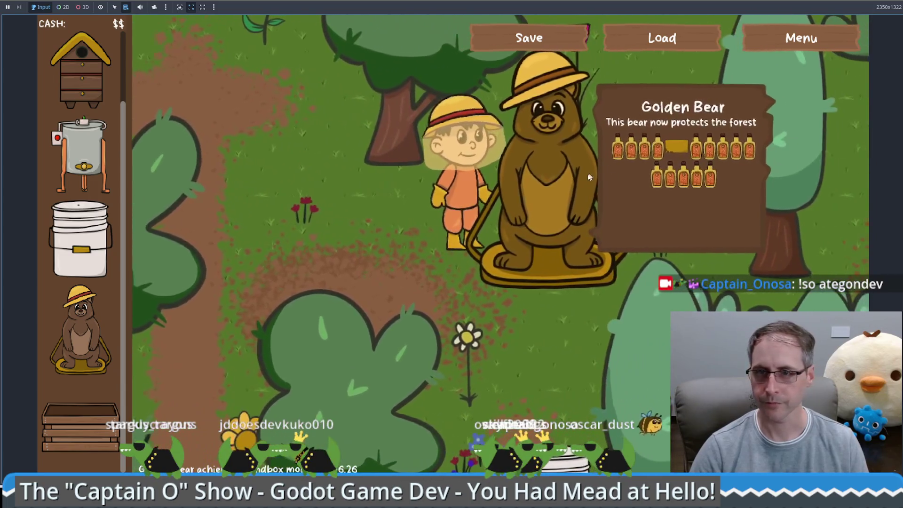
pyautogui.click(479, 218)
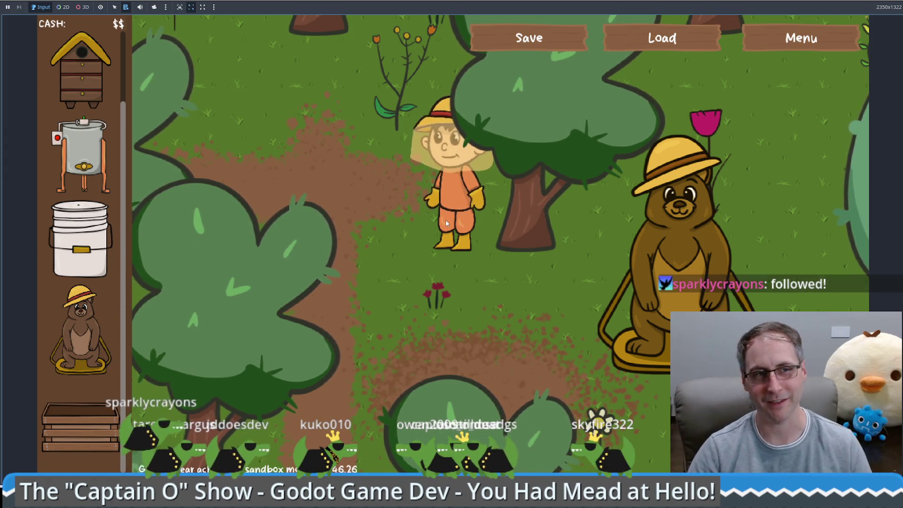
pyautogui.scroll(2, 62, 278)
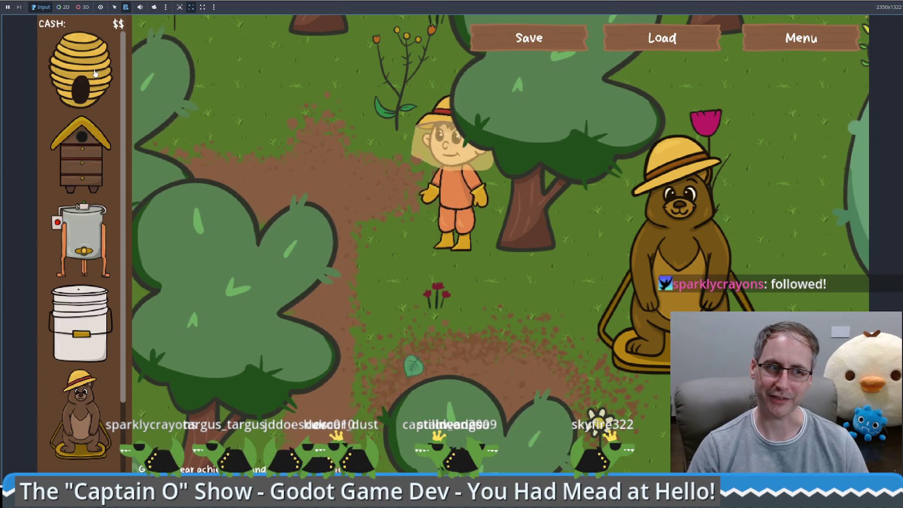
# Step: Drag a Natural Bee Hive beside the beekeeper, take its honeycomb twice, and pick the Bear Statue item
pyautogui.moveTo(98, 73); pyautogui.dragTo(367, 203)
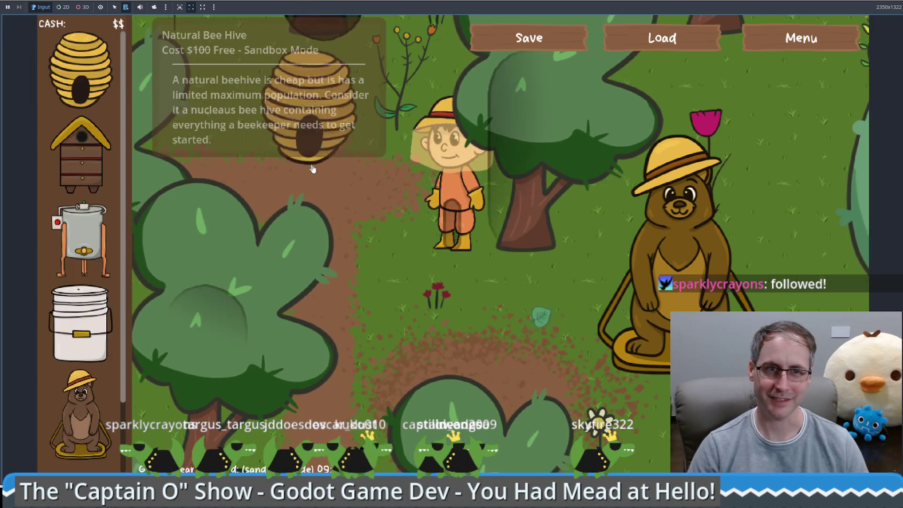
pyautogui.click(363, 196)
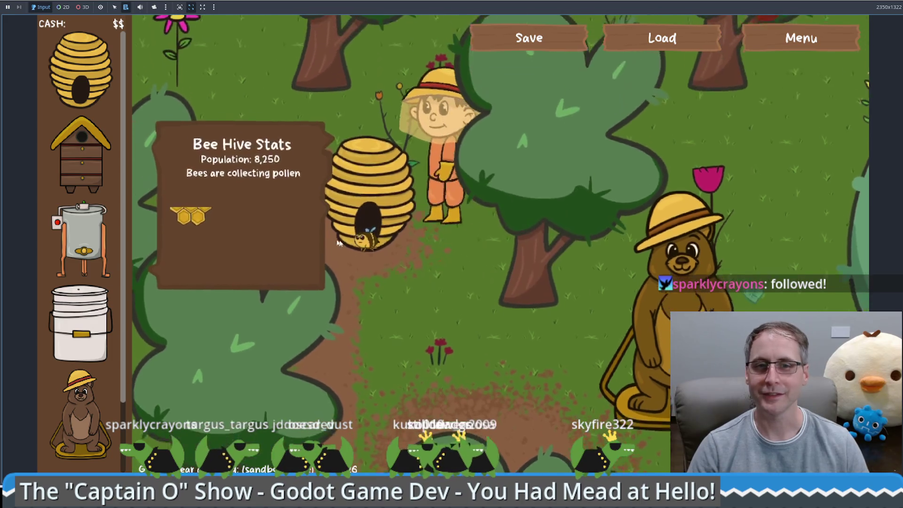
pyautogui.click(288, 319)
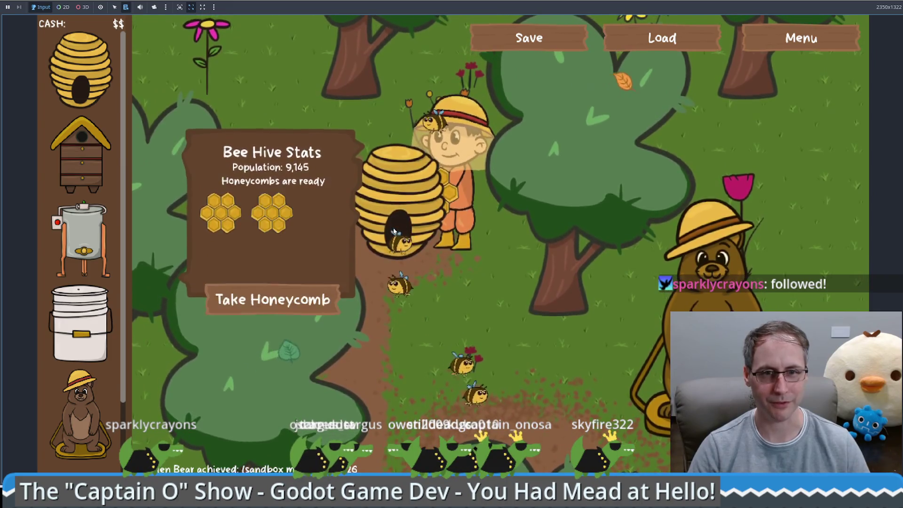
pyautogui.click(275, 300)
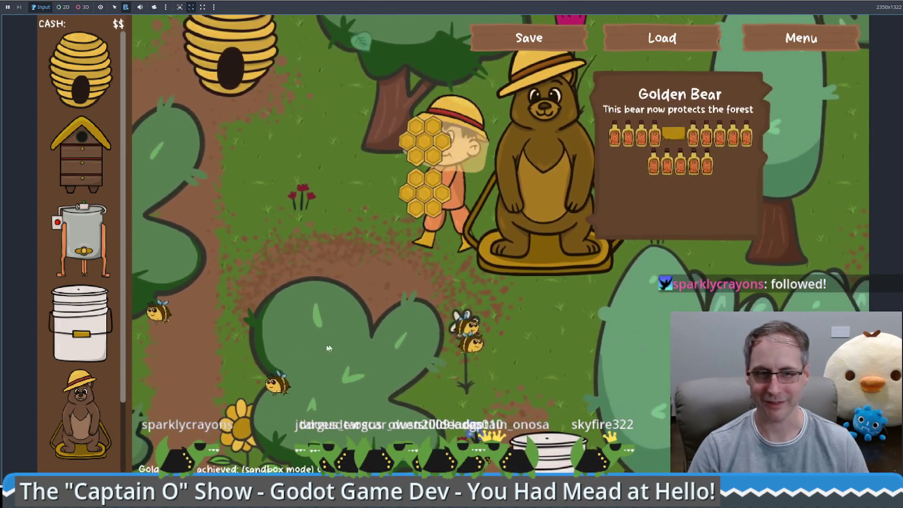
pyautogui.click(80, 412)
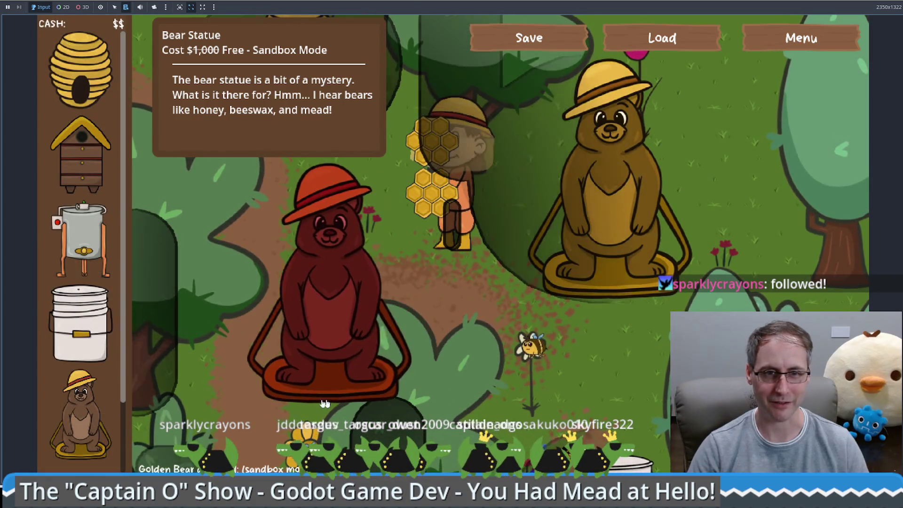
# Step: Set the second bear statue down, sell a honeycomb for $50 at the stand, and check the extractor and brown bear
pyautogui.click(322, 393)
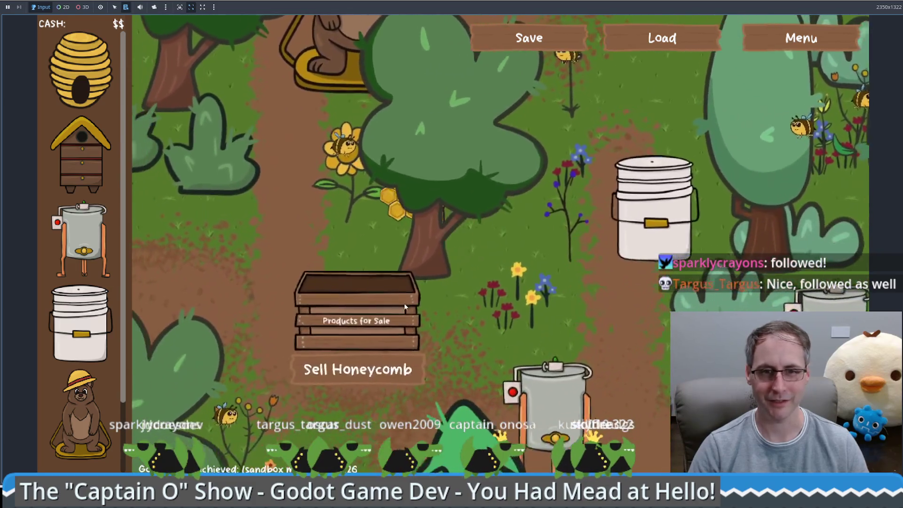
pyautogui.click(404, 303)
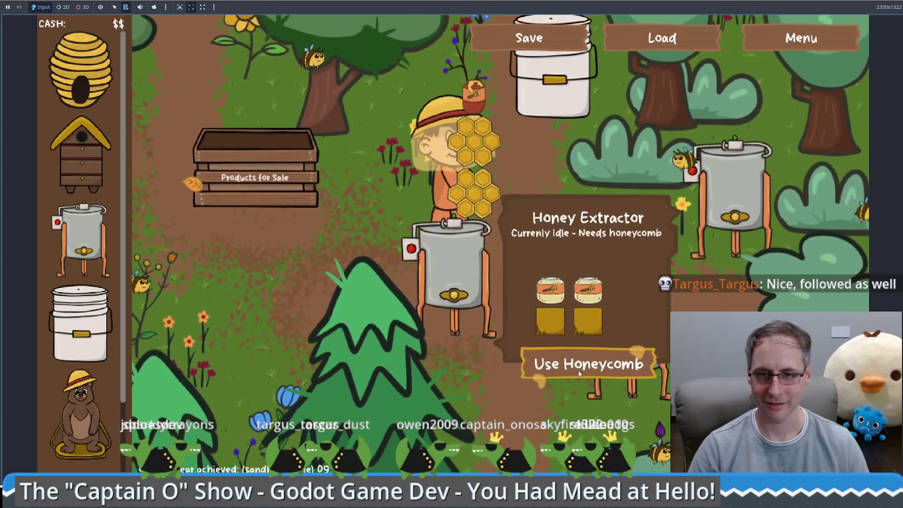
pyautogui.click(580, 374)
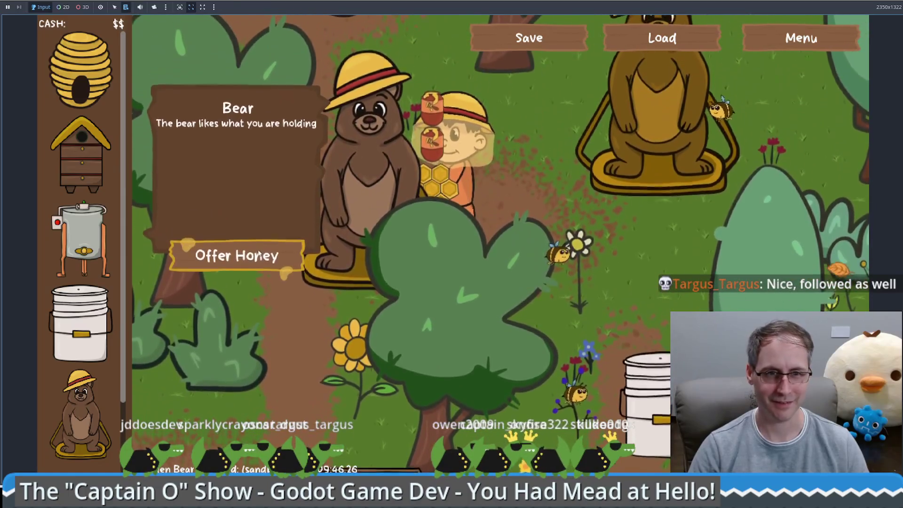
pyautogui.click(237, 256)
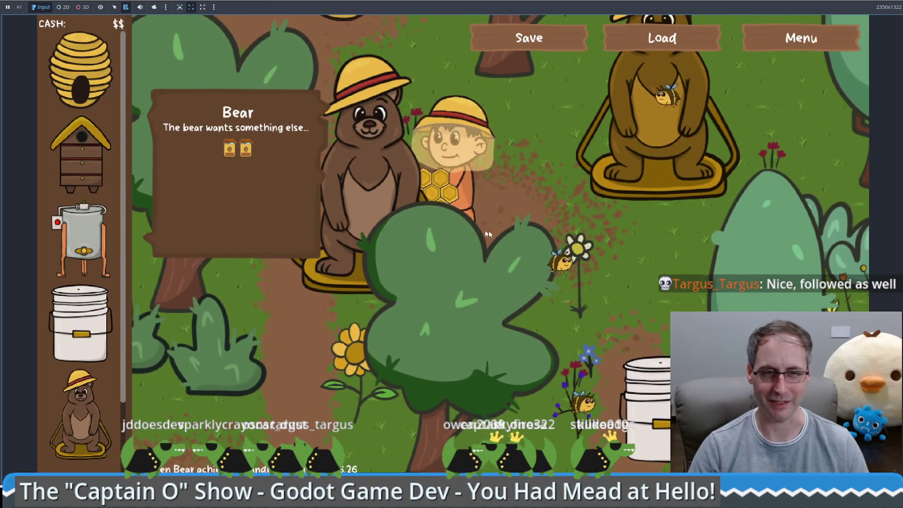
# Step: Walk the beekeeper past the bucket and bear down to the idle honey extractor
pyautogui.click(645, 385)
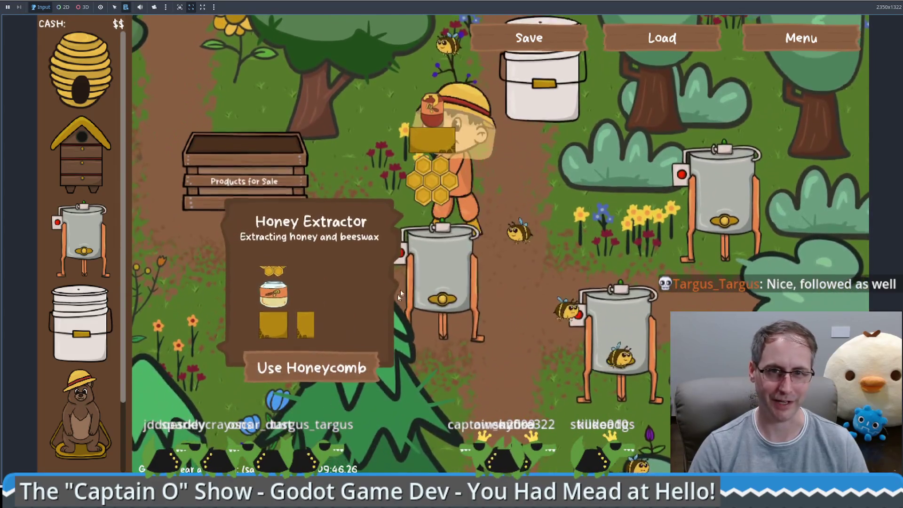
pyautogui.click(407, 231)
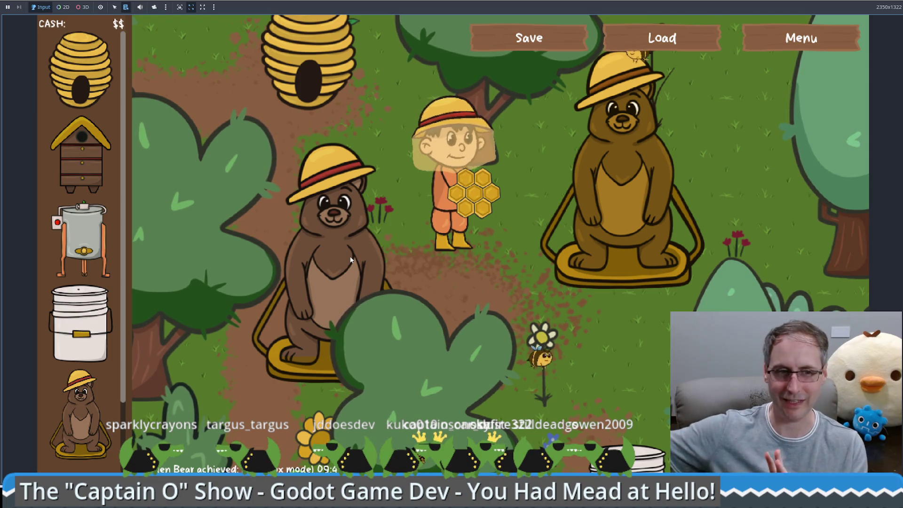
pyautogui.scroll(-1, 73, 278)
pyautogui.scroll(1, 73, 278)
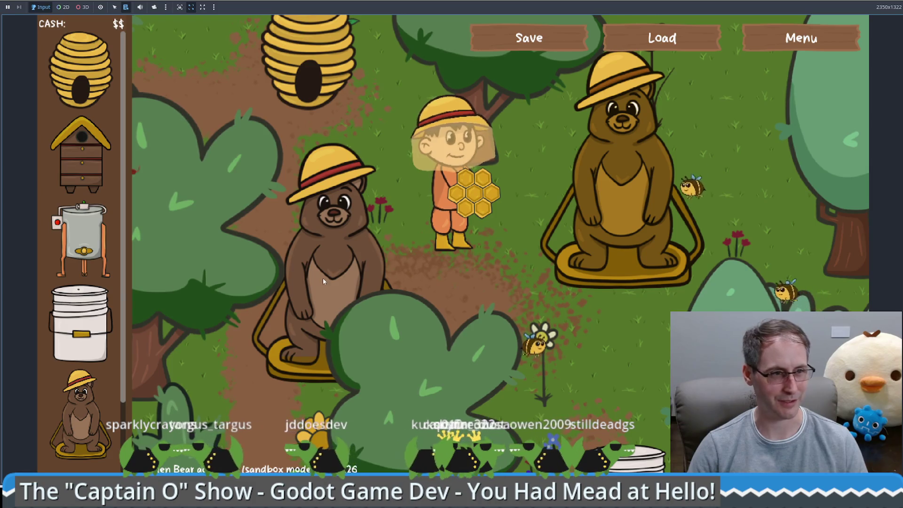
pyautogui.press('Down')
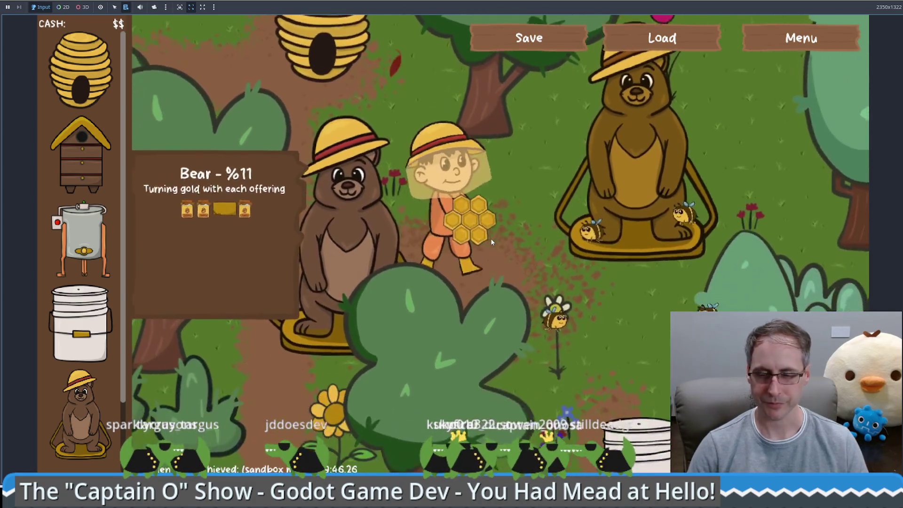
pyautogui.press('Down')
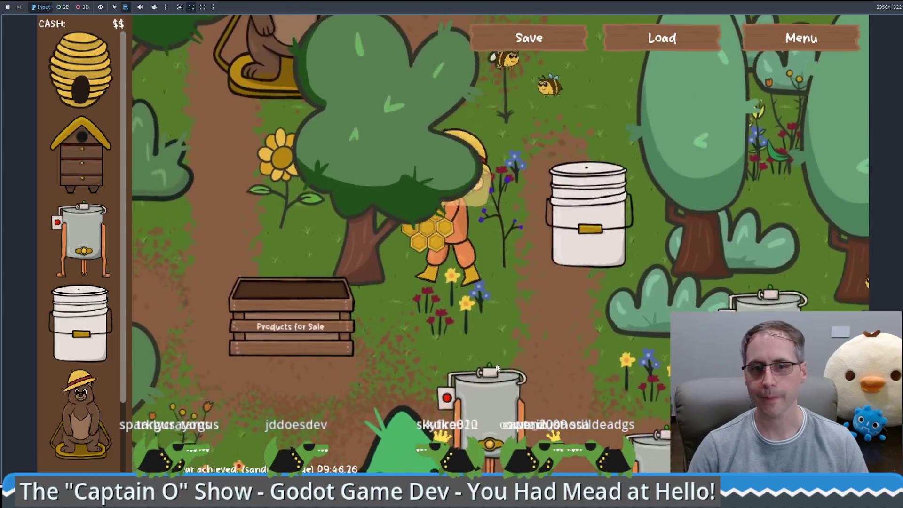
pyautogui.press('Down')
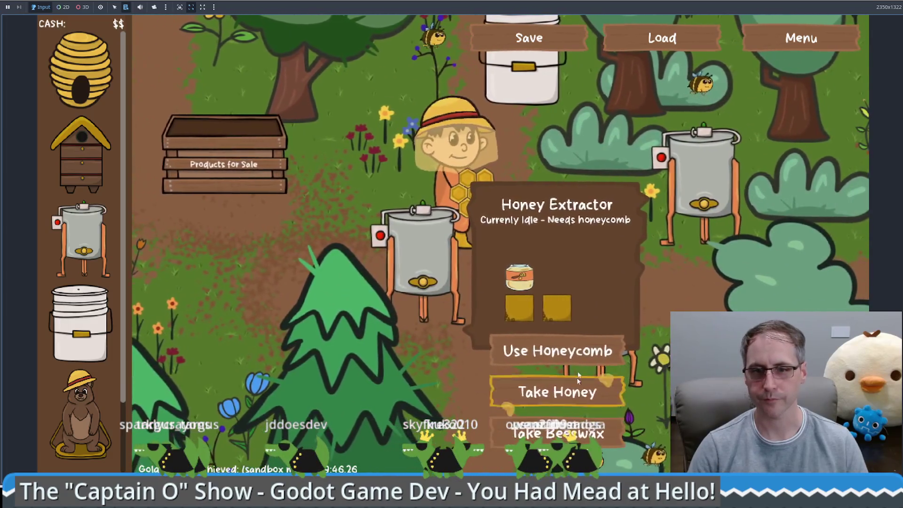
# Step: Use the honeycomb in the extractor, take the jar of honey, and walk north to the golden bear
pyautogui.click(553, 349)
pyautogui.click(583, 355)
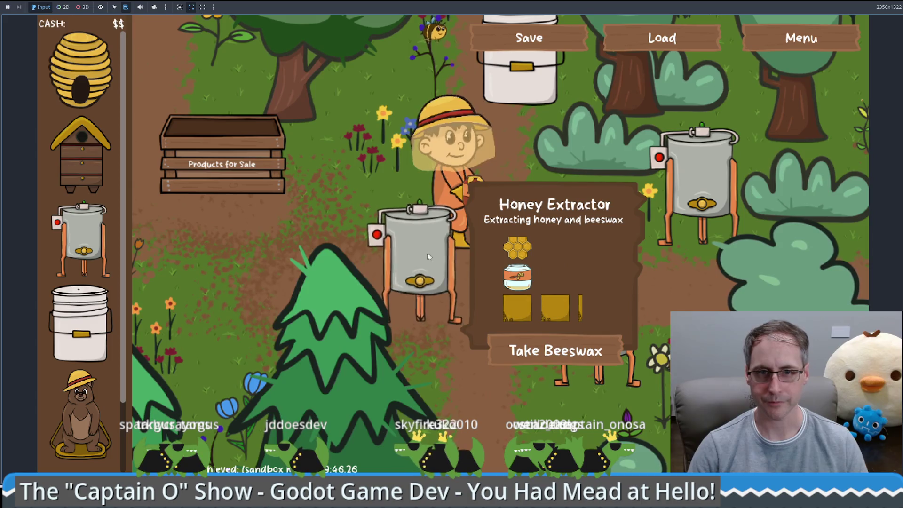
pyautogui.press('Up')
pyautogui.press('Left')
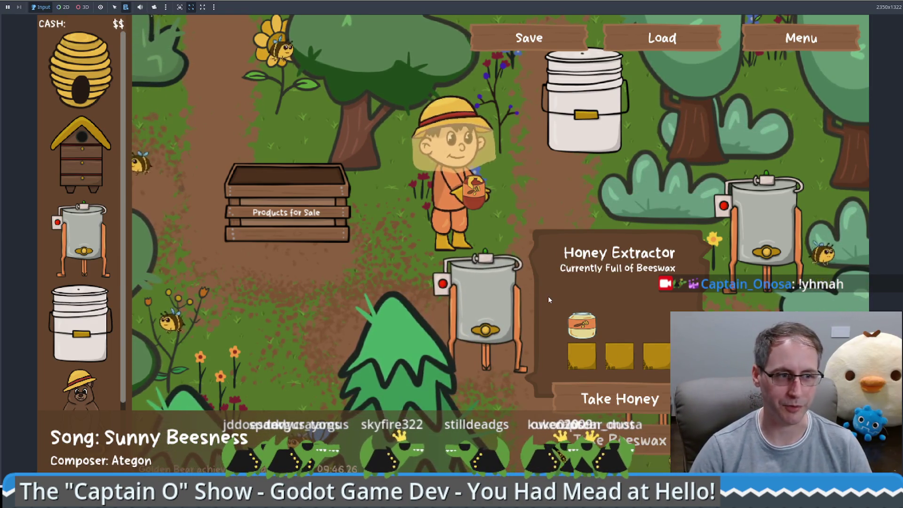
pyautogui.press('Up')
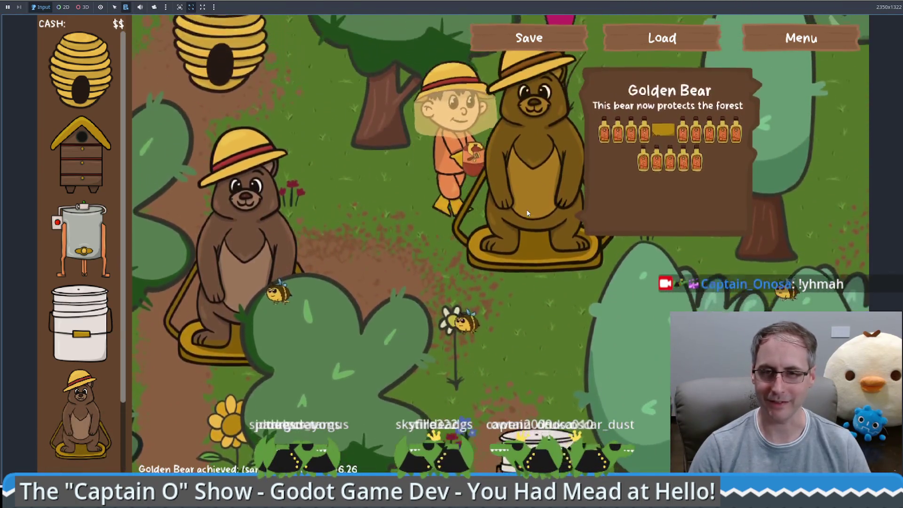
# Step: Walk the beekeeper to the brown bear, offer it honey, then head down toward the sale stand
pyautogui.press('Left')
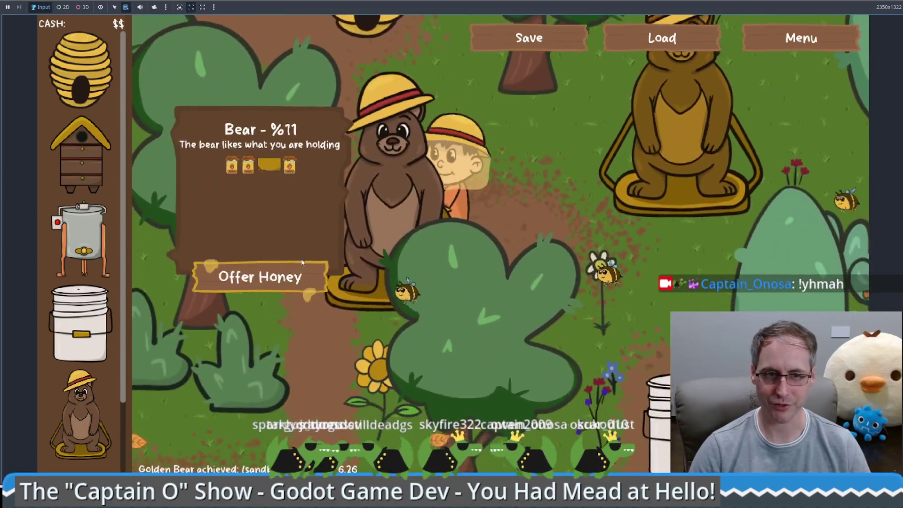
pyautogui.click(302, 265)
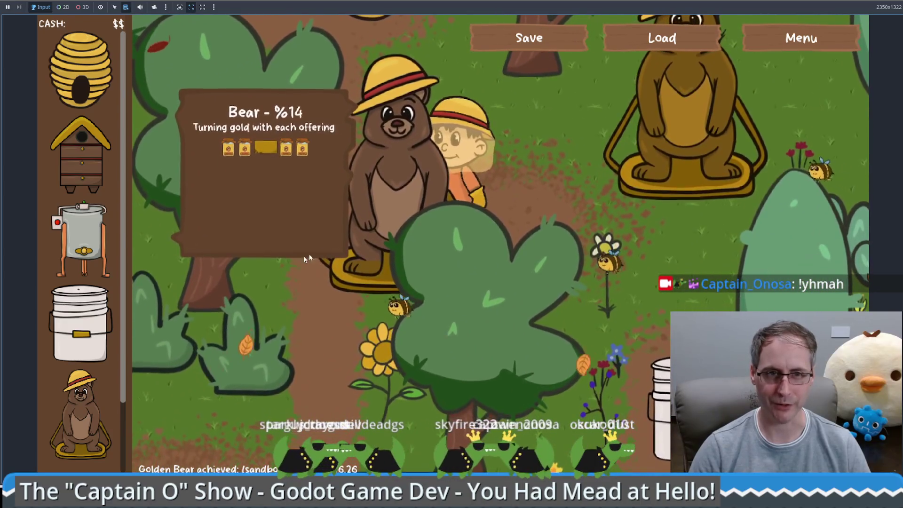
pyautogui.press('Up')
pyautogui.press('Down')
pyautogui.press('Left')
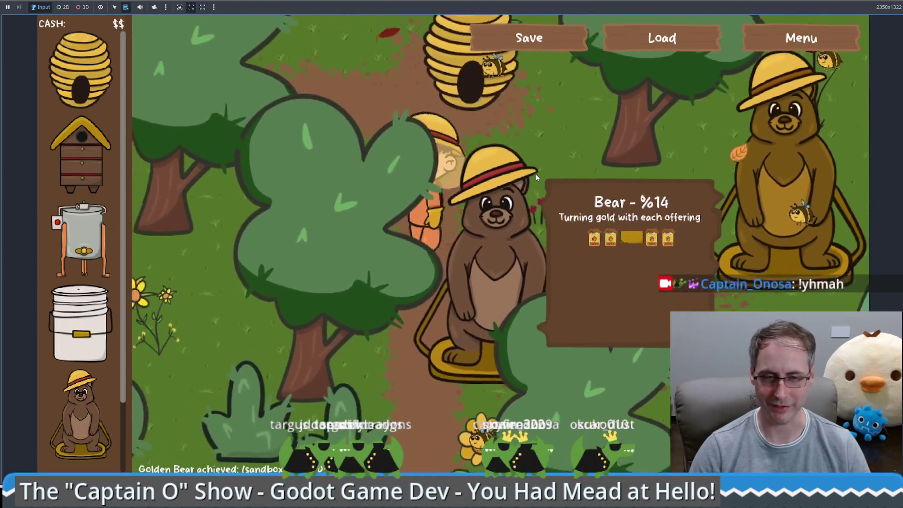
pyautogui.press('Down')
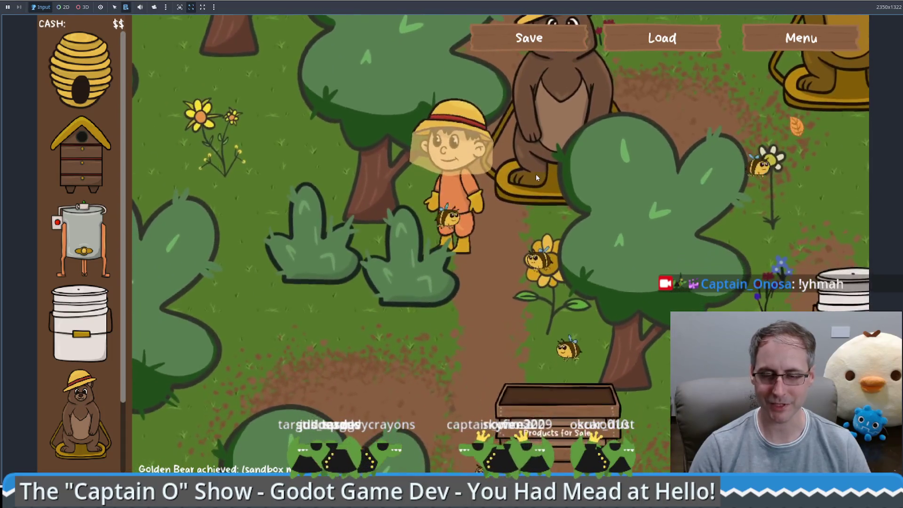
# Step: Circle up-left behind the forest bushes and come back out to the right near the Products for Sale crate
pyautogui.press('Left')
pyautogui.press('Up')
pyautogui.press('Left')
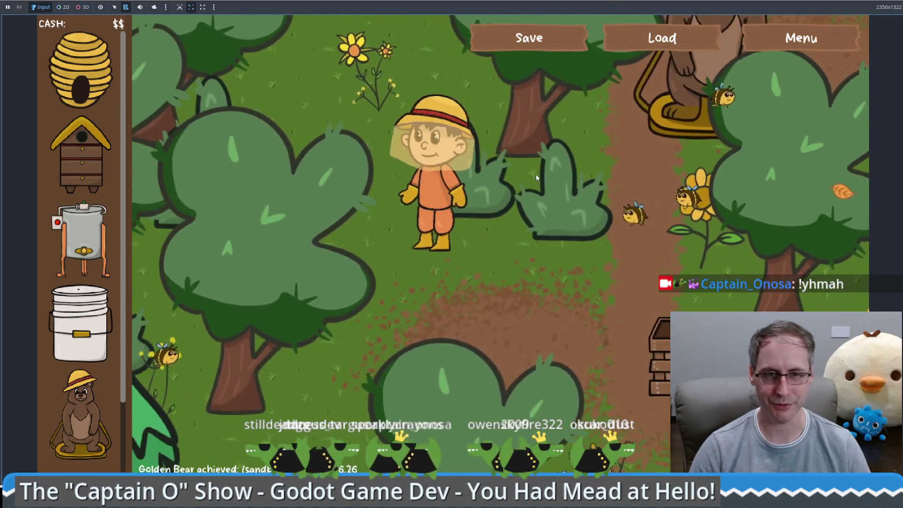
pyautogui.press('Up')
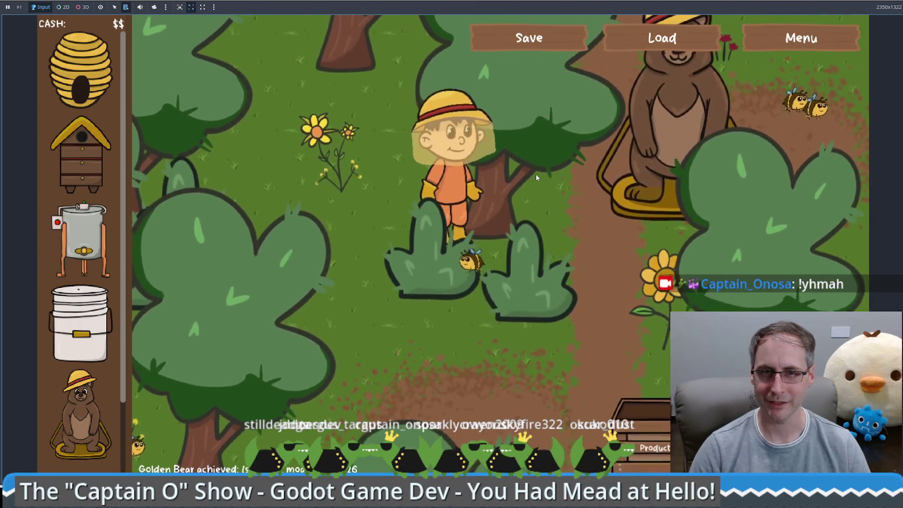
pyautogui.press('Down')
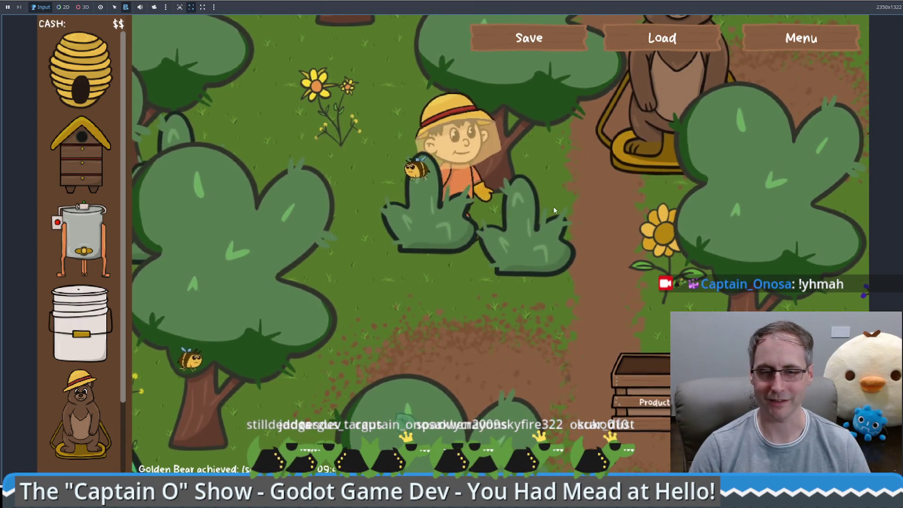
pyautogui.press('Right')
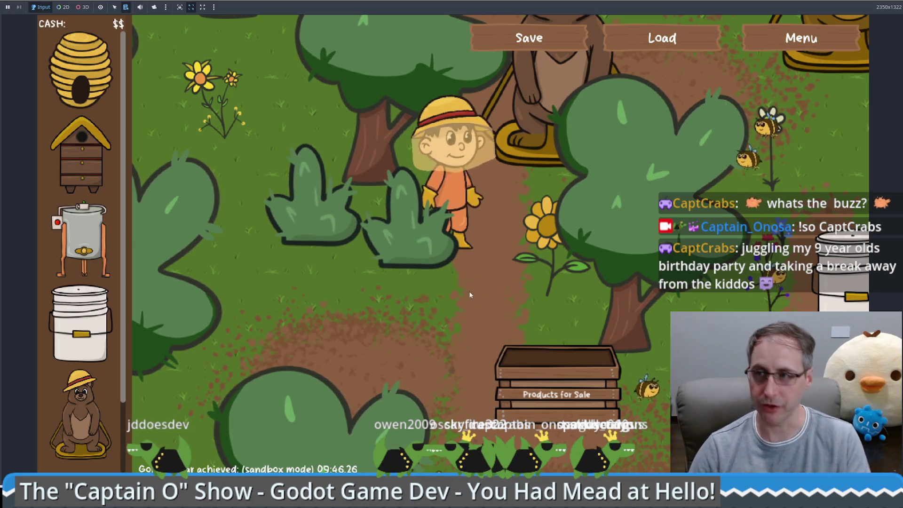
# Step: Walk the beekeeper up the path to the Golden Bear statue and on to the beehive
pyautogui.click(534, 190)
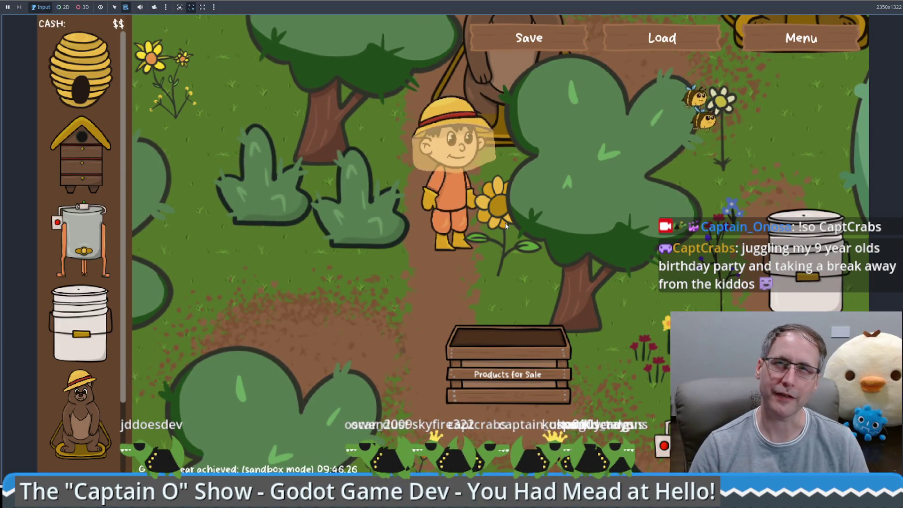
pyautogui.press('Down')
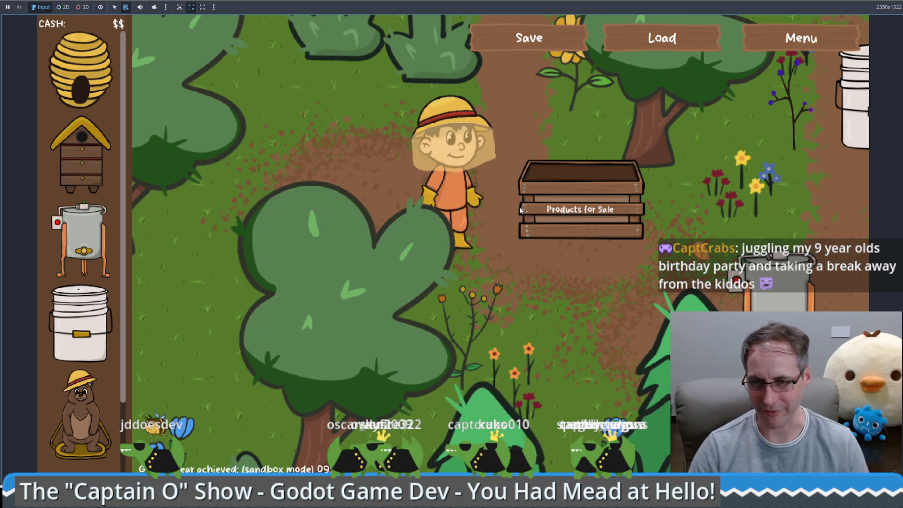
pyautogui.press('Up')
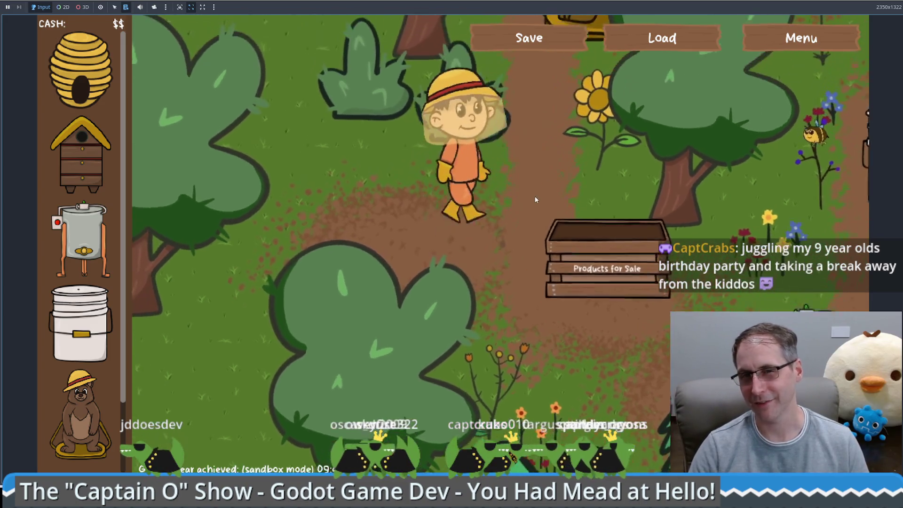
pyautogui.press('Up')
pyautogui.press('Right')
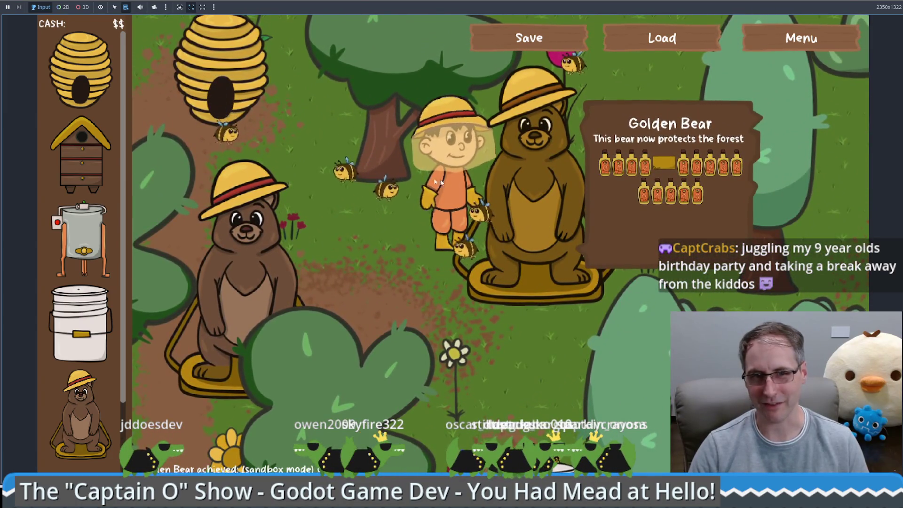
pyautogui.press('Left')
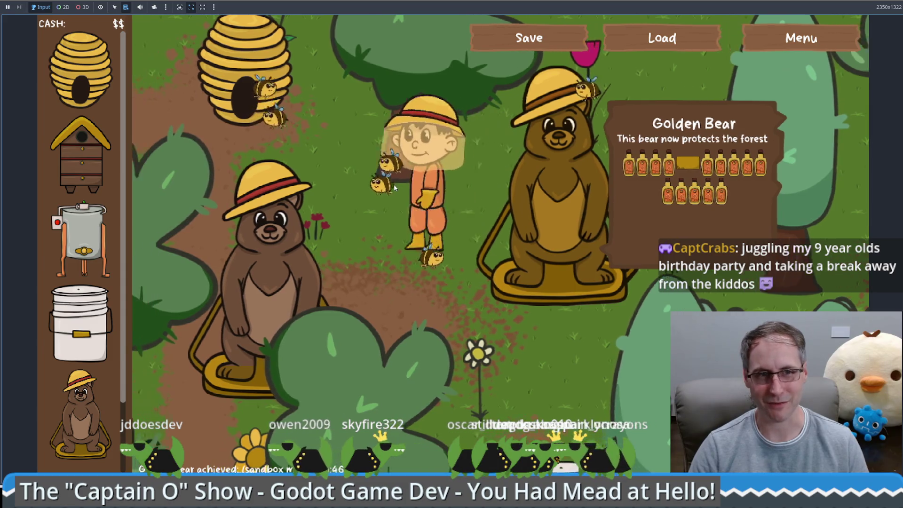
pyautogui.press('Up')
pyautogui.press('Left')
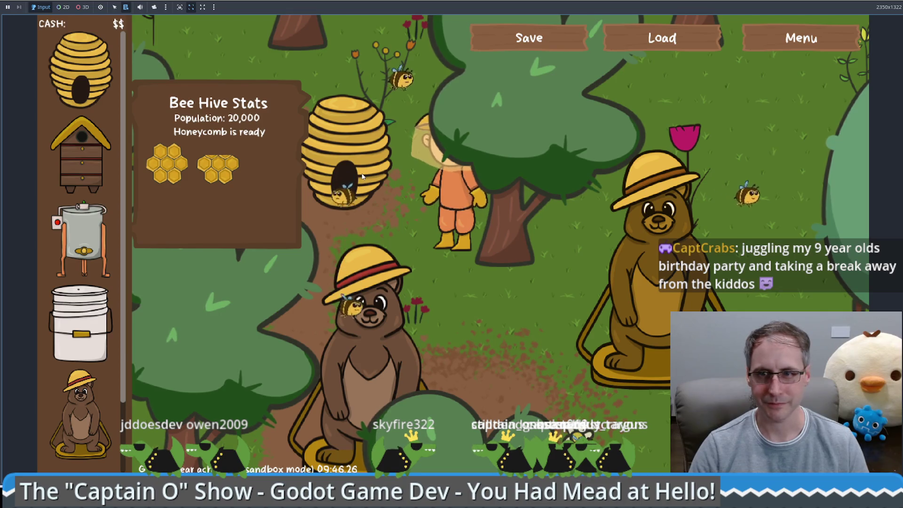
# Step: Walk down past the bear statue, then switch the game from full screen to a window with F11
pyautogui.press('Down')
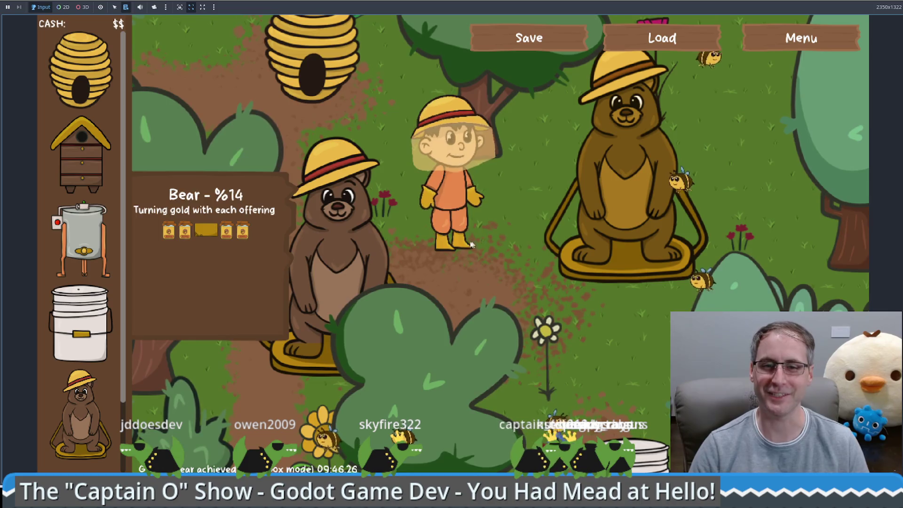
pyautogui.press('Right')
pyautogui.press('Right')
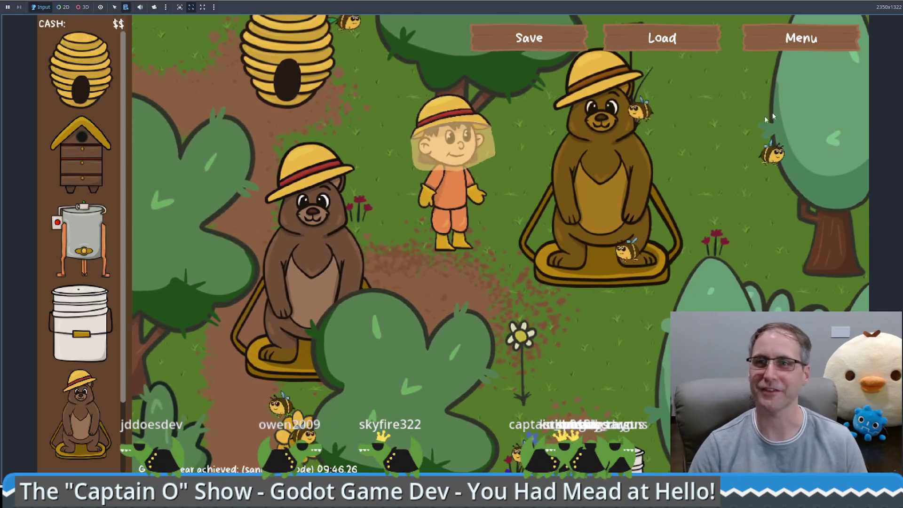
pyautogui.press('F11')
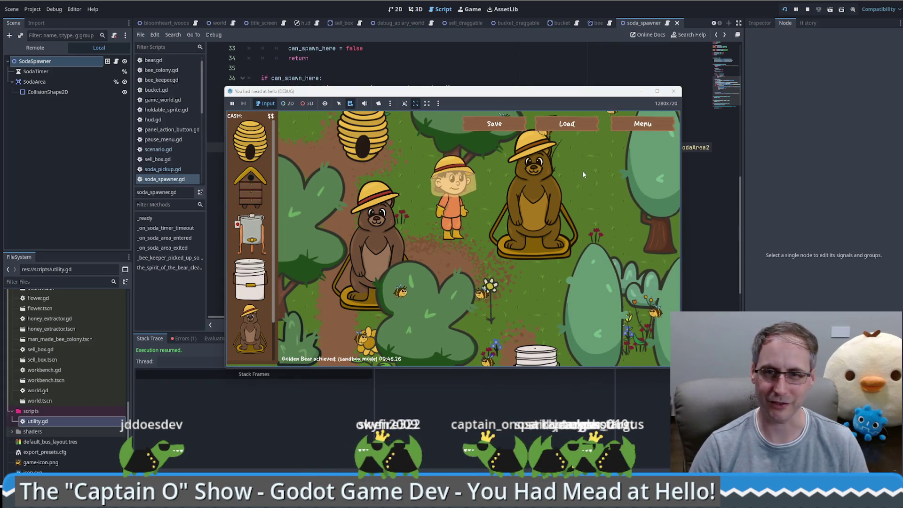
# Step: Close the running game window, return to soda_spawner.gd line 46, then minimise everything to the desktop
pyautogui.press('Down')
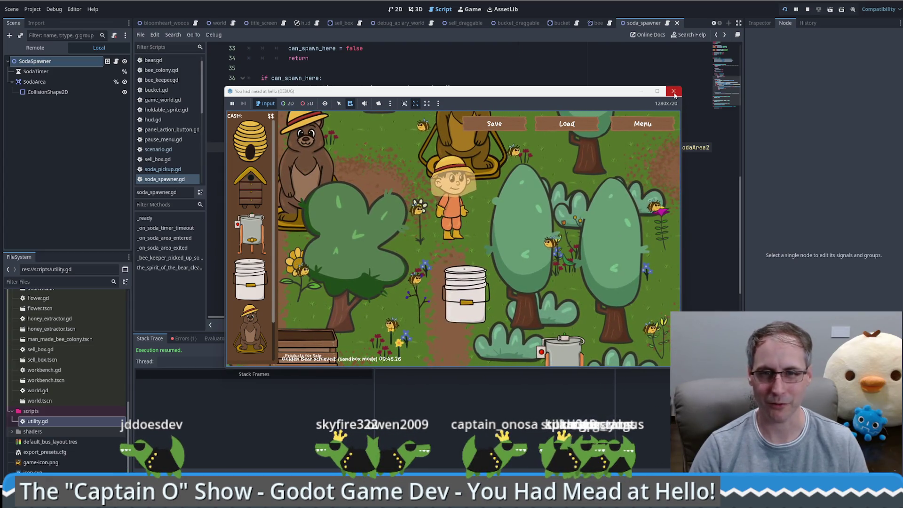
pyautogui.click(674, 92)
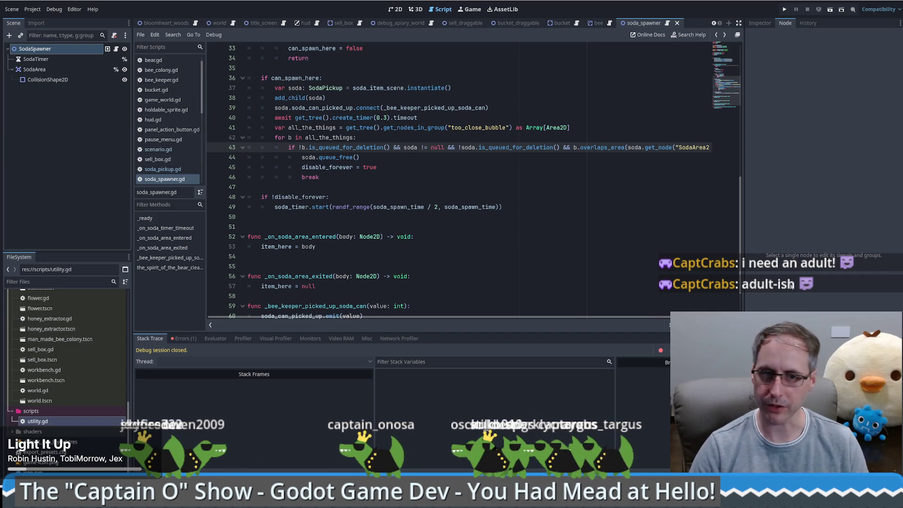
pyautogui.click(447, 176)
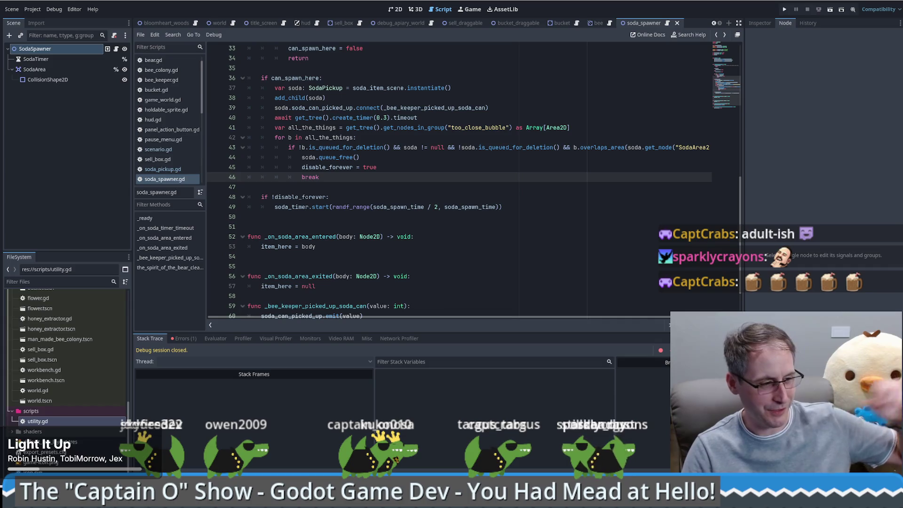
pyautogui.press('super+d')
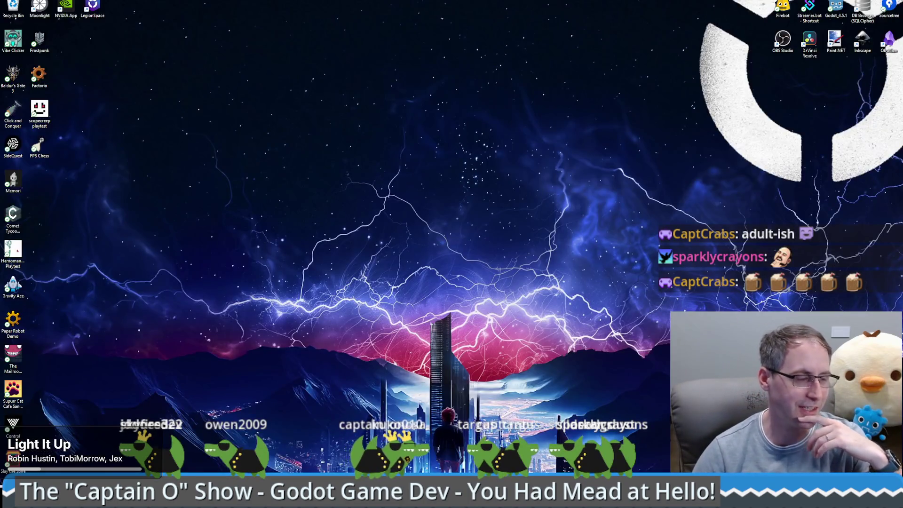
# Step: Restore the Godot editor showing soda_spawner.gd from the desktop with Win+D
pyautogui.press('super+d')
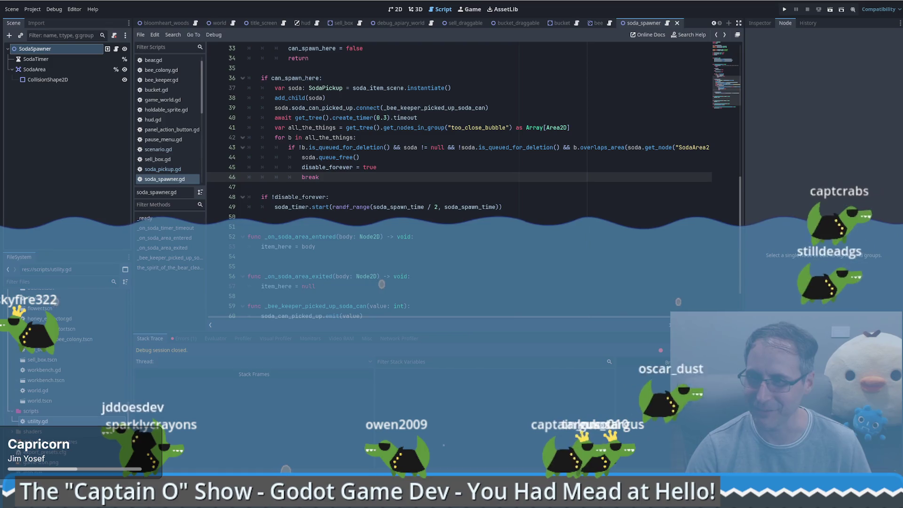
# Step: Drag the Admin Control Panel window in from the right edge to the top centre of the screen
pyautogui.moveTo(902, 176); pyautogui.dragTo(516, 37)
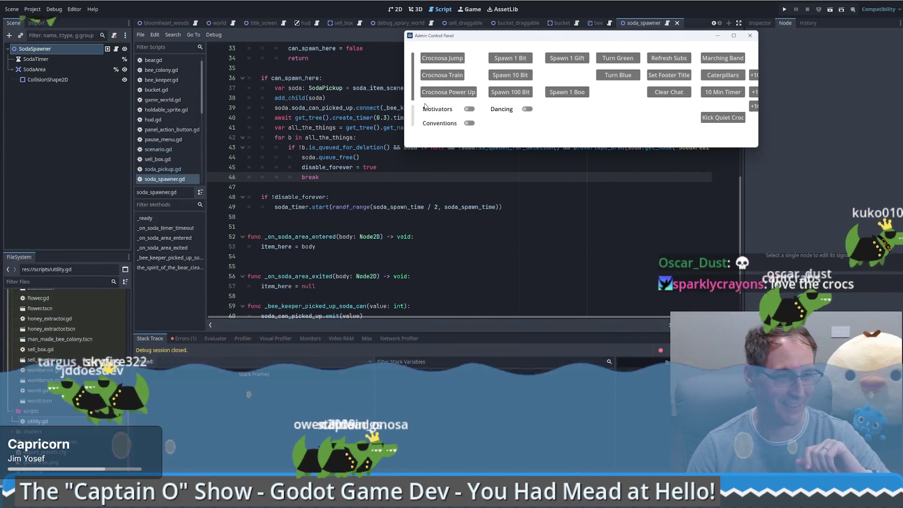
# Step: Drag the Admin Control Panel off the bottom-right and return the caret to empty line 51
pyautogui.moveTo(542, 39)
pyautogui.mouseDown()
pyautogui.moveTo(898, 176)
pyautogui.moveTo(902, 212)
pyautogui.mouseUp()
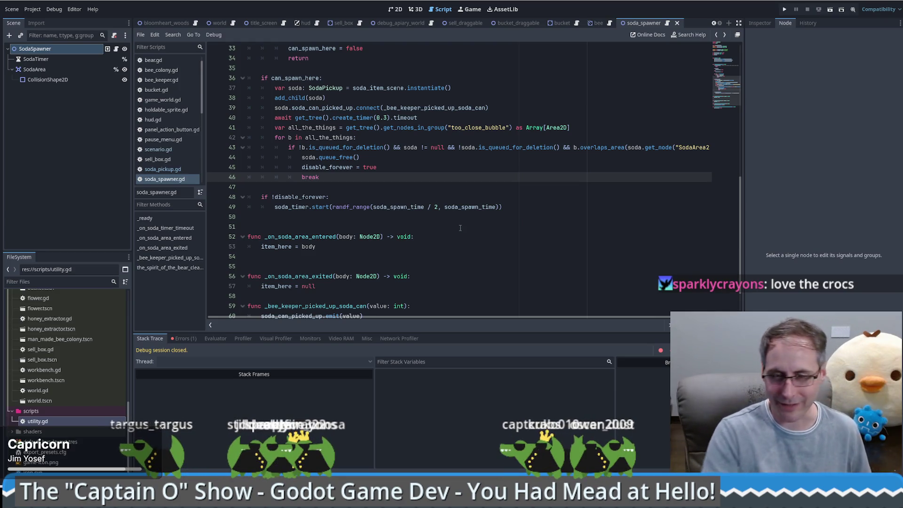
pyautogui.click(460, 227)
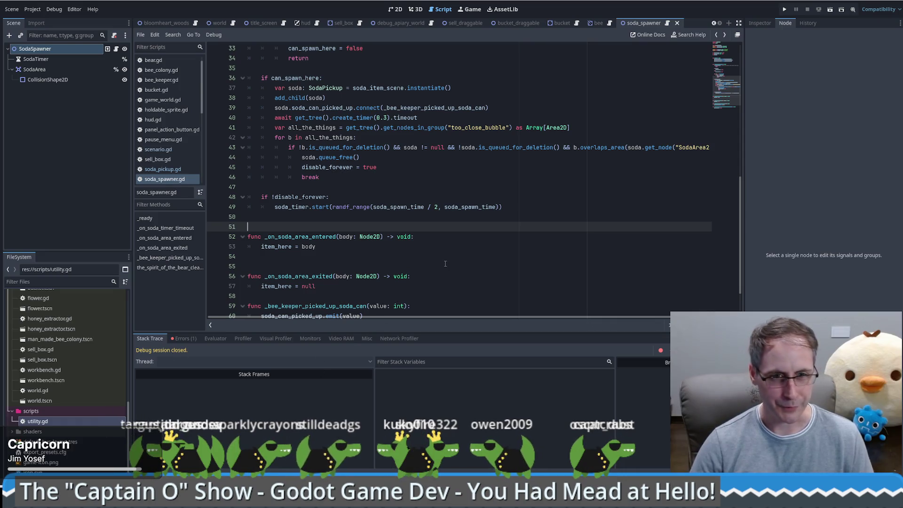
pyautogui.click(411, 238)
pyautogui.click(441, 248)
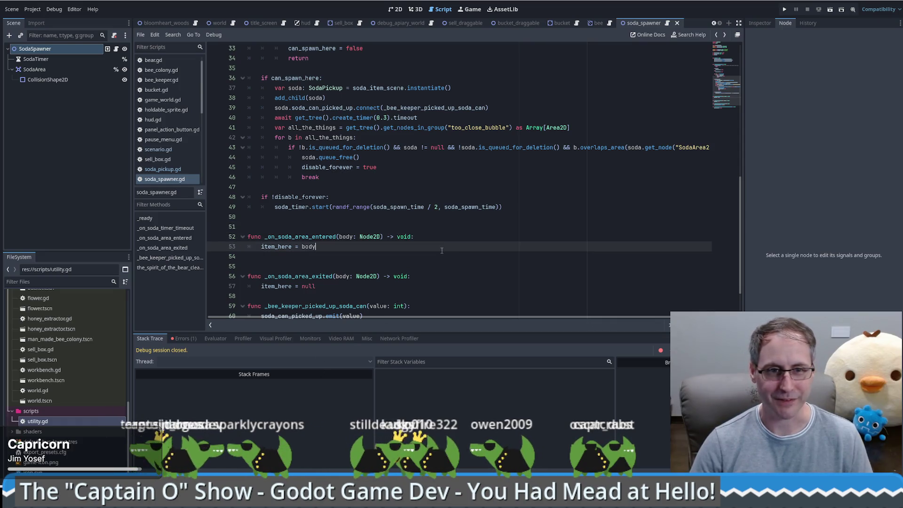
pyautogui.press('Delete')
pyautogui.click(353, 216)
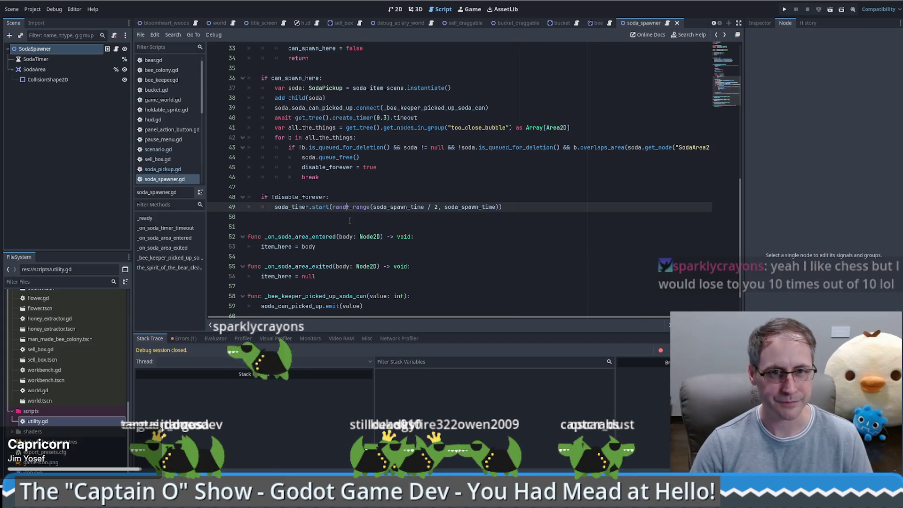
pyautogui.press('Delete')
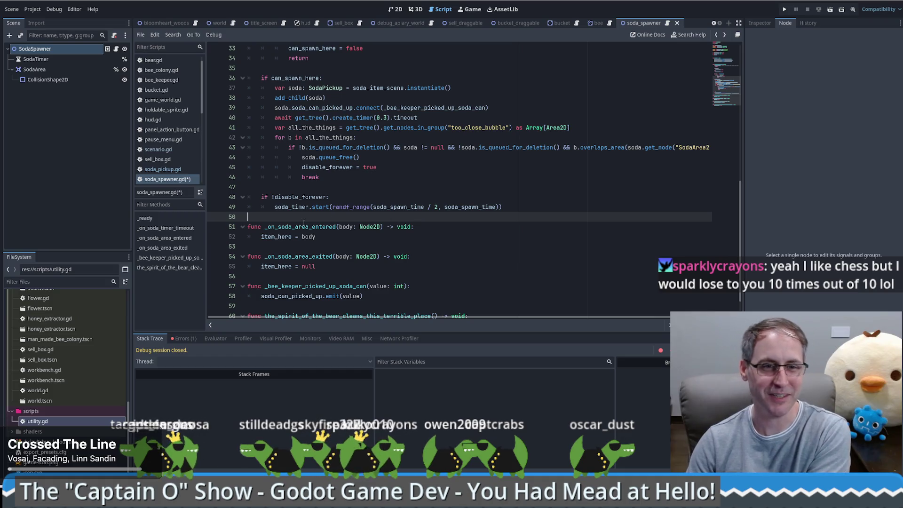
pyautogui.scroll(3, 328, 264)
pyautogui.scroll(5, 331, 261)
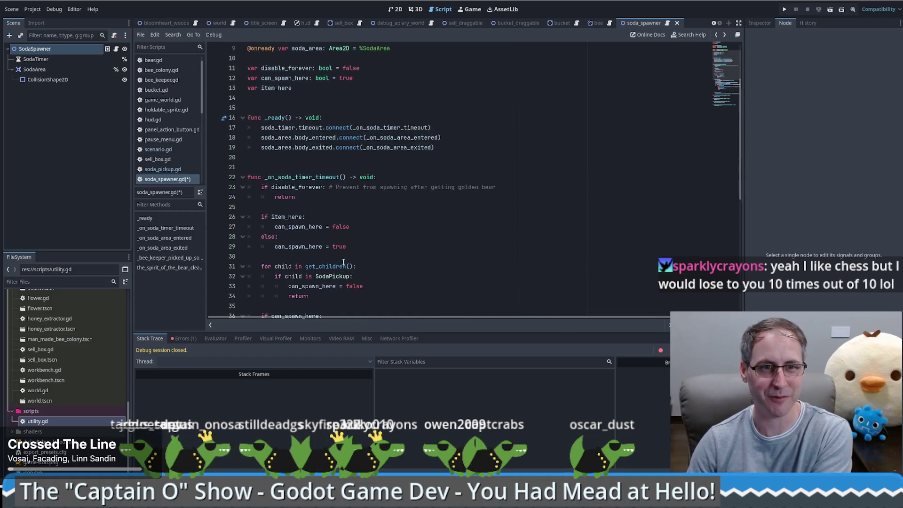
pyautogui.scroll(3, 339, 256)
pyautogui.click(280, 184)
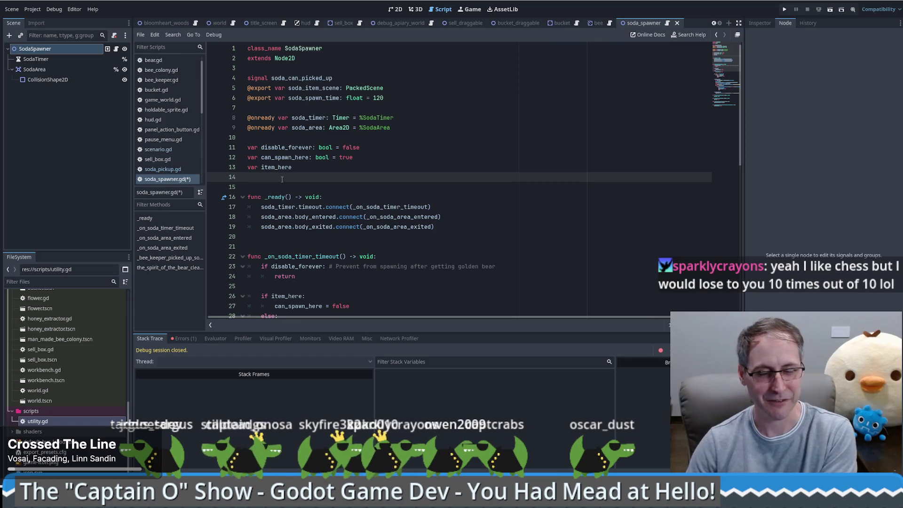
pyautogui.press('Delete')
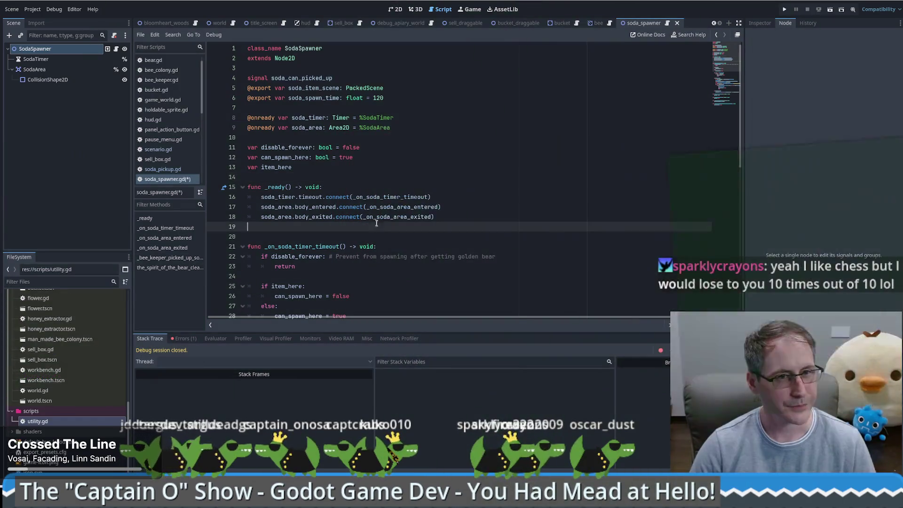
pyautogui.scroll(-3, 487, 183)
pyautogui.press('Delete')
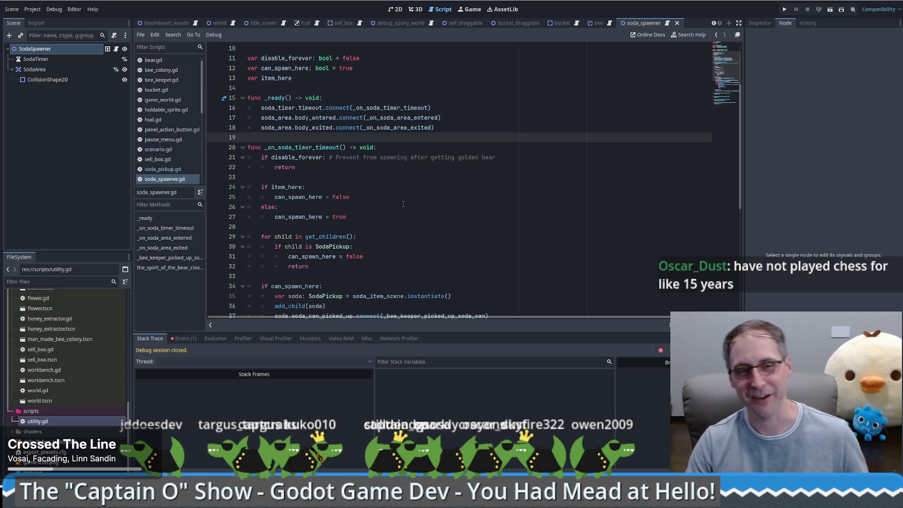
pyautogui.click(358, 177)
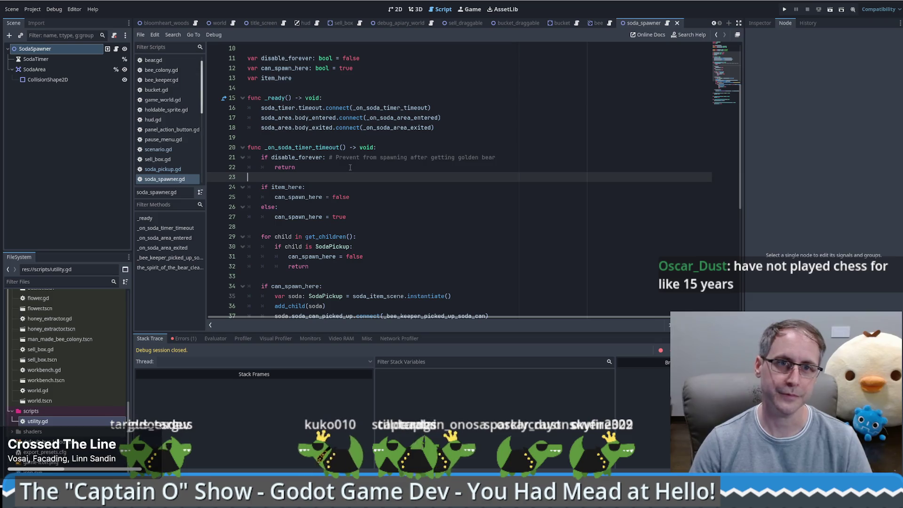
pyautogui.scroll(-5, 348, 181)
pyautogui.scroll(3, 347, 180)
pyautogui.scroll(4, 297, 141)
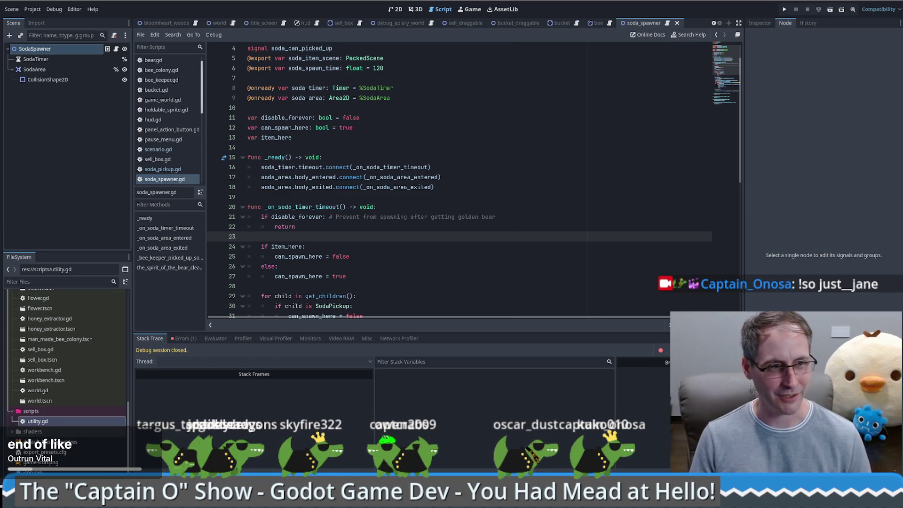
pyautogui.scroll(-4, 446, 250)
pyautogui.scroll(4, 451, 247)
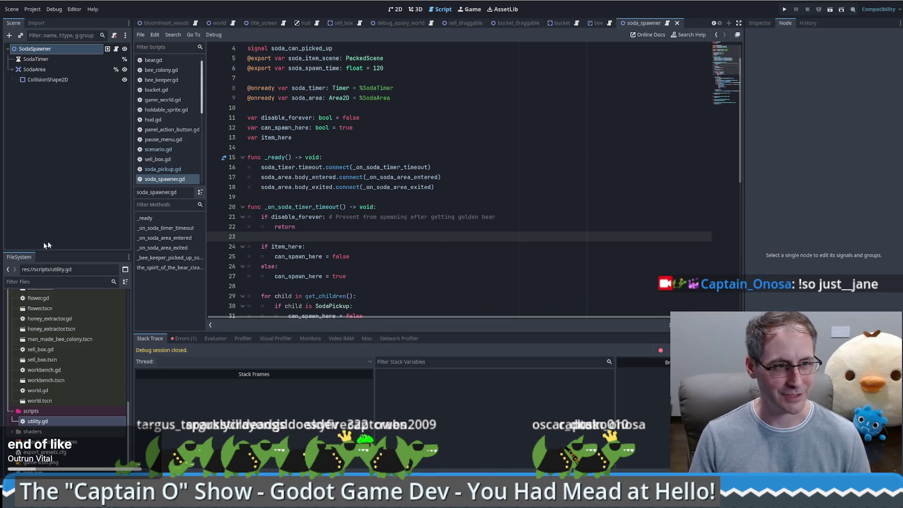
pyautogui.scroll(-1, 491, 229)
pyautogui.scroll(-1, 490, 232)
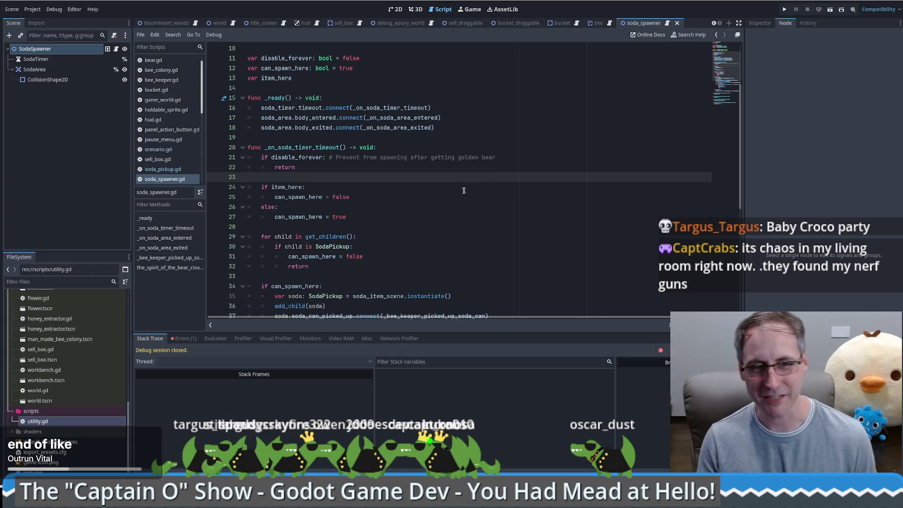
pyautogui.click(414, 205)
pyautogui.scroll(-2, 412, 207)
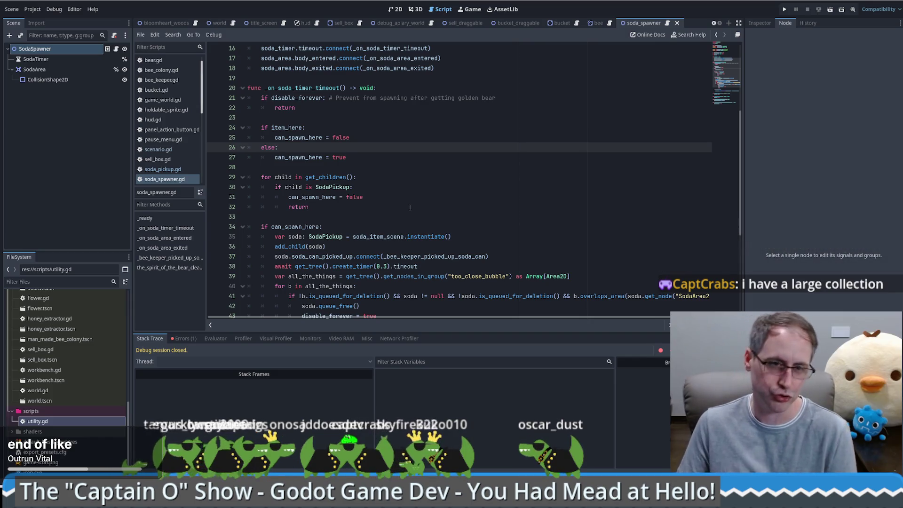
pyautogui.scroll(-4, 409, 206)
pyautogui.scroll(-1, 423, 208)
pyautogui.scroll(1, 468, 212)
pyautogui.scroll(3, 465, 210)
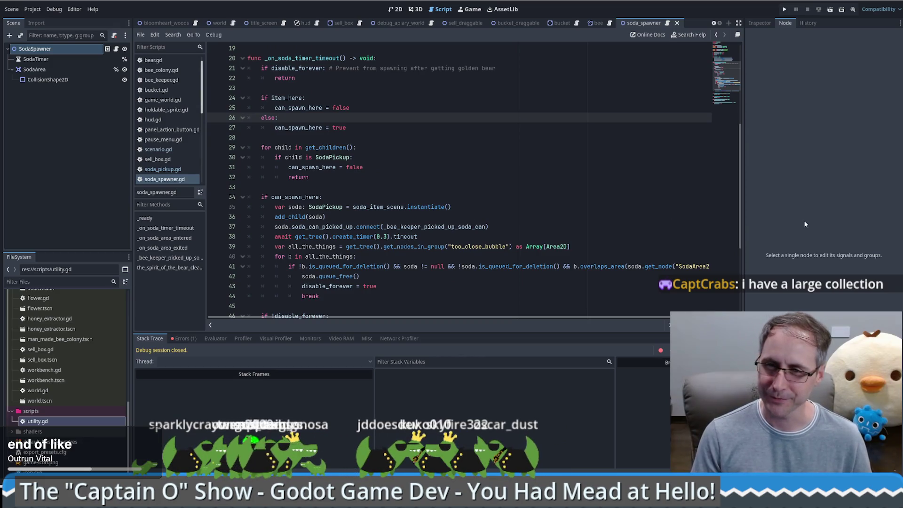
pyautogui.moveTo(741, 227); pyautogui.dragTo(734, 252)
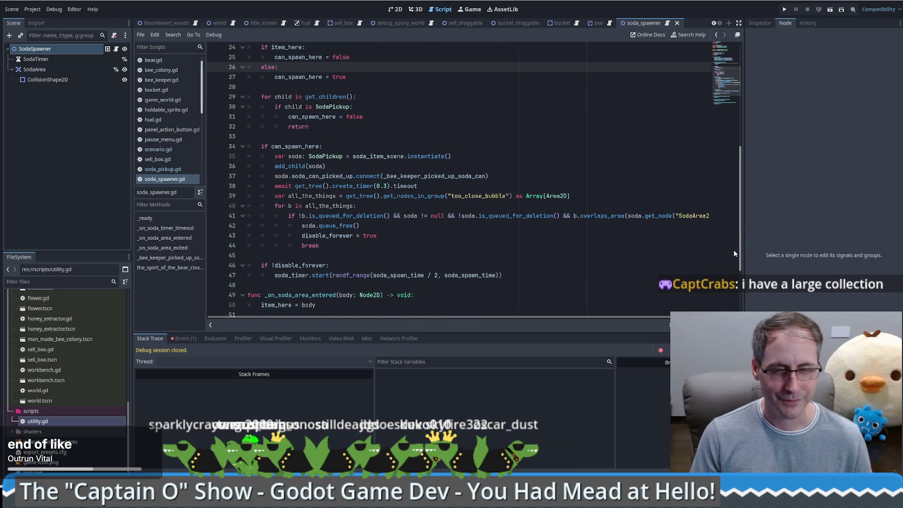
pyautogui.click(469, 235)
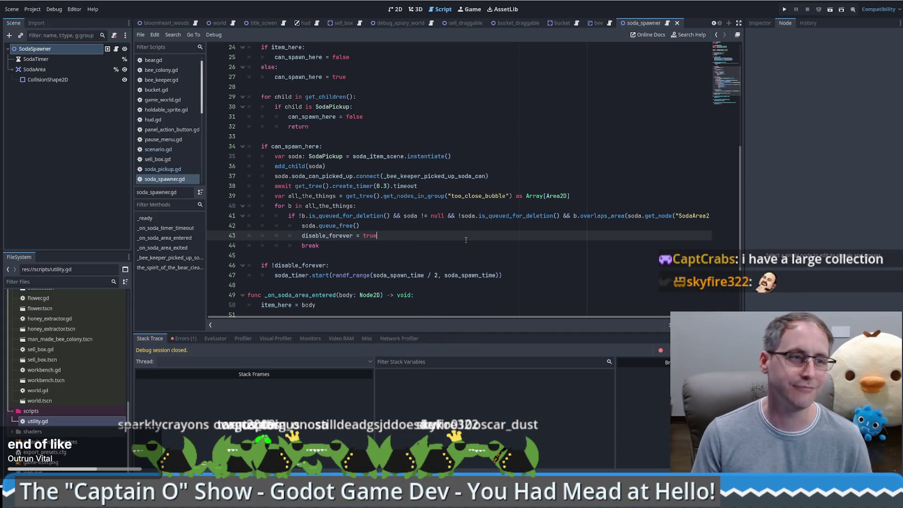
pyautogui.scroll(-2, 461, 235)
pyautogui.scroll(-2, 463, 232)
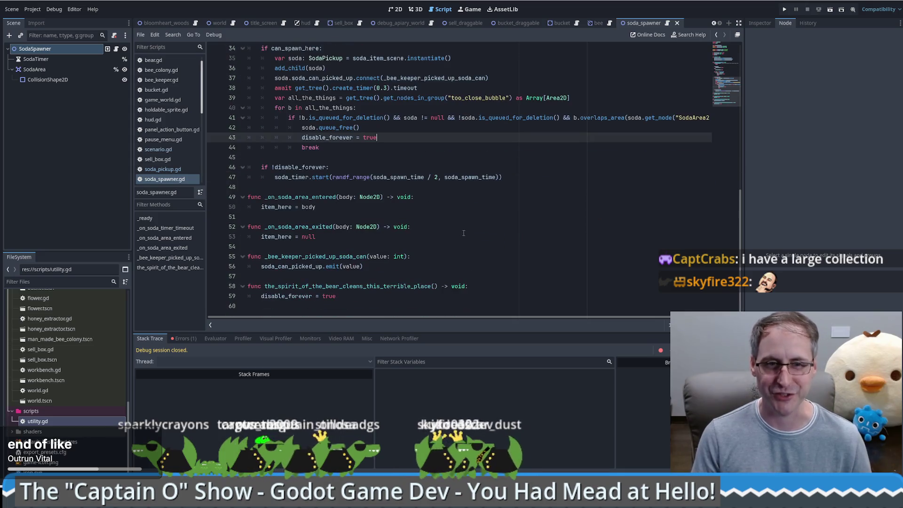
pyautogui.scroll(2, 460, 235)
pyautogui.scroll(2, 494, 230)
pyautogui.click(535, 227)
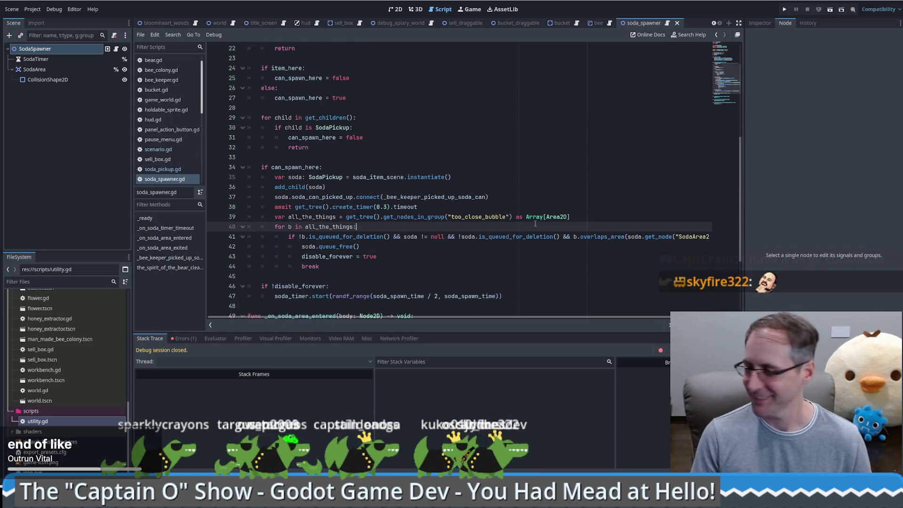
pyautogui.scroll(-2, 535, 238)
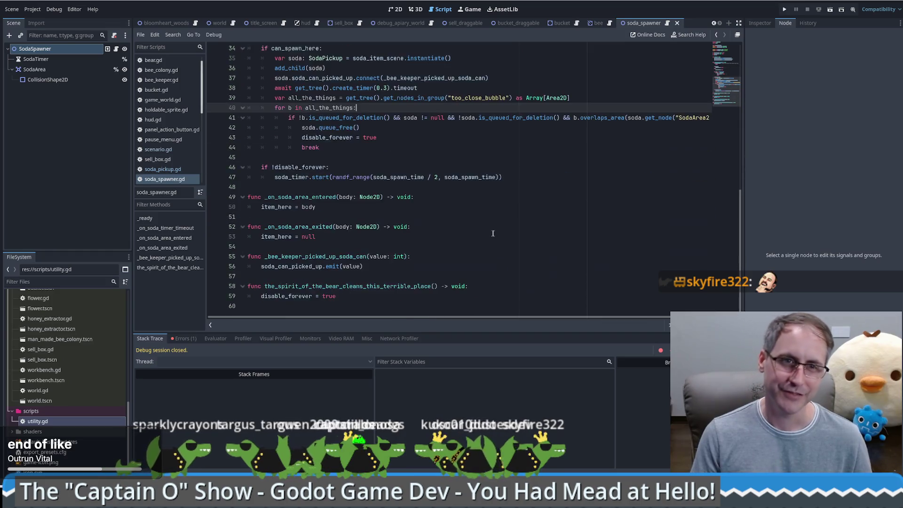
pyautogui.scroll(1, 483, 231)
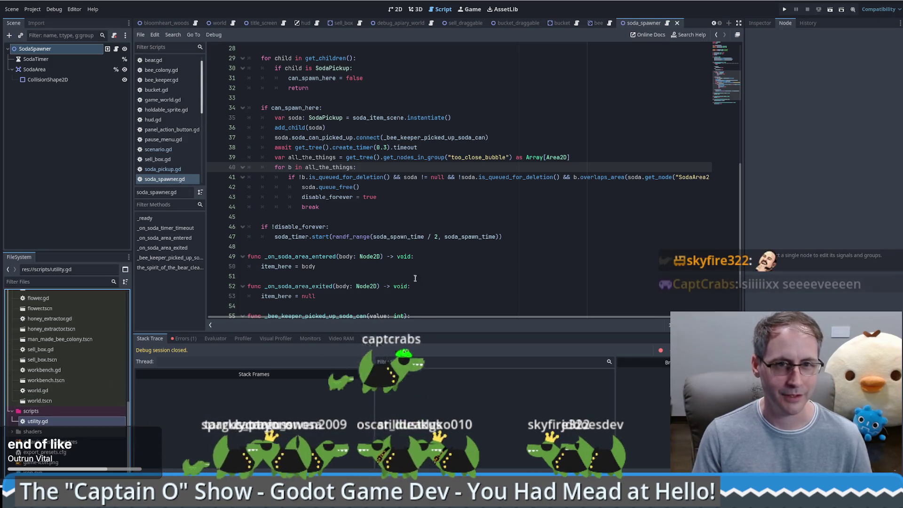
pyautogui.rightClick(40, 410)
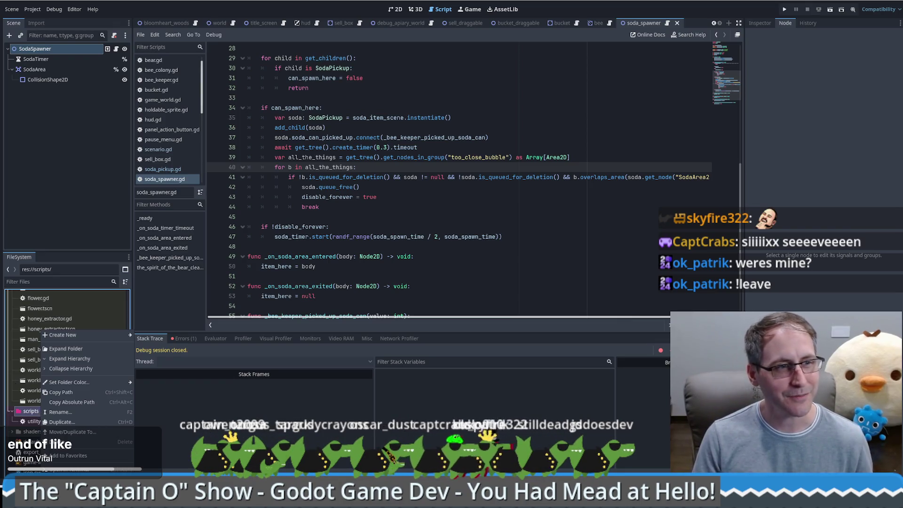
pyautogui.press('Escape')
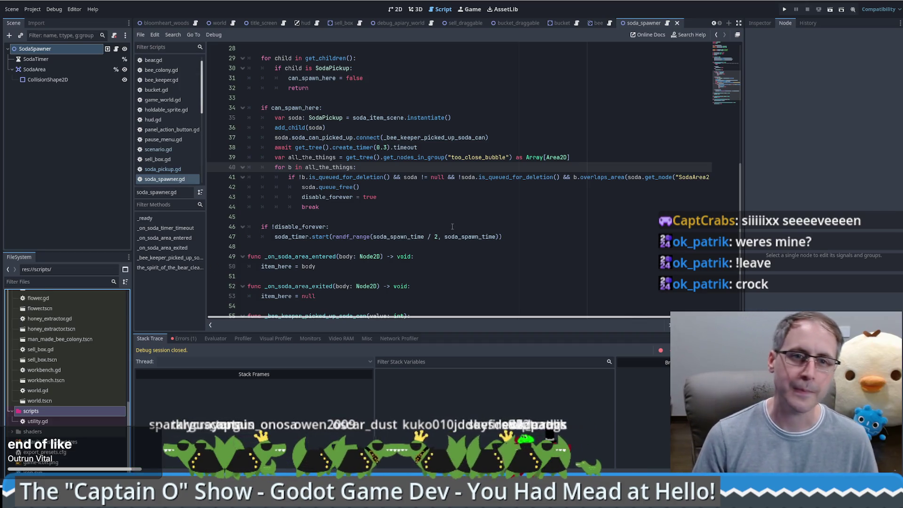
pyautogui.click(419, 227)
pyautogui.scroll(-2, 420, 226)
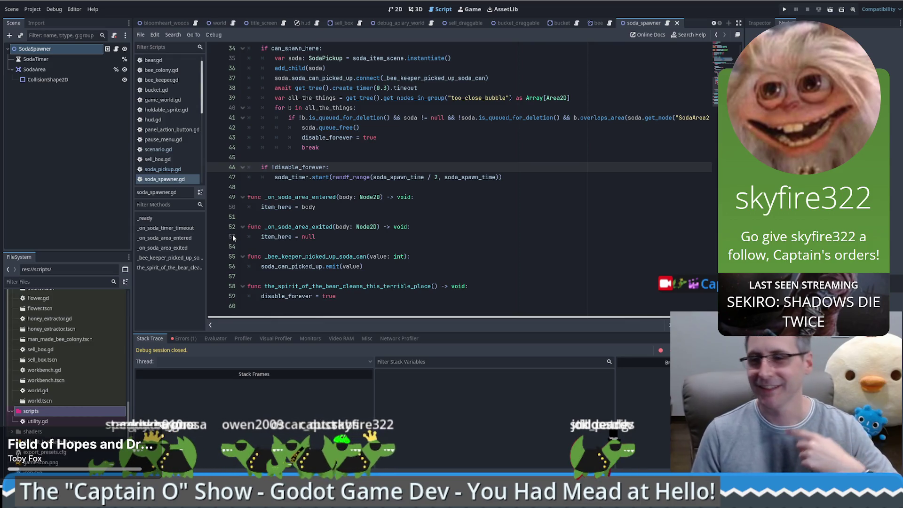
pyautogui.click(396, 213)
pyautogui.click(358, 236)
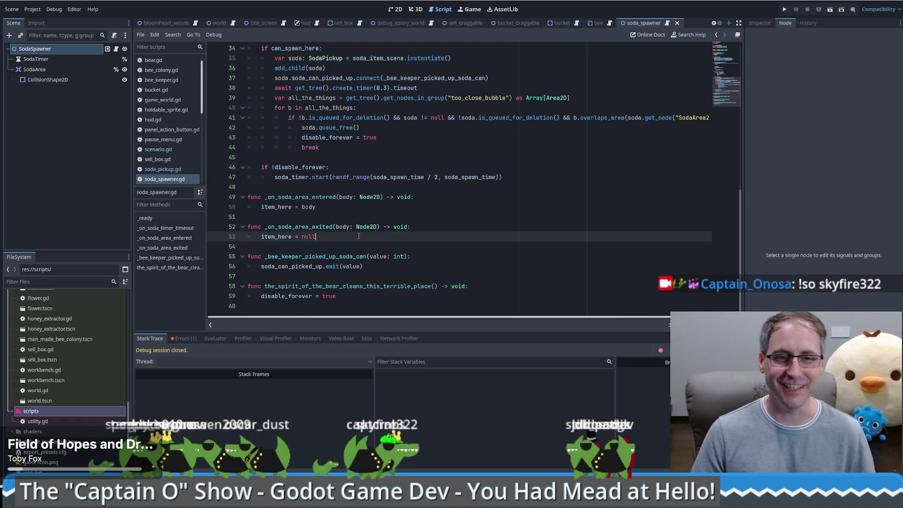
pyautogui.click(386, 188)
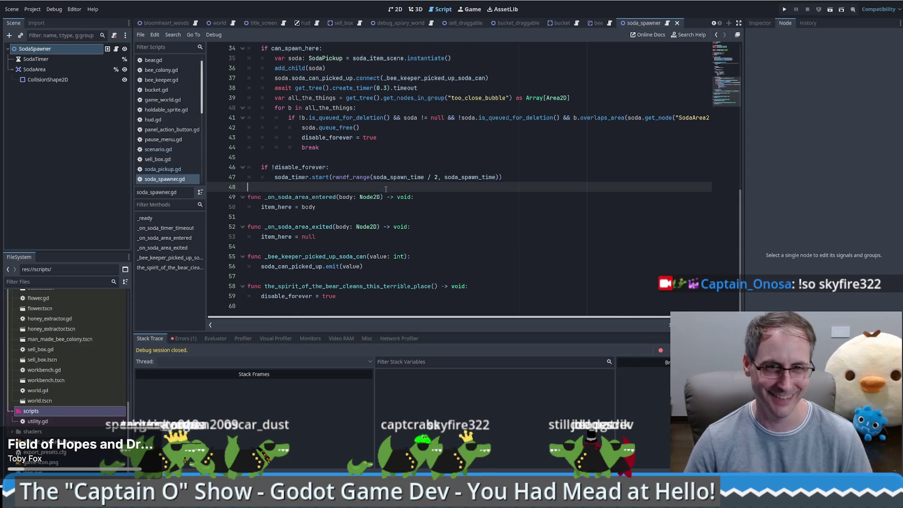
pyautogui.scroll(2, 386, 188)
pyautogui.scroll(3, 416, 196)
pyautogui.scroll(4, 452, 205)
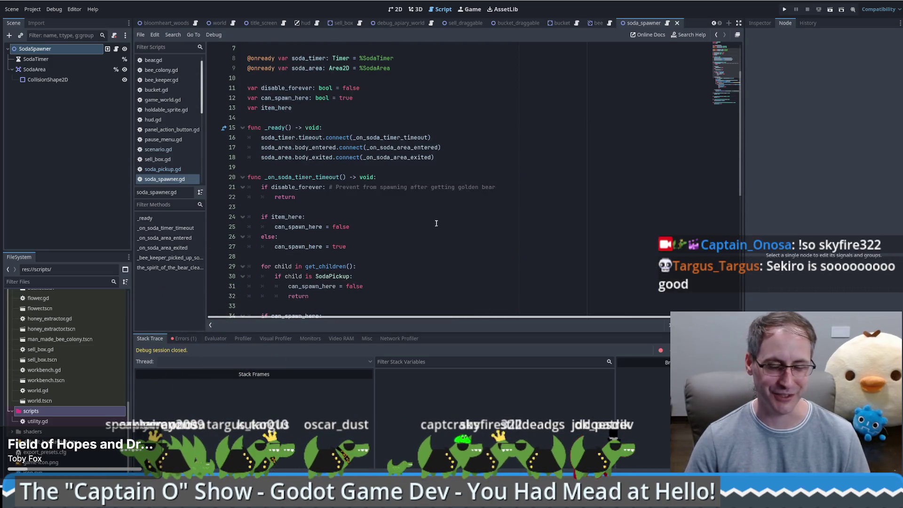
pyautogui.scroll(-6, 437, 221)
pyautogui.scroll(5, 423, 224)
pyautogui.click(404, 227)
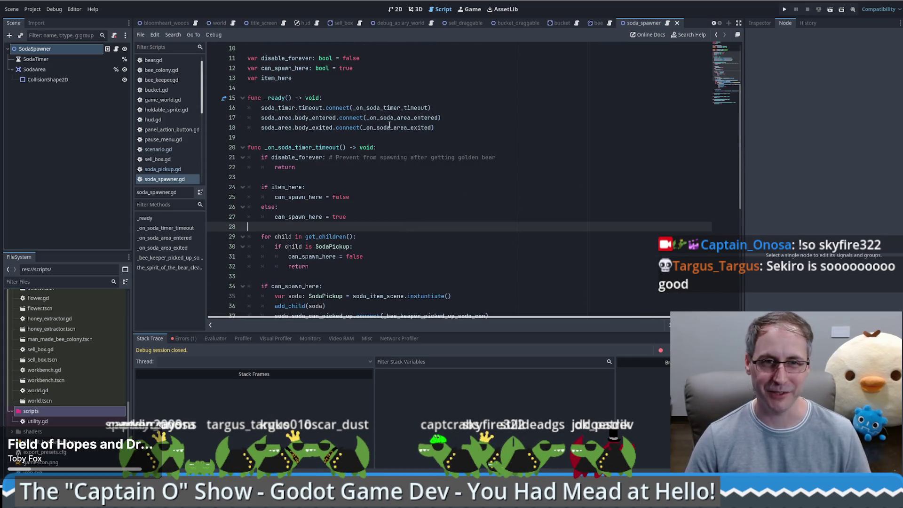
pyautogui.press('Up')
pyautogui.press('Up')
pyautogui.press('Up')
pyautogui.press('Up')
pyautogui.press('Up')
pyautogui.press('Up')
pyautogui.scroll(3, 391, 113)
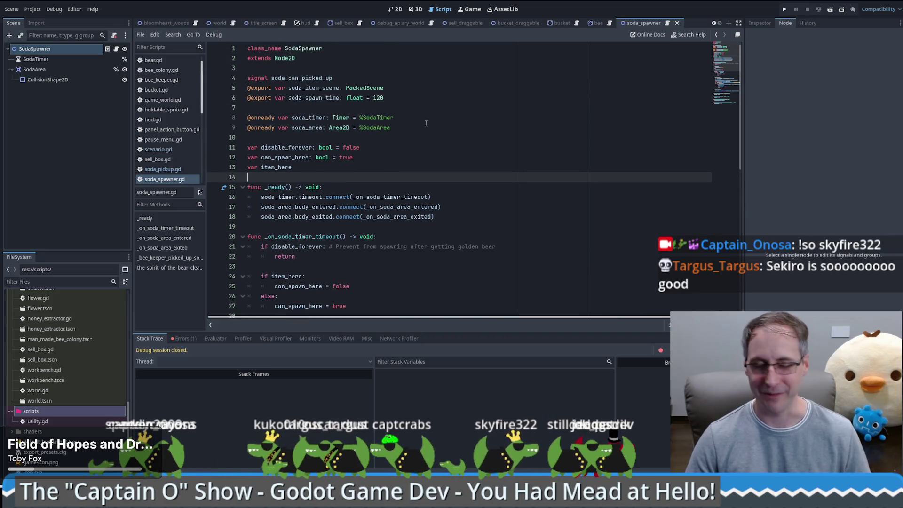
pyautogui.scroll(-3, 426, 123)
pyautogui.scroll(-4, 395, 137)
pyautogui.scroll(-3, 374, 148)
pyautogui.click(356, 156)
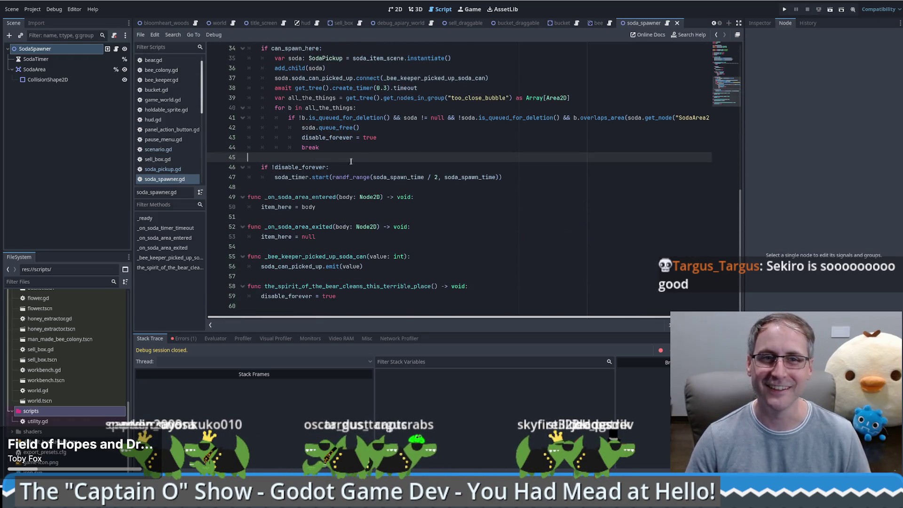
pyautogui.scroll(3, 356, 156)
pyautogui.scroll(-3, 394, 135)
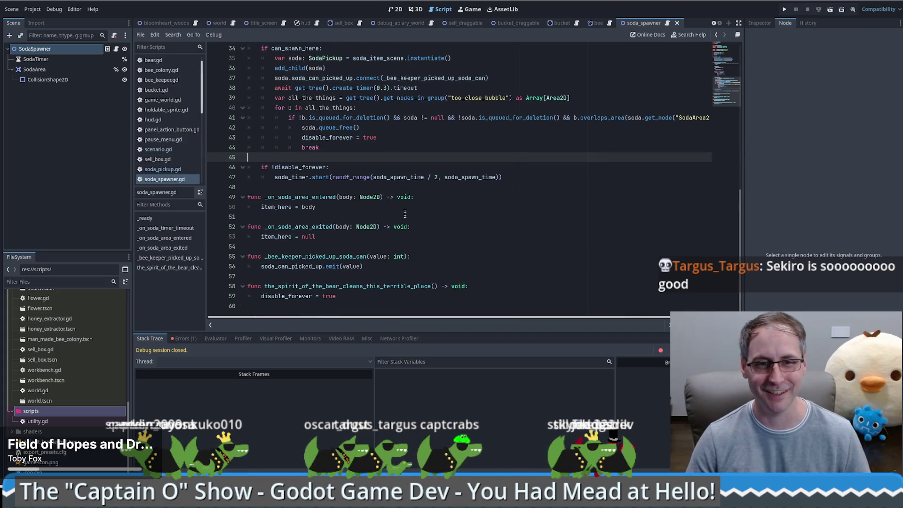
pyautogui.click(398, 290)
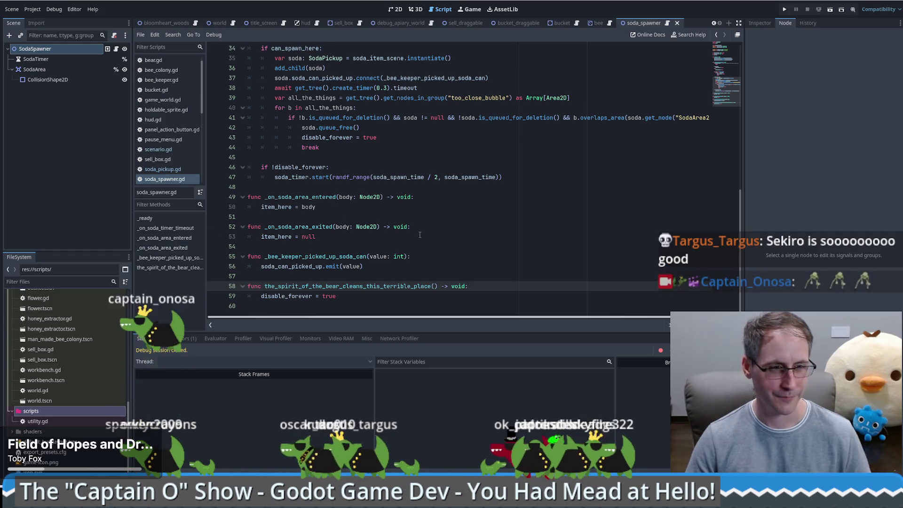
pyautogui.click(386, 297)
pyautogui.scroll(3, 398, 233)
pyautogui.scroll(3, 398, 233)
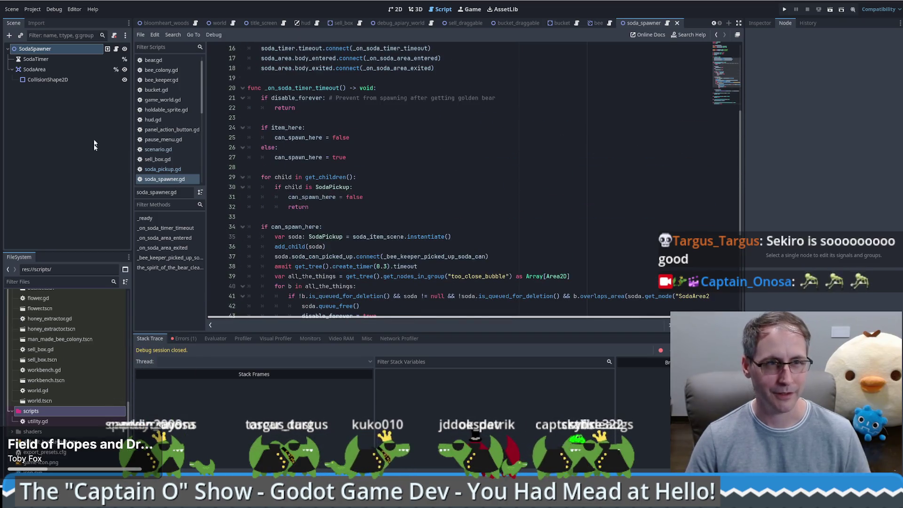
# Step: Delete the extends Node text in utility.gd, then undo to restore it on line 1
pyautogui.rightClick(28, 421)
pyautogui.press('Escape')
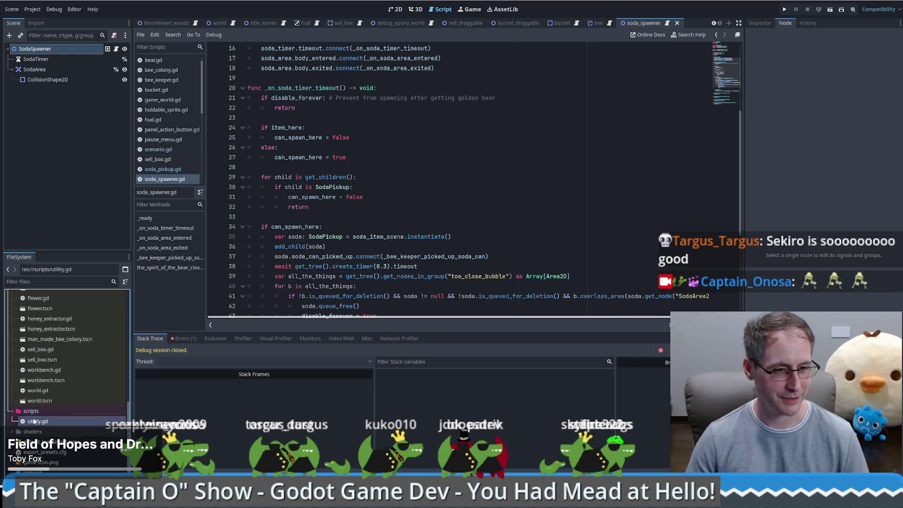
pyautogui.scroll(5, 365, 247)
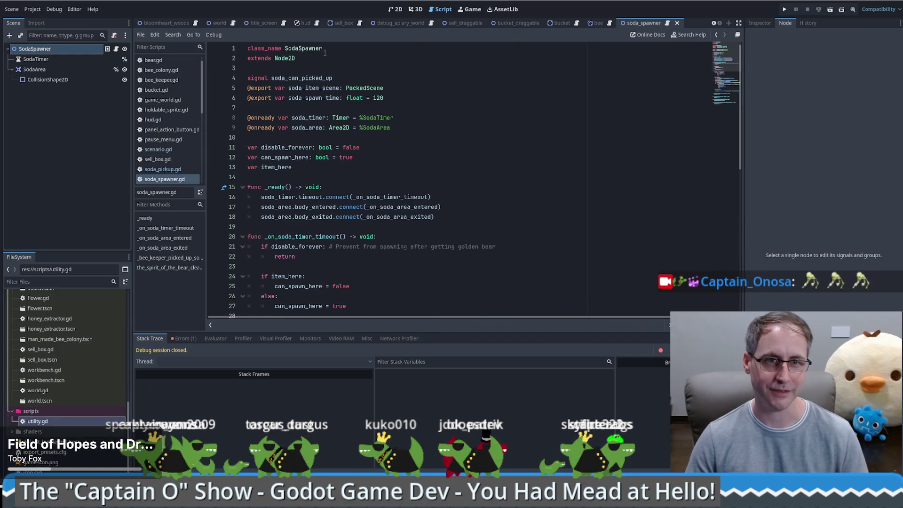
pyautogui.doubleClick(259, 57)
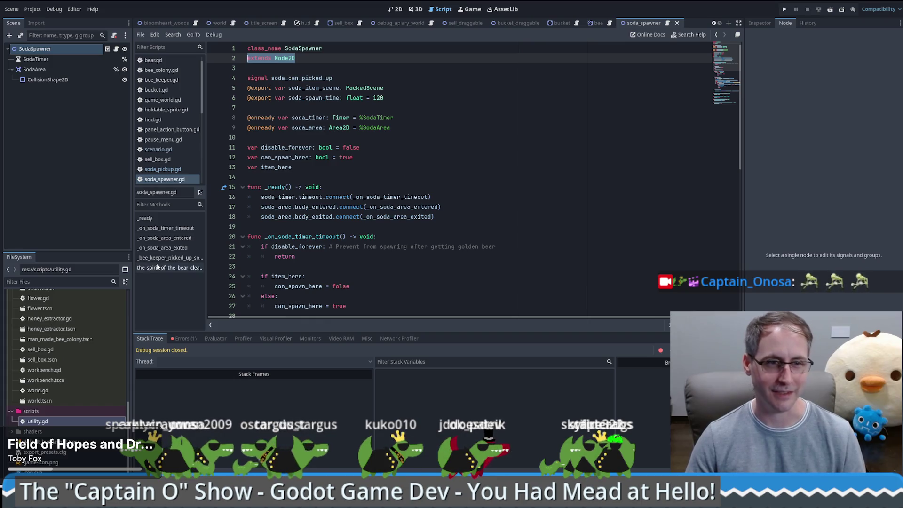
pyautogui.hotkey('alt', 'Left')
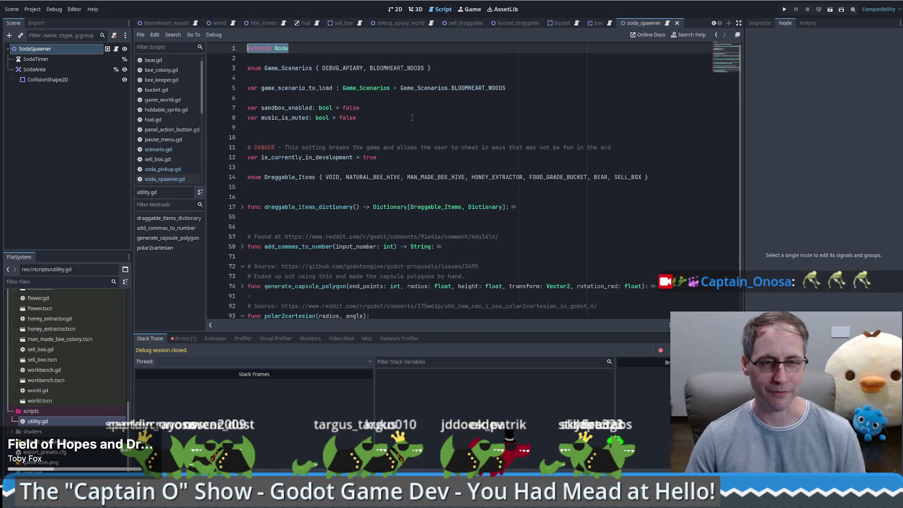
pyautogui.press('BackSpace')
pyautogui.hotkey('ctrl', 'z')
pyautogui.click(411, 118)
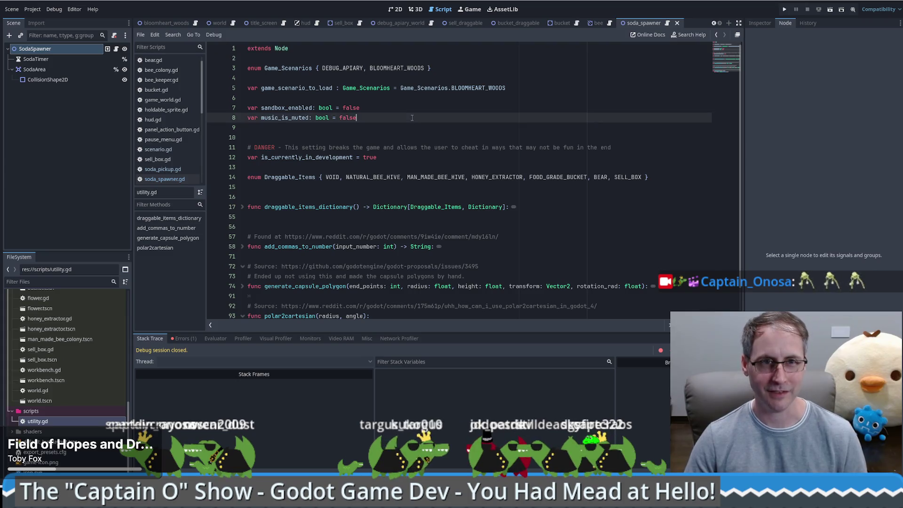
# Step: Look up the Node class documentation from the extends line and return to utility.gd
pyautogui.click(283, 52)
pyautogui.press('Down')
pyautogui.keyDown('ctrl'); pyautogui.click(281, 49); pyautogui.keyUp('ctrl')
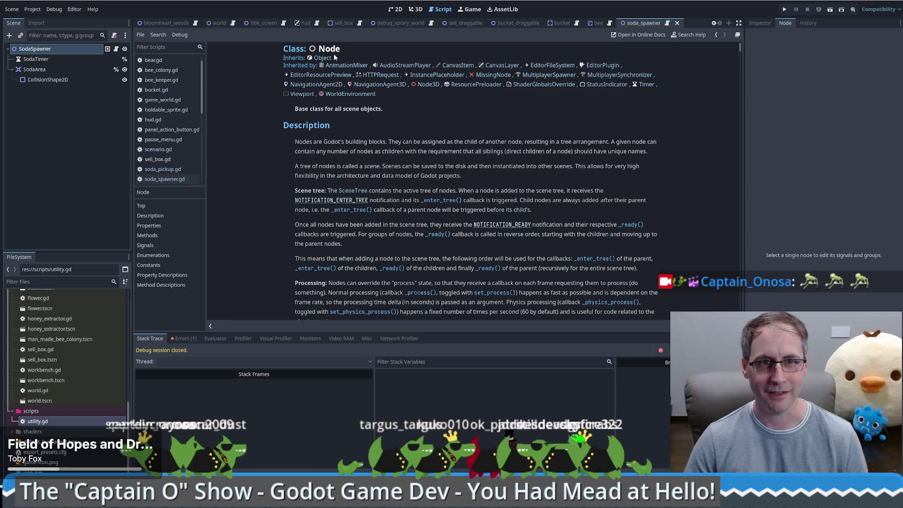
pyautogui.hotkey('alt', 'Left')
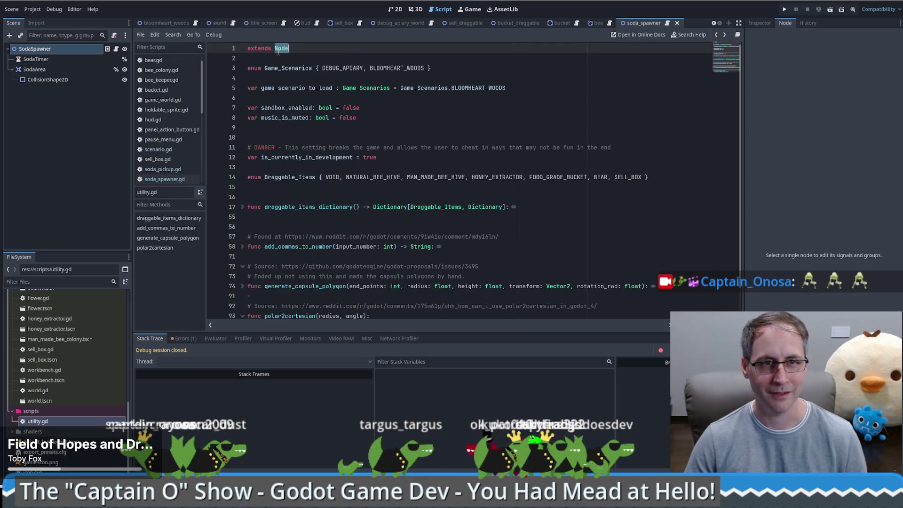
pyautogui.write('Object')
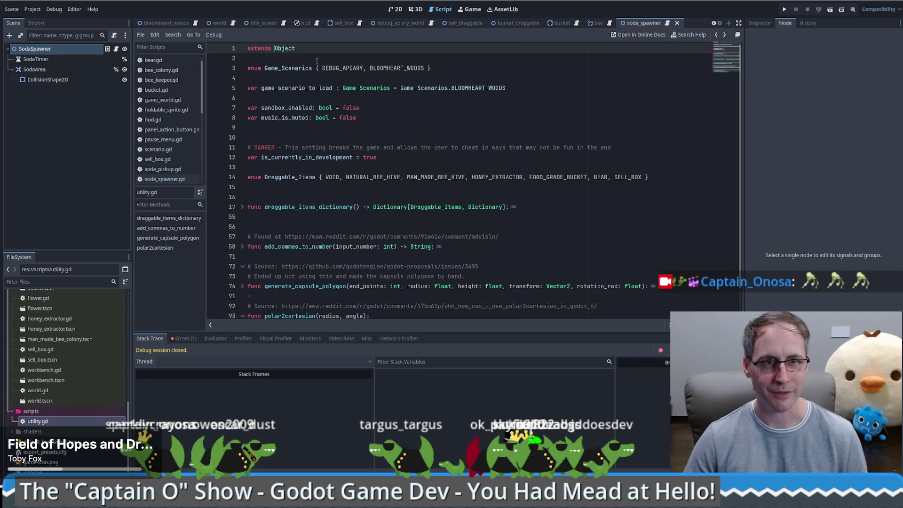
# Step: Check the autoloaded Globals list in Project Settings, close it, and run the game
pyautogui.click(33, 9)
pyautogui.click(50, 22)
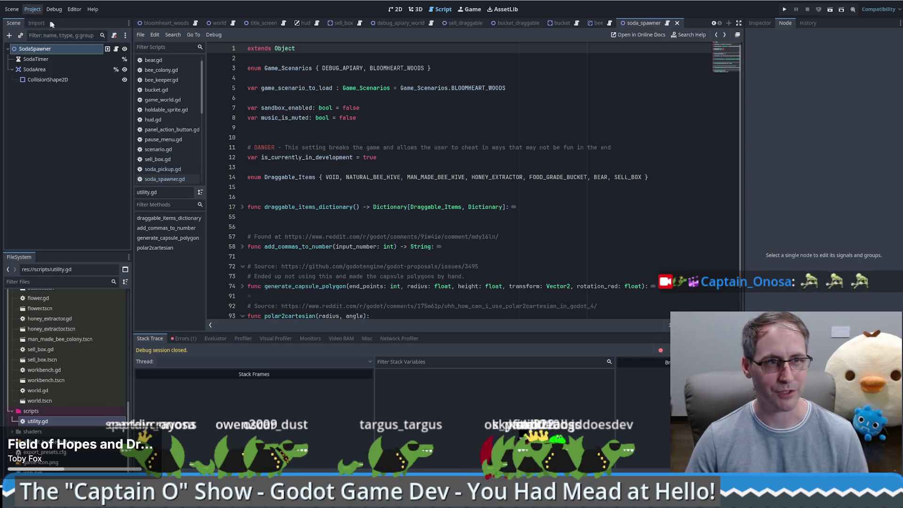
pyautogui.click(350, 131)
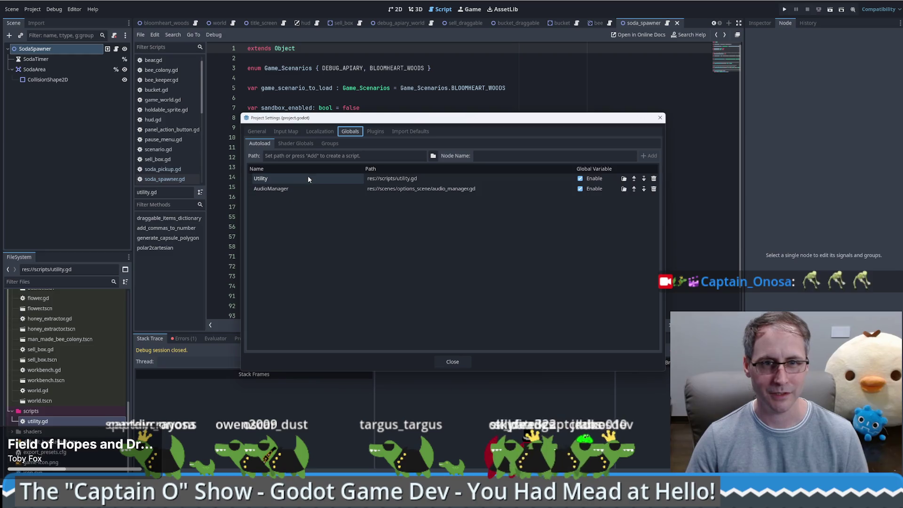
pyautogui.click(660, 117)
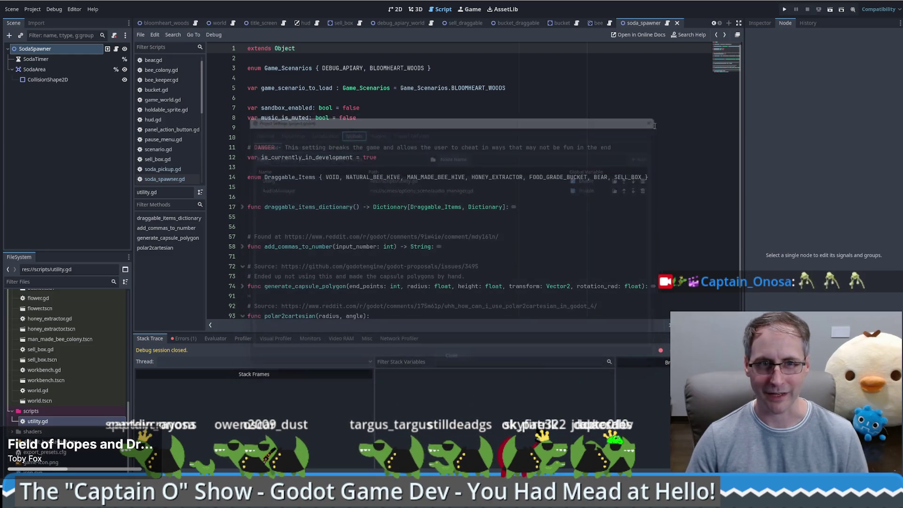
pyautogui.click(784, 10)
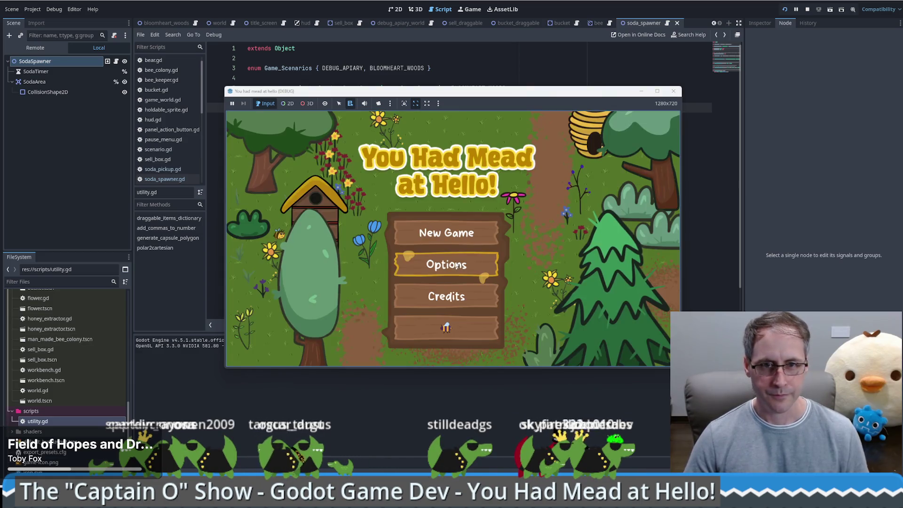
# Step: Start a New Game from the title menu, stop it after the title_screen.gd error, and return to utility.gd
pyautogui.press('Return')
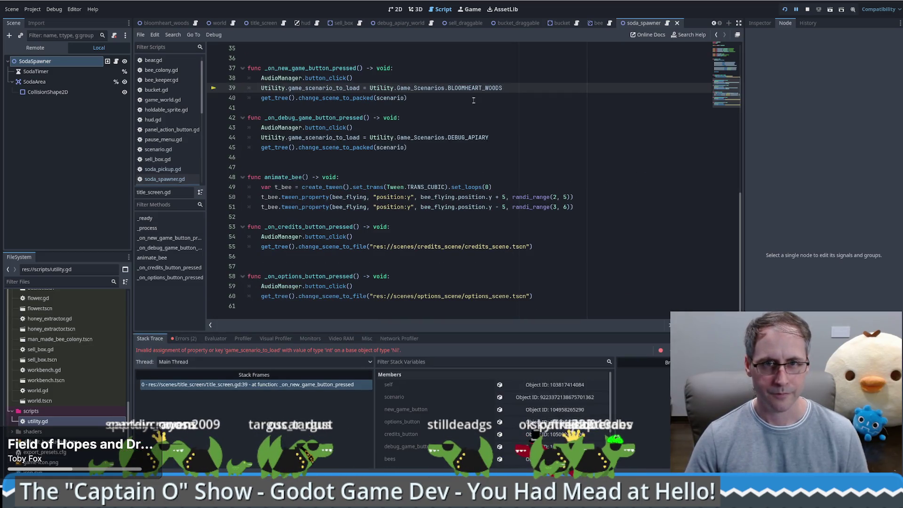
pyautogui.moveTo(474, 88)
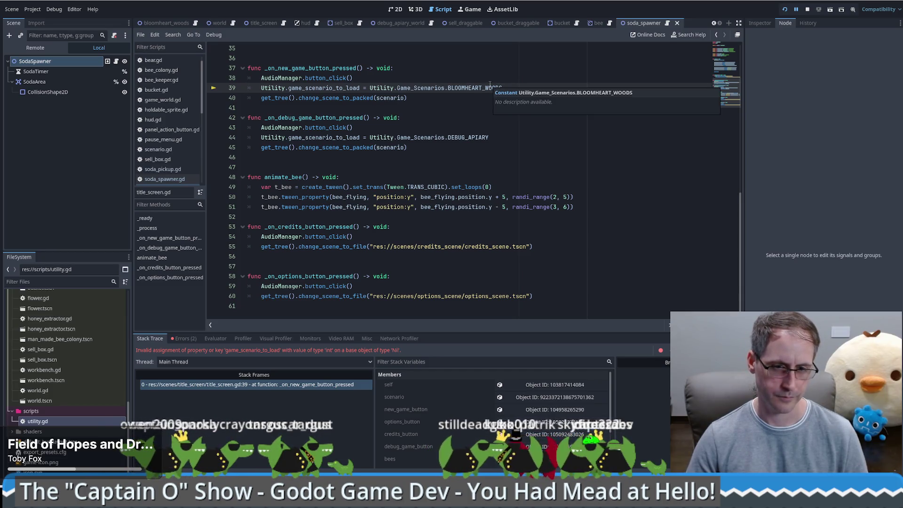
pyautogui.click(805, 12)
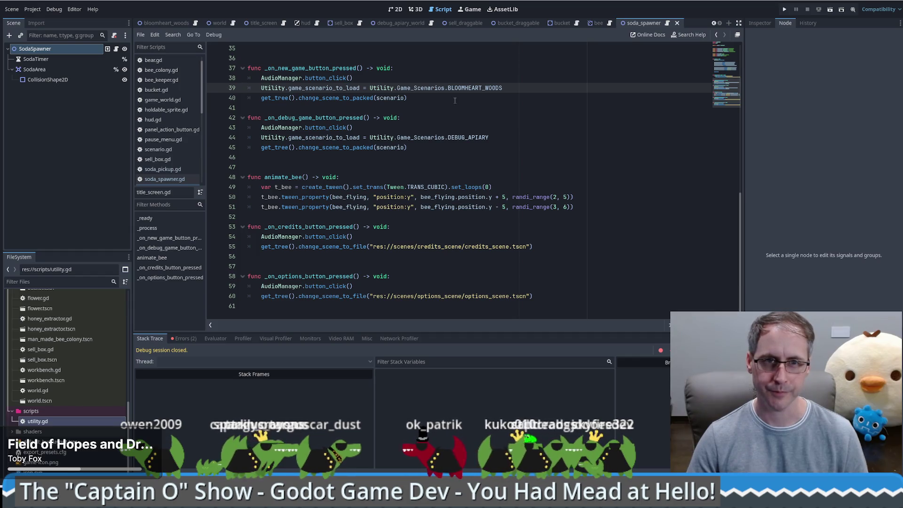
pyautogui.keyDown('ctrl'); pyautogui.click(385, 88); pyautogui.keyUp('ctrl')
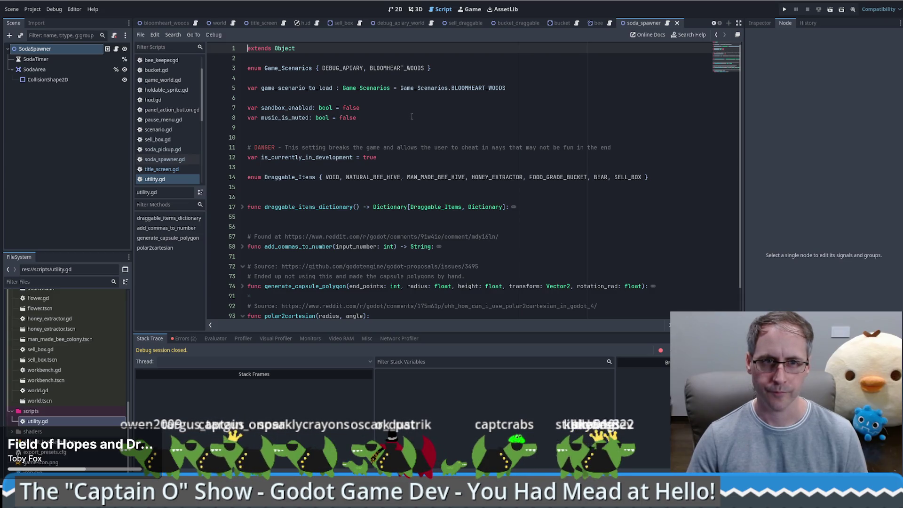
pyautogui.scroll(-1, 411, 117)
pyautogui.scroll(1, 411, 118)
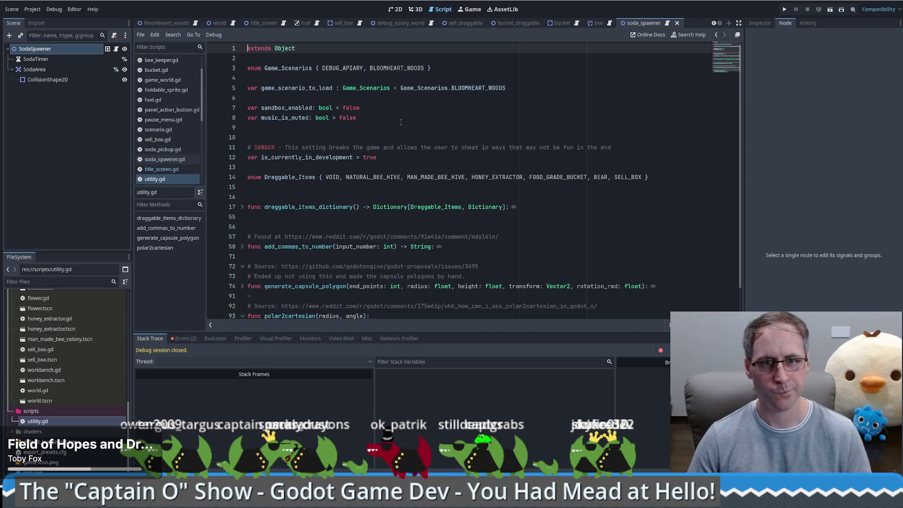
# Step: Trace the failing title_screen.gd line to the Game_Scenarios enum and select utility.gd's opening lines
pyautogui.hotkey('alt', 'Left')
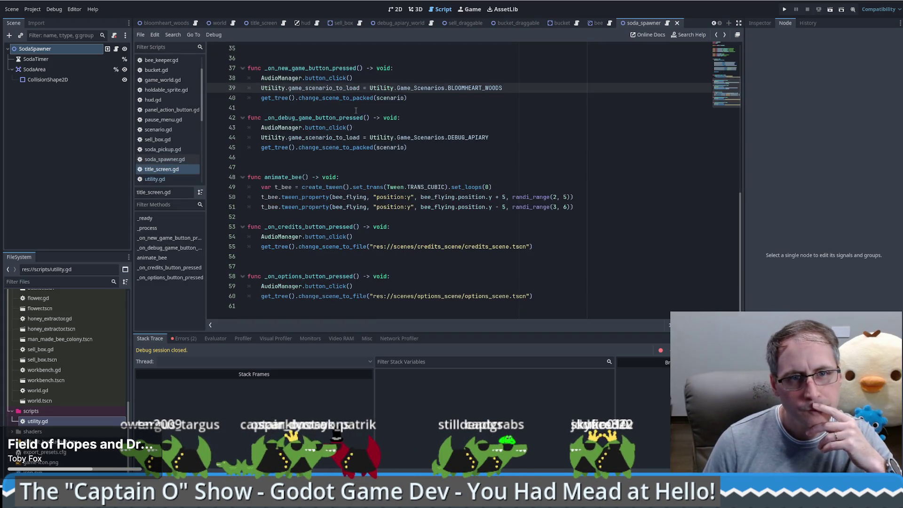
pyautogui.keyDown('ctrl'); pyautogui.click(422, 90); pyautogui.keyUp('ctrl')
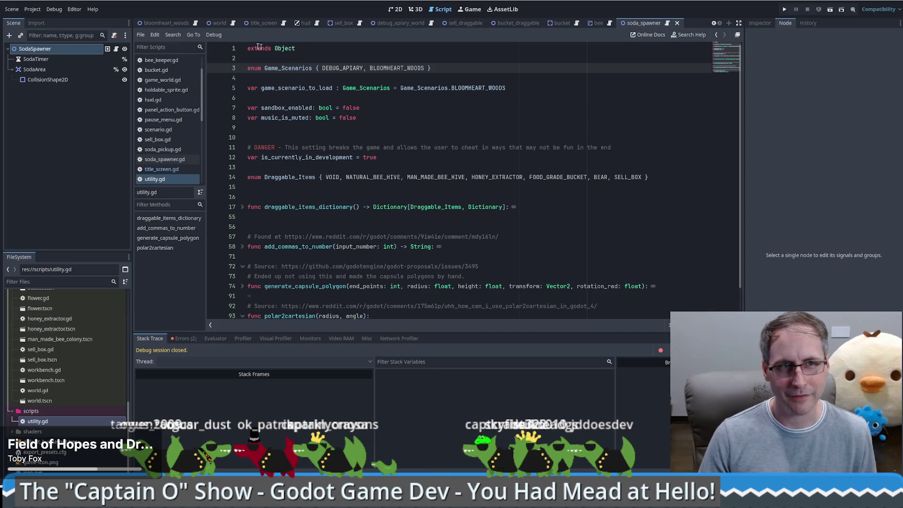
pyautogui.click(34, 10)
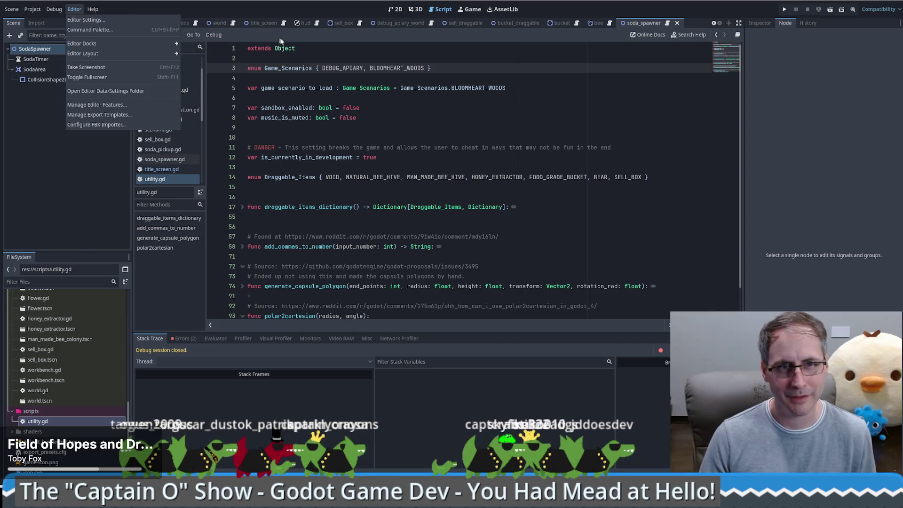
pyautogui.moveTo(360, 107); pyautogui.dragTo(306, 54)
# Step: Replace Object with Node on line 1, save utility.gd, and bring up the project's autoload settings
pyautogui.doubleClick(306, 54)
pyautogui.write('Node')
pyautogui.hotkey('ctrl', 's')
pyautogui.click(320, 55)
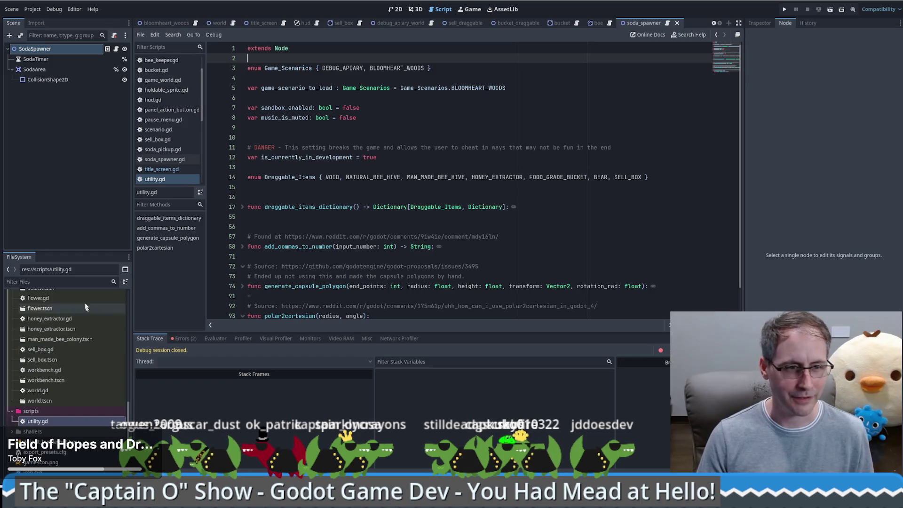
pyautogui.scroll(1, 61, 361)
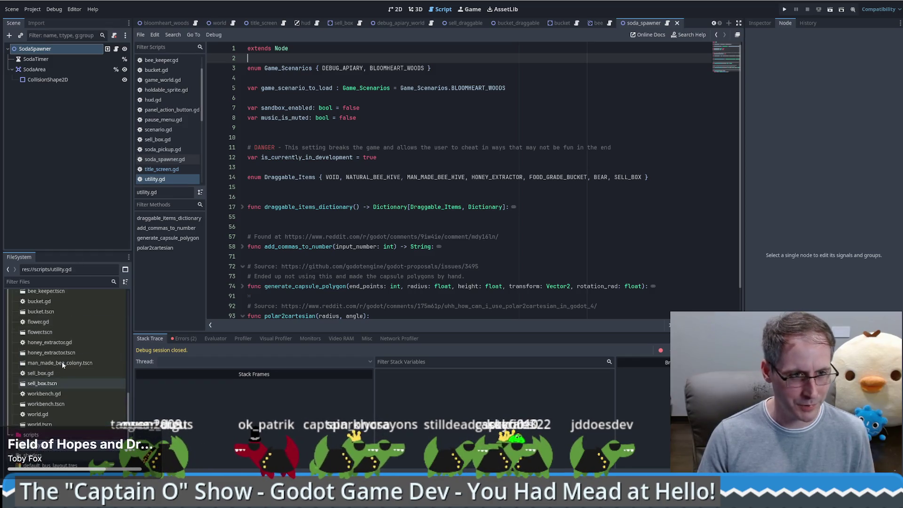
pyautogui.scroll(1, 61, 361)
pyautogui.scroll(2, 61, 362)
pyautogui.scroll(2, 62, 361)
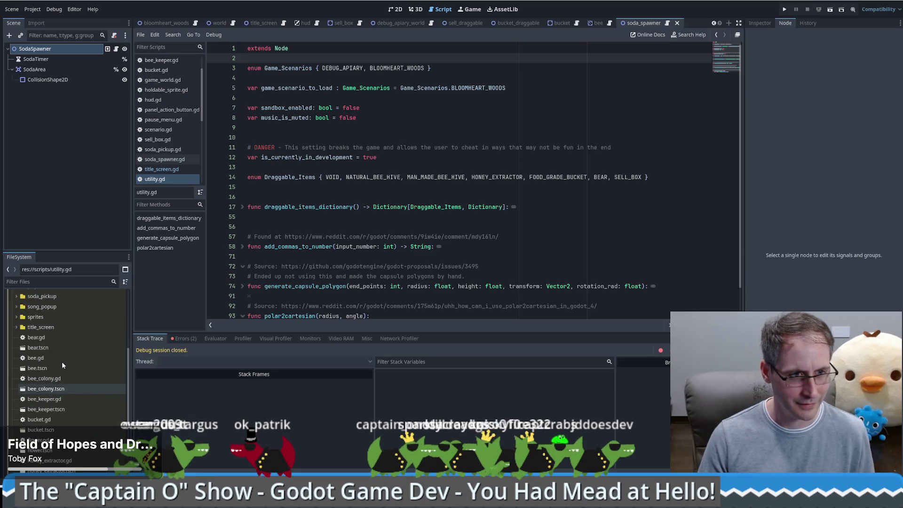
pyautogui.click(31, 9)
pyautogui.click(48, 20)
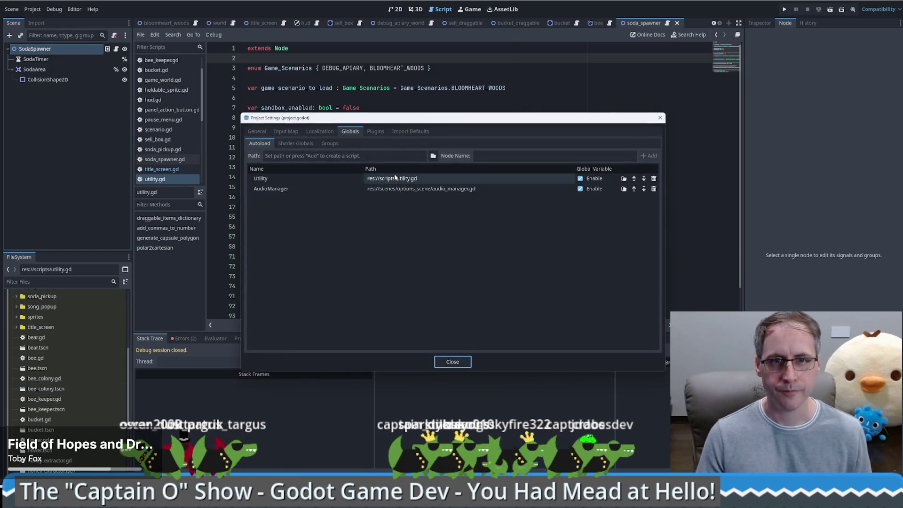
# Step: Select the Utility autoload, close the settings, and change Node on line 1 back to Object
pyautogui.click(408, 182)
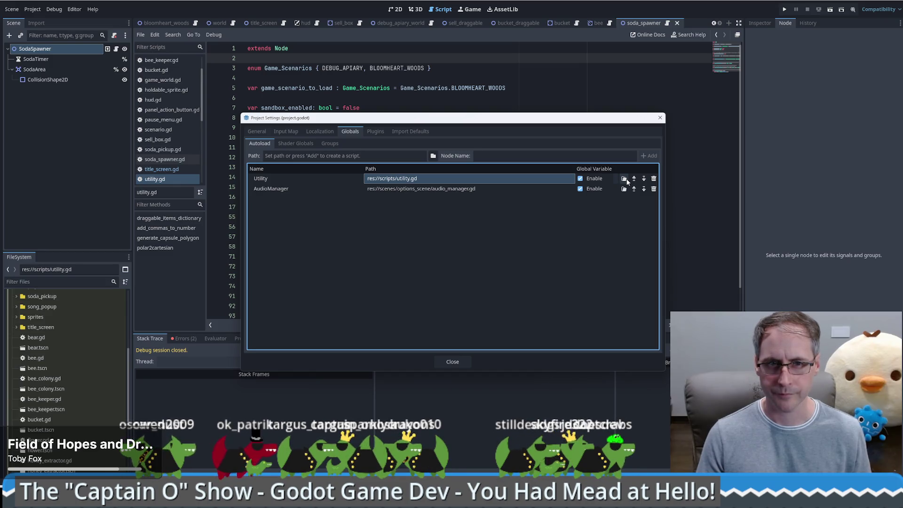
pyautogui.press('Escape')
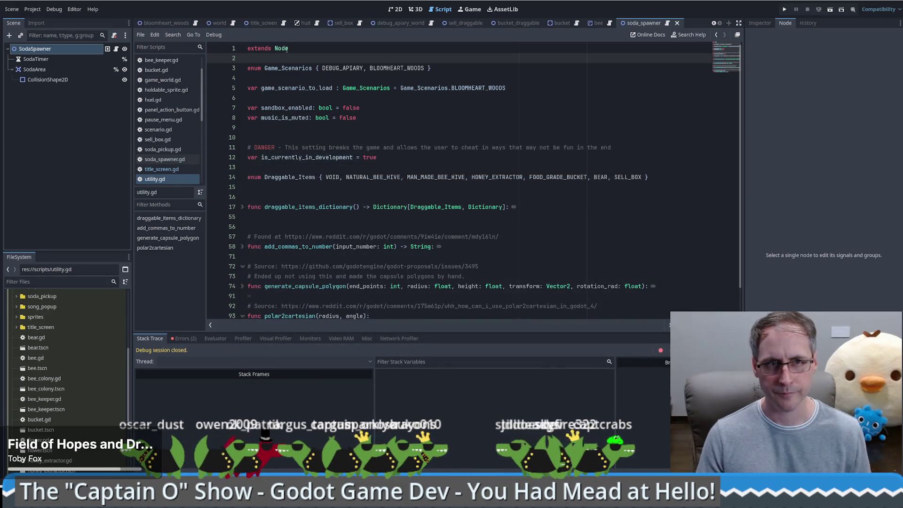
pyautogui.doubleClick(281, 48)
pyautogui.write('Object')
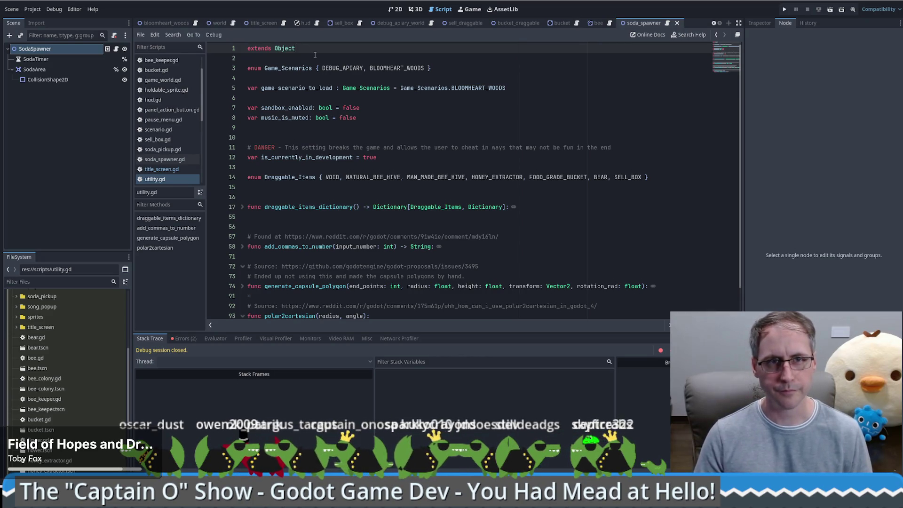
pyautogui.press('Escape')
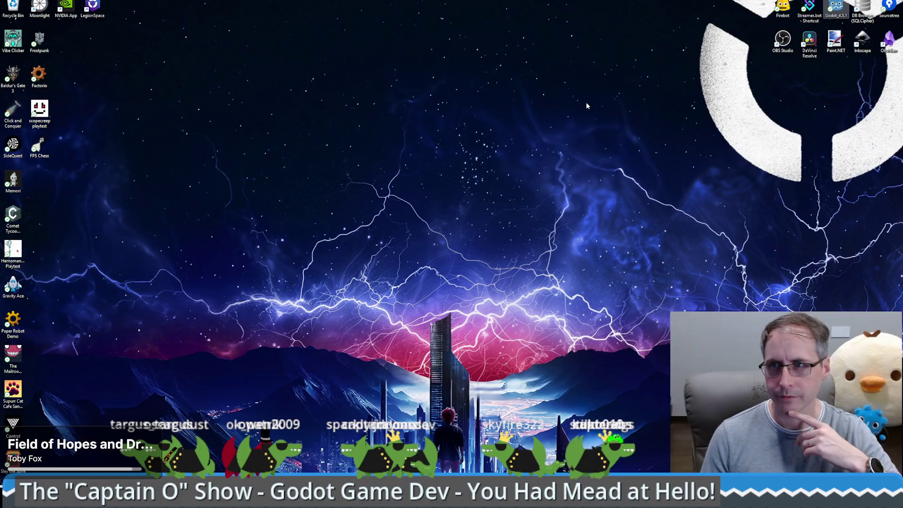
# Step: Reopen the 'You had mead at hello' project from the Project Manager and run the game (F5)
pyautogui.click(413, 148)
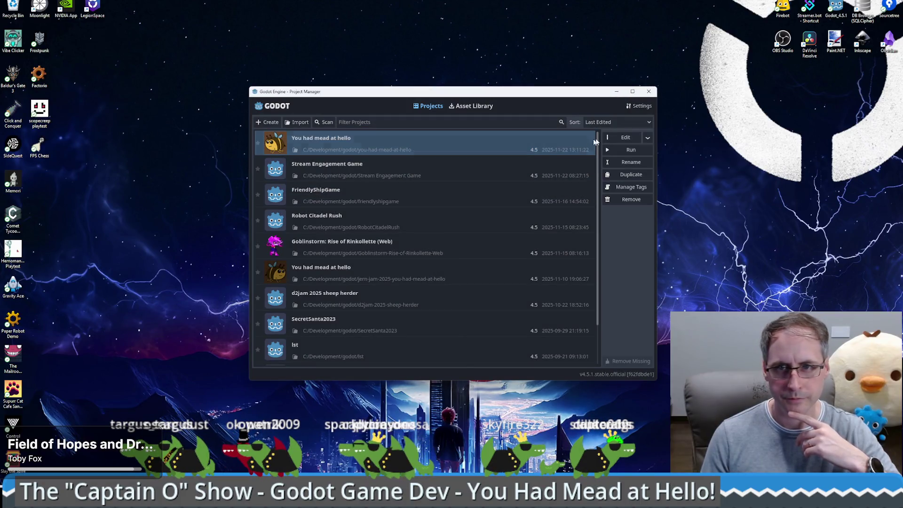
pyautogui.click(624, 140)
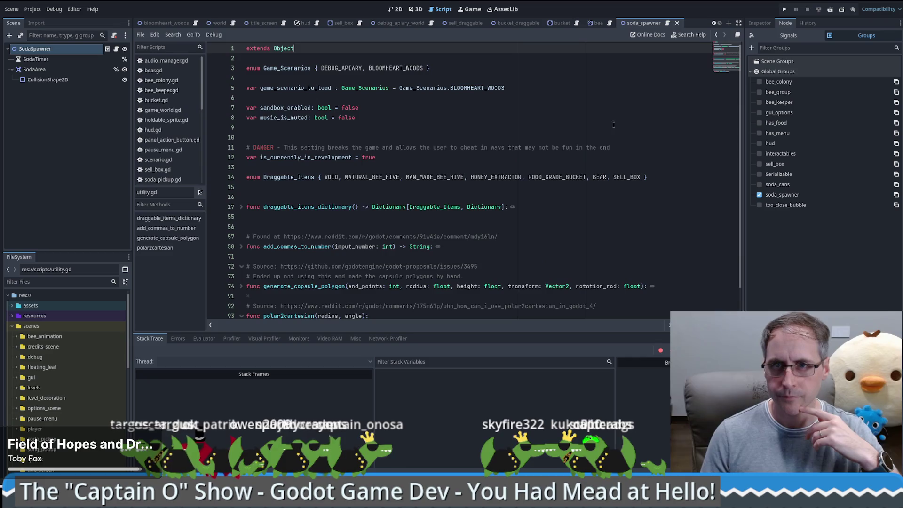
pyautogui.press('F5')
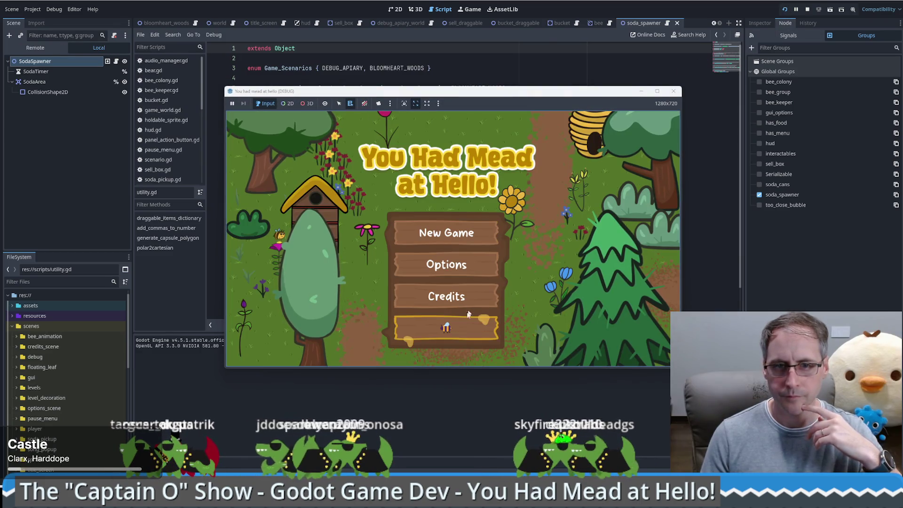
# Step: Start the debug apiary scenario from the title menu, then stop the failed debug session
pyautogui.click(456, 324)
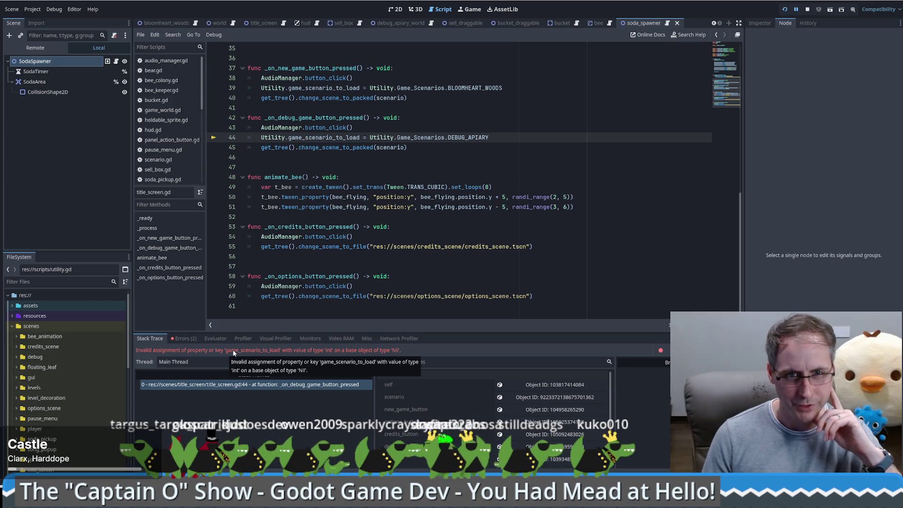
pyautogui.scroll(-3, 422, 406)
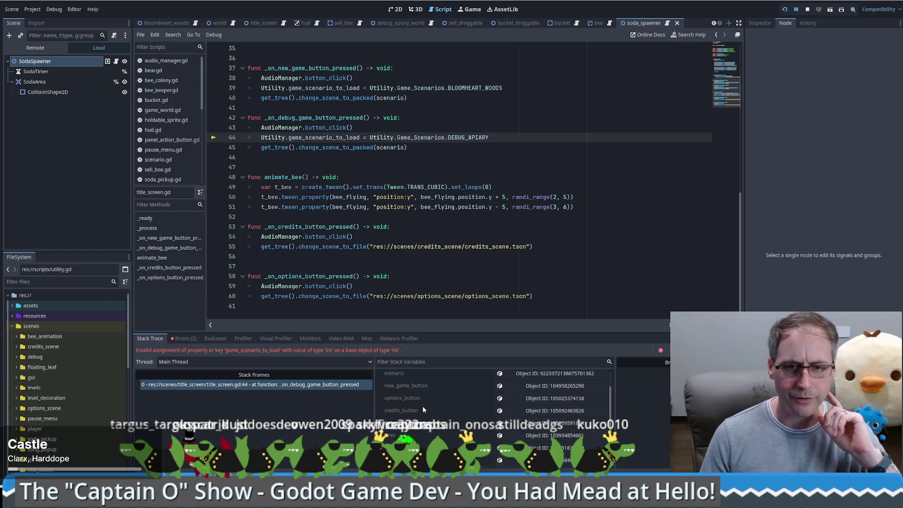
pyautogui.click(422, 406)
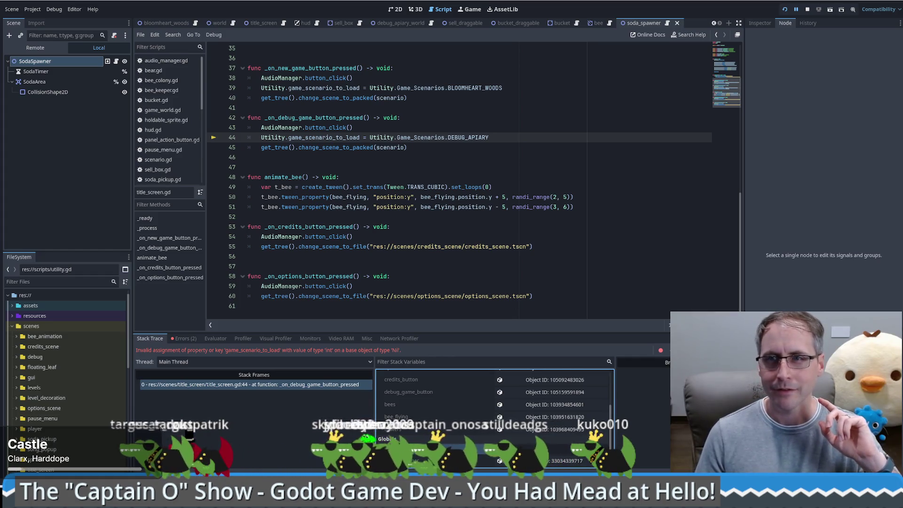
pyautogui.click(808, 9)
pyautogui.click(33, 8)
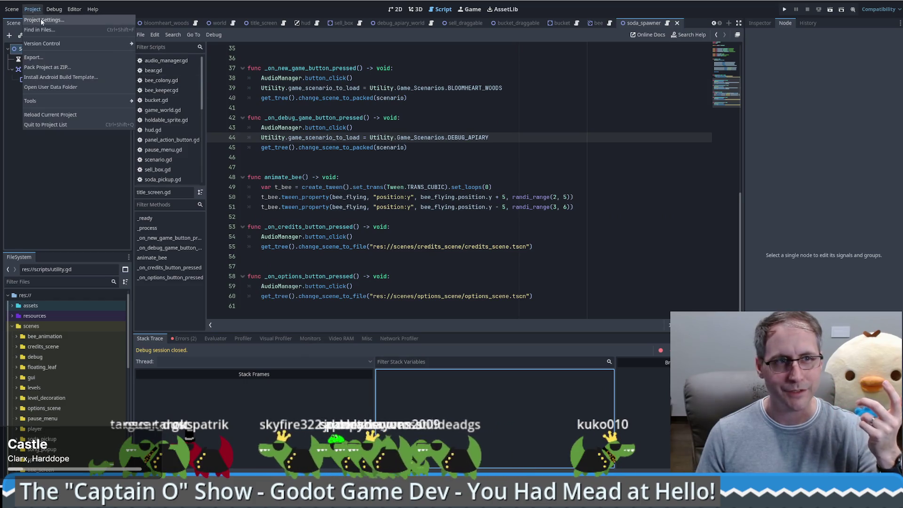
# Step: Check the Utility and AudioManager entries in Project Settings > Globals > Autoload
pyautogui.click(57, 18)
pyautogui.click(349, 131)
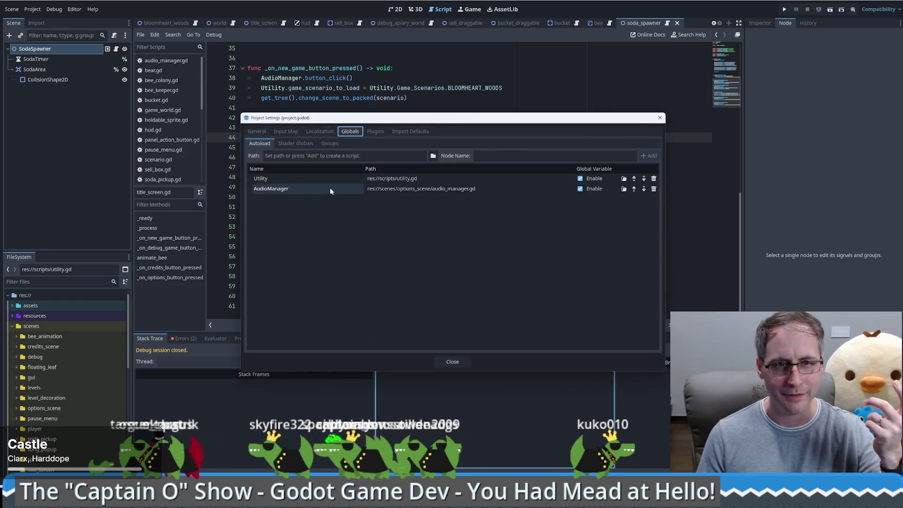
pyautogui.click(317, 181)
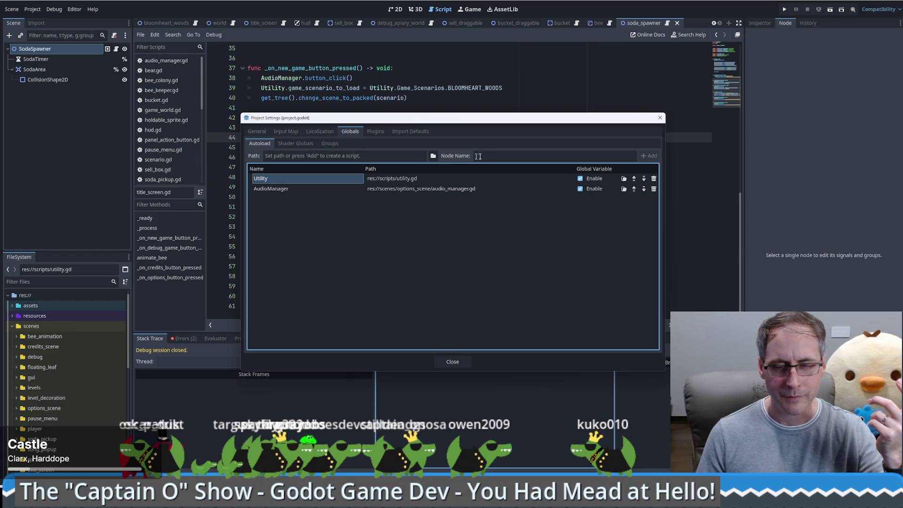
pyautogui.click(659, 117)
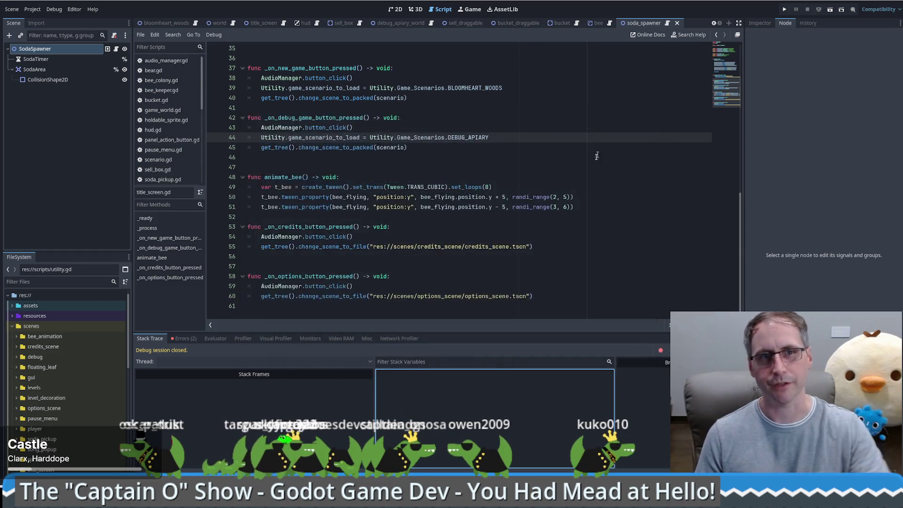
pyautogui.scroll(10, 423, 176)
# Step: Return to the title screen code and reopen utility.gd from the FileSystem dock
pyautogui.click(360, 54)
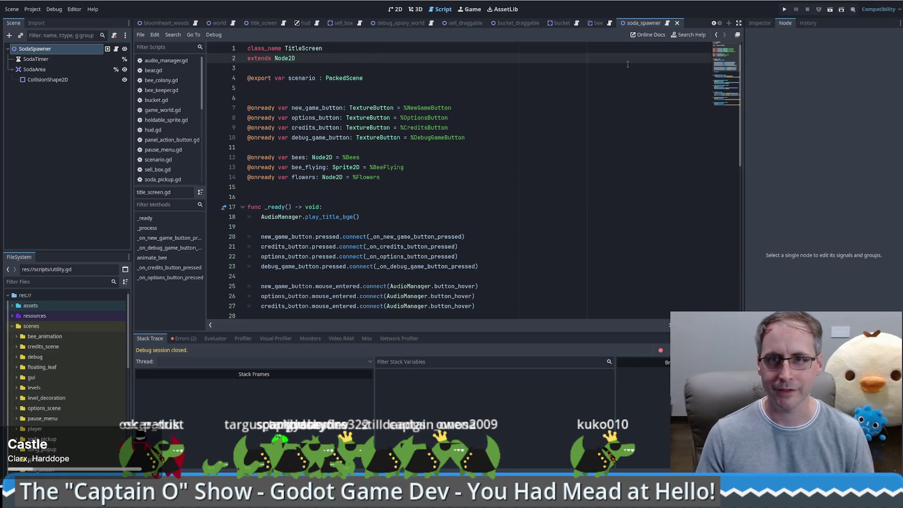
pyautogui.scroll(-8, 360, 114)
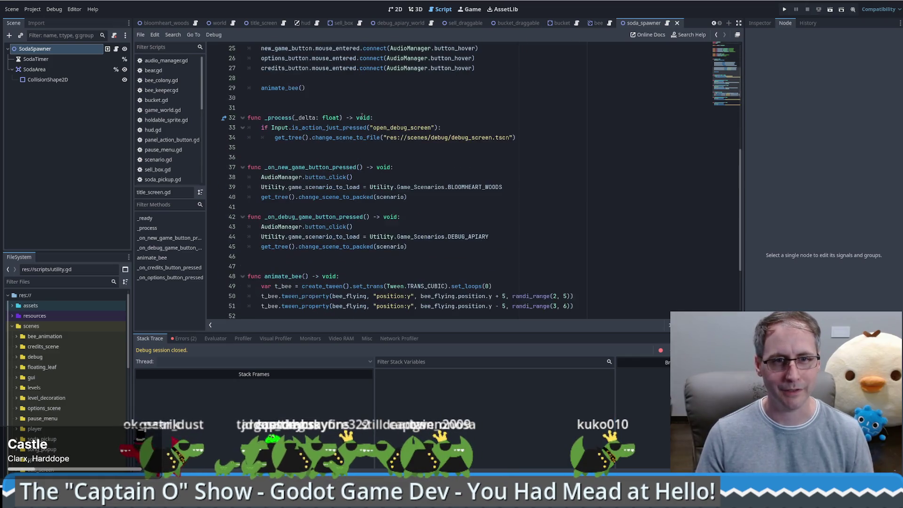
pyautogui.scroll(-2, 346, 128)
pyautogui.scroll(10, 346, 128)
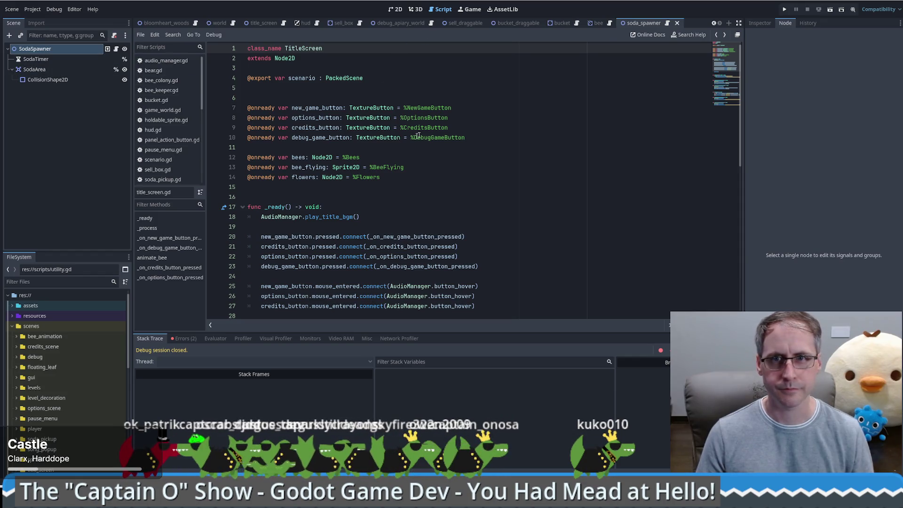
pyautogui.scroll(-3, 43, 402)
pyautogui.scroll(-3, 43, 406)
pyautogui.scroll(-2, 41, 413)
pyautogui.doubleClick(39, 411)
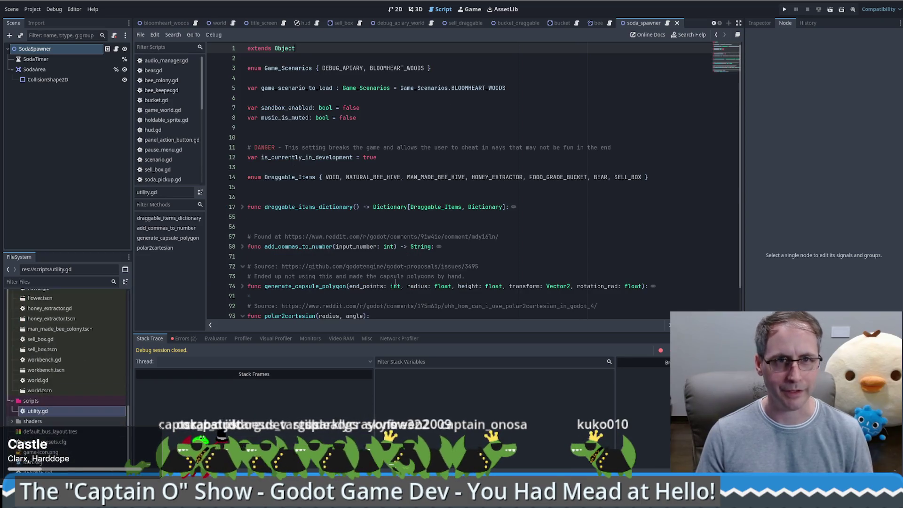
# Step: Replace 'extends Object' with 'extends Node' on line 1, glance at the Node docs, and run the game
pyautogui.doubleClick(285, 49)
pyautogui.write('Node')
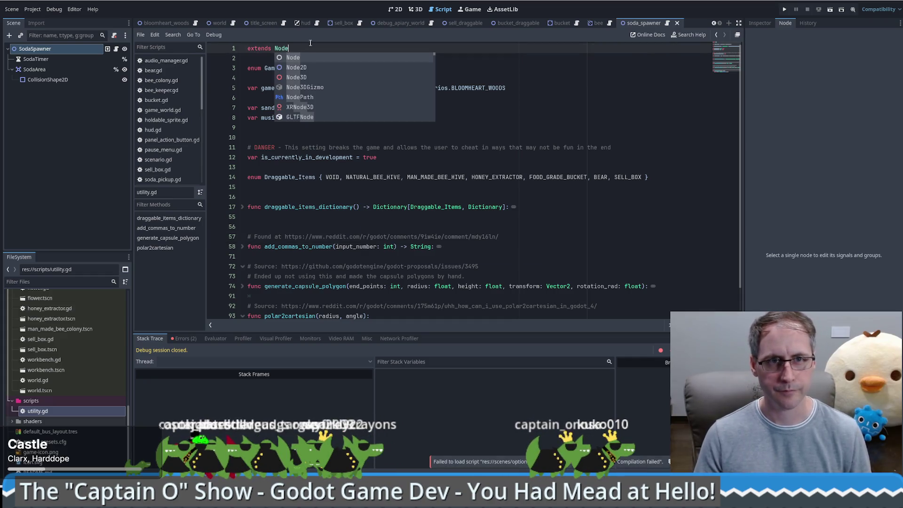
pyautogui.press('Escape')
pyautogui.keyDown('ctrl'); pyautogui.click(281, 48); pyautogui.keyUp('ctrl')
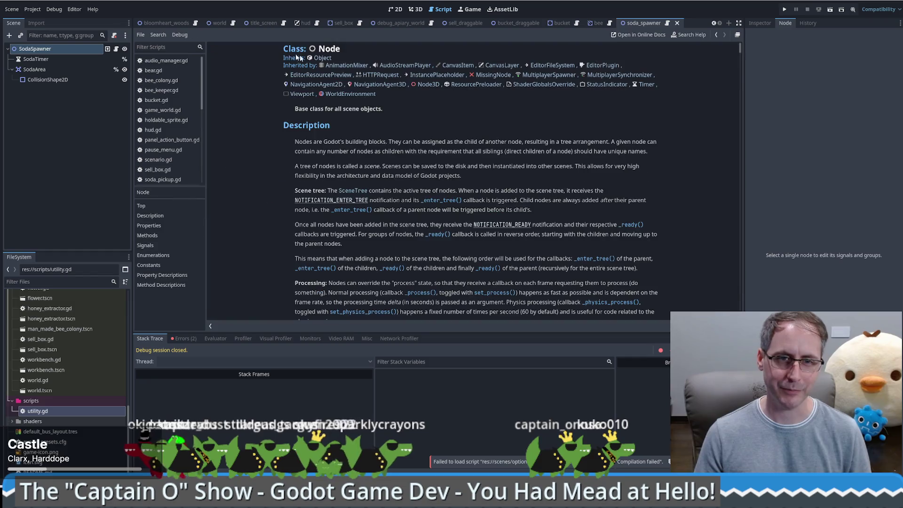
pyautogui.scroll(-3, 433, 201)
pyautogui.scroll(-4, 451, 194)
pyautogui.scroll(-2, 466, 189)
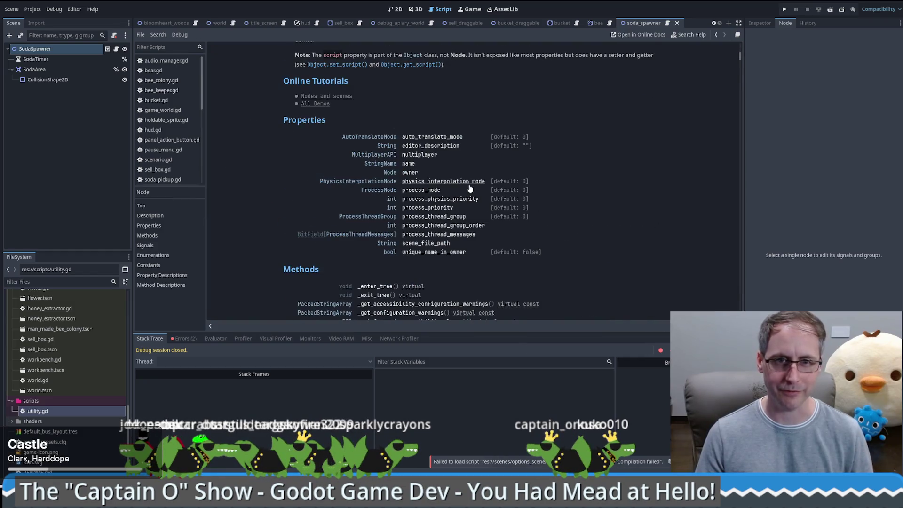
pyautogui.scroll(-3, 604, 209)
pyautogui.scroll(-2, 594, 203)
pyautogui.scroll(-3, 387, 194)
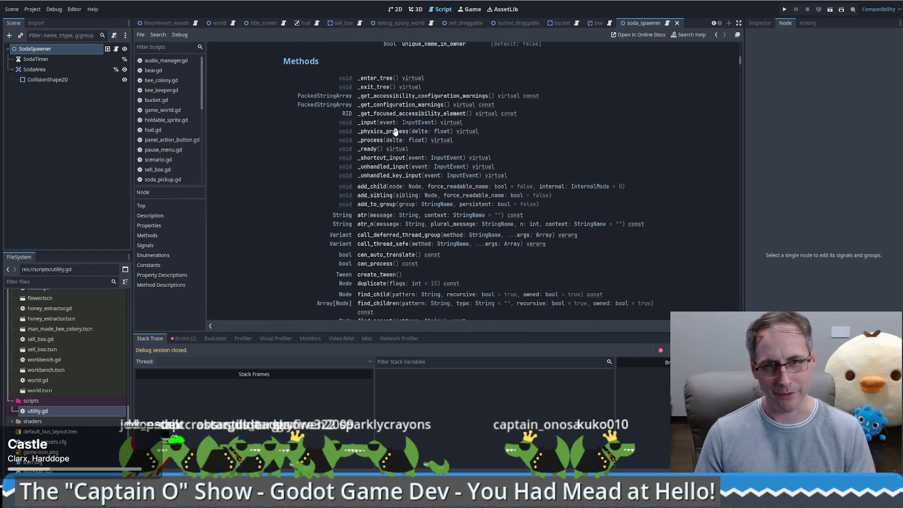
pyautogui.scroll(-3, 506, 242)
pyautogui.scroll(-5, 505, 236)
pyautogui.scroll(-5, 513, 234)
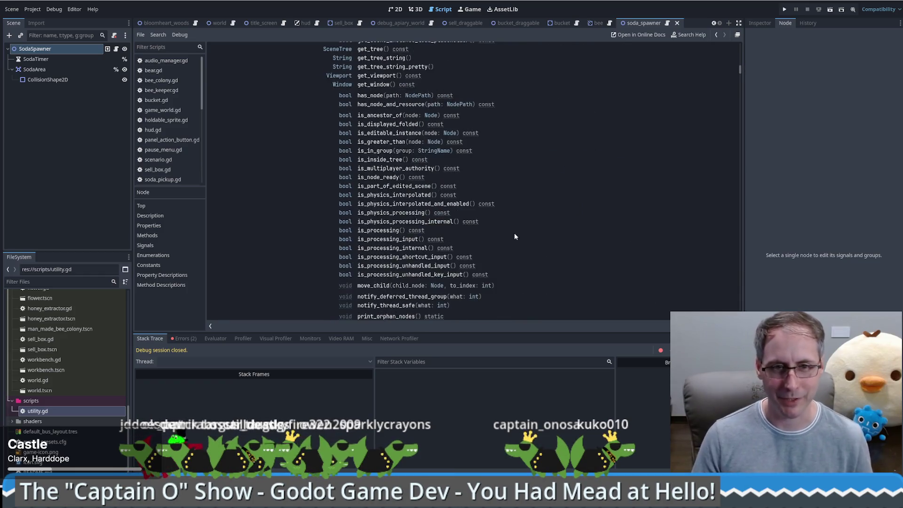
pyautogui.scroll(-5, 518, 237)
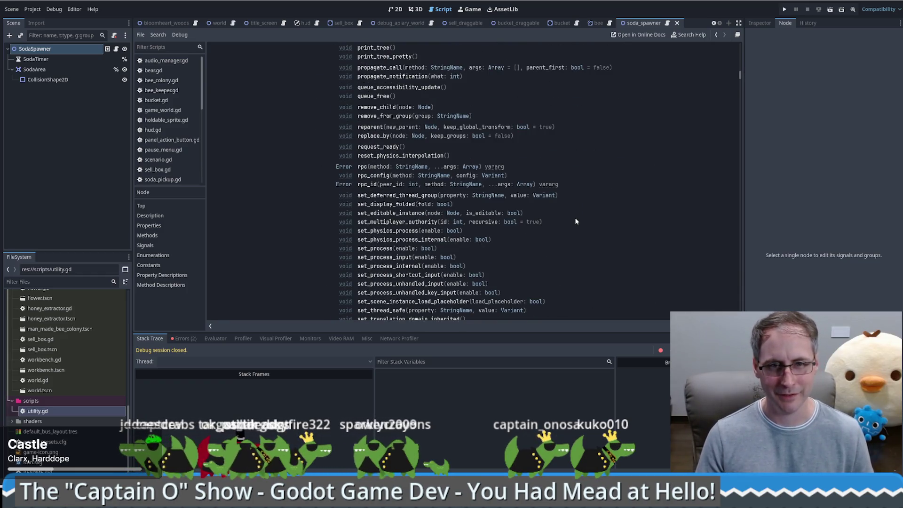
pyautogui.hotkey('ctrl', 'w')
pyautogui.press('F5')
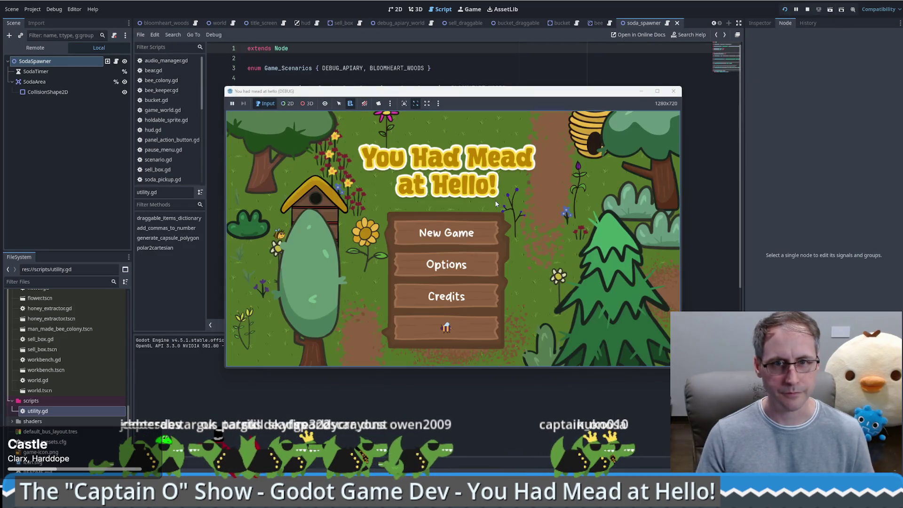
# Step: Enter the debug apiary, walk the beekeeper, place two beehives including a Human Made Bee Hive, then close the game
pyautogui.click(444, 326)
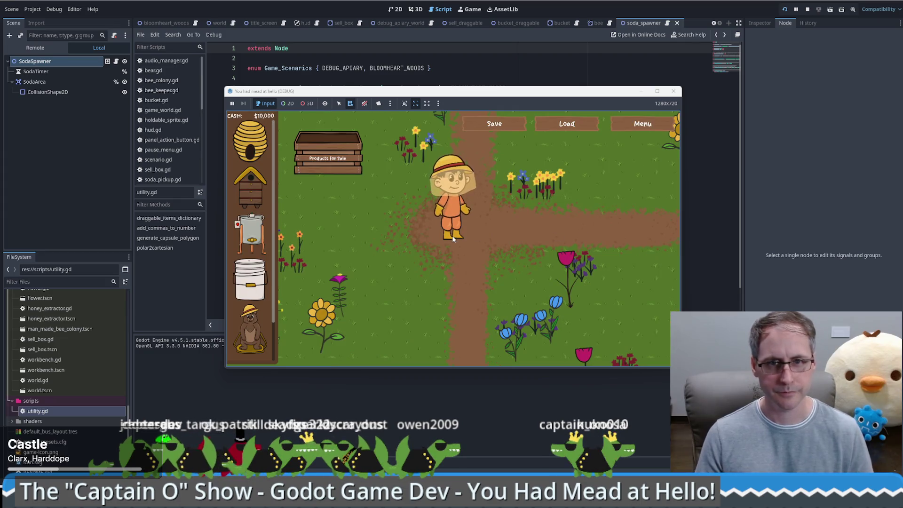
pyautogui.press('Down')
pyautogui.press('Left')
pyautogui.click(251, 142)
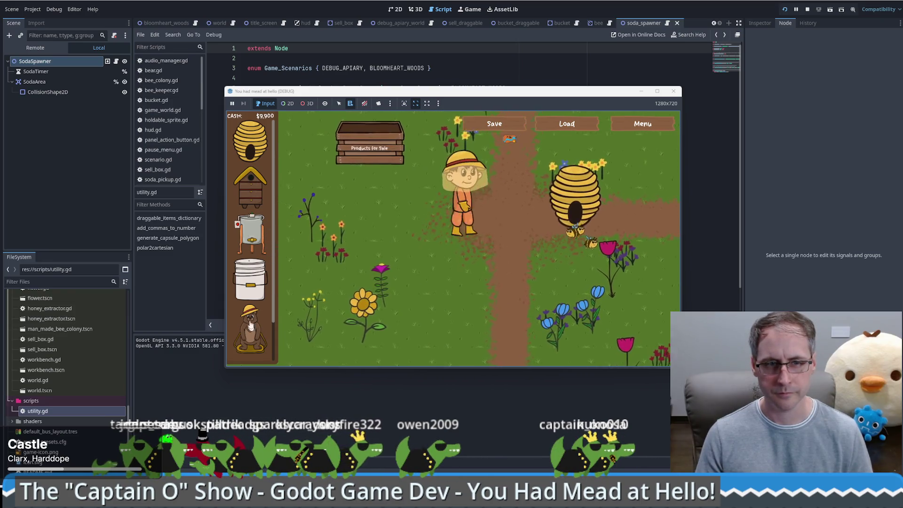
pyautogui.moveTo(250, 185); pyautogui.dragTo(396, 320)
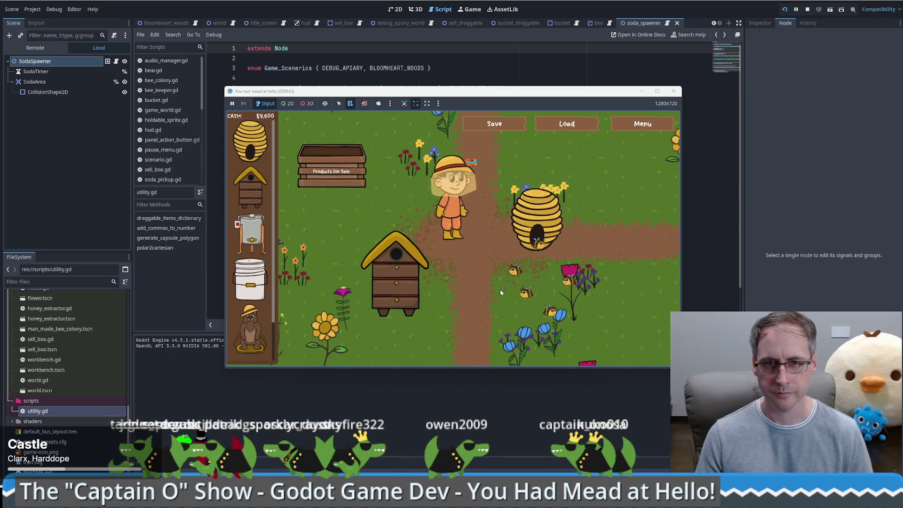
pyautogui.click(672, 90)
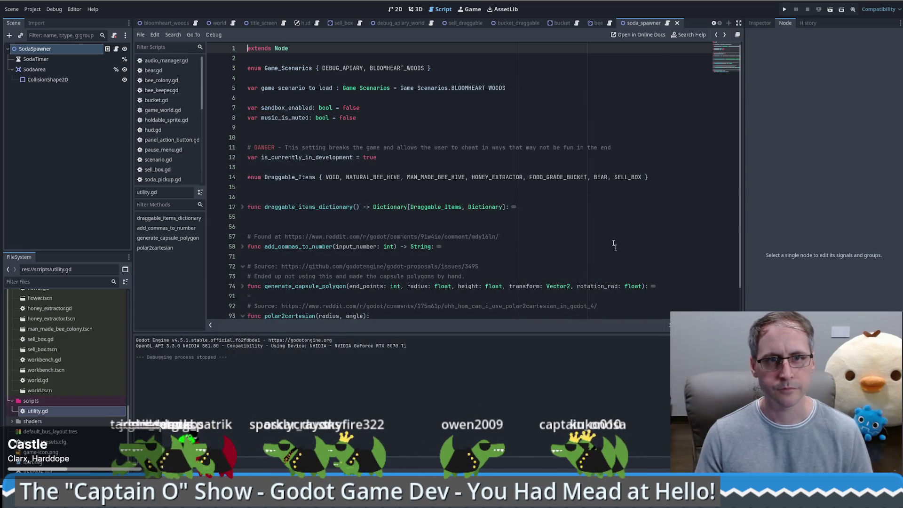
# Step: Start a new script in the scripts folder via Create New > Script…, leaving the default new_script.gd path
pyautogui.click(438, 128)
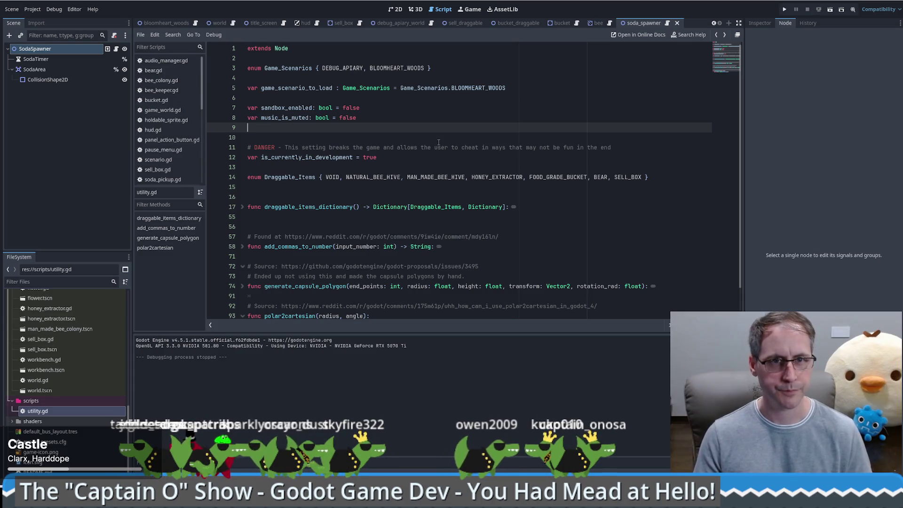
pyautogui.click(37, 411)
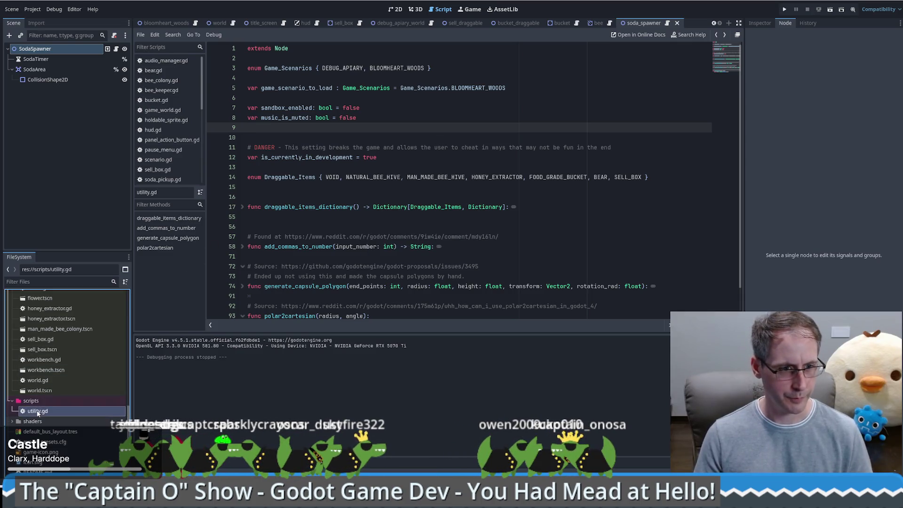
pyautogui.rightClick(41, 402)
pyautogui.moveTo(71, 334)
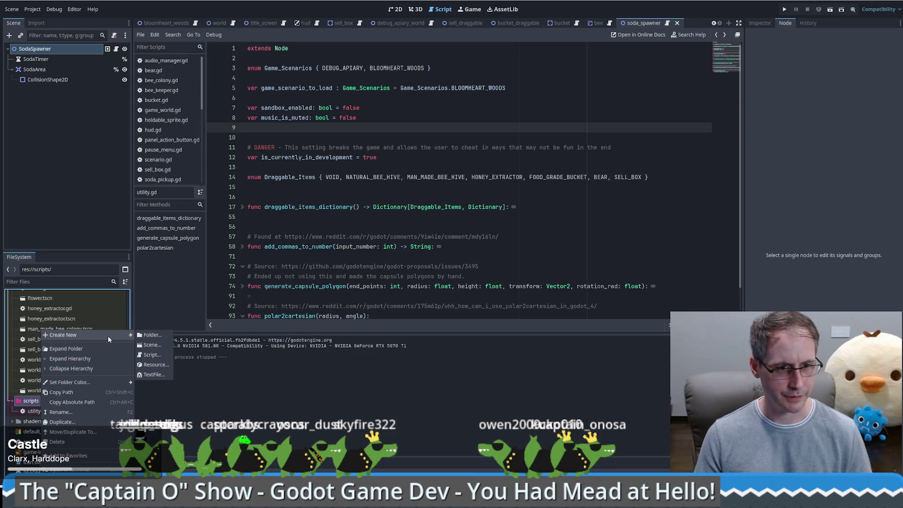
pyautogui.click(151, 354)
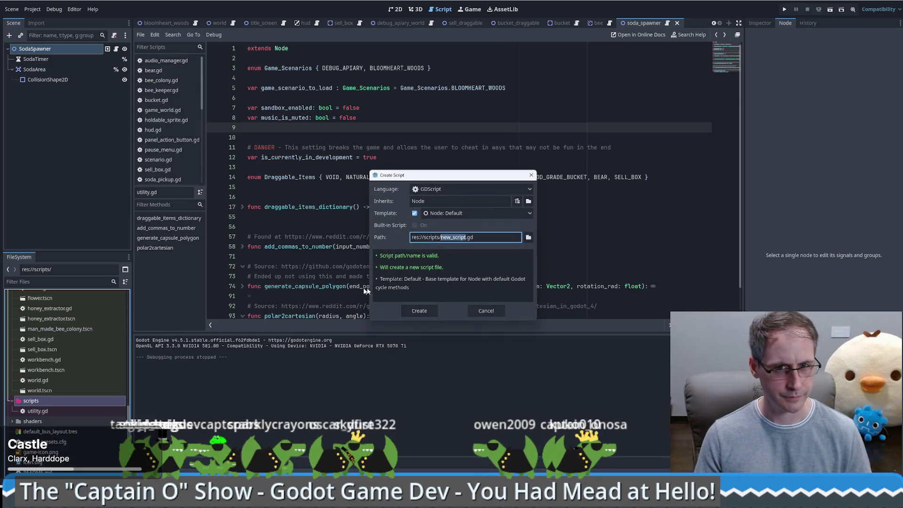
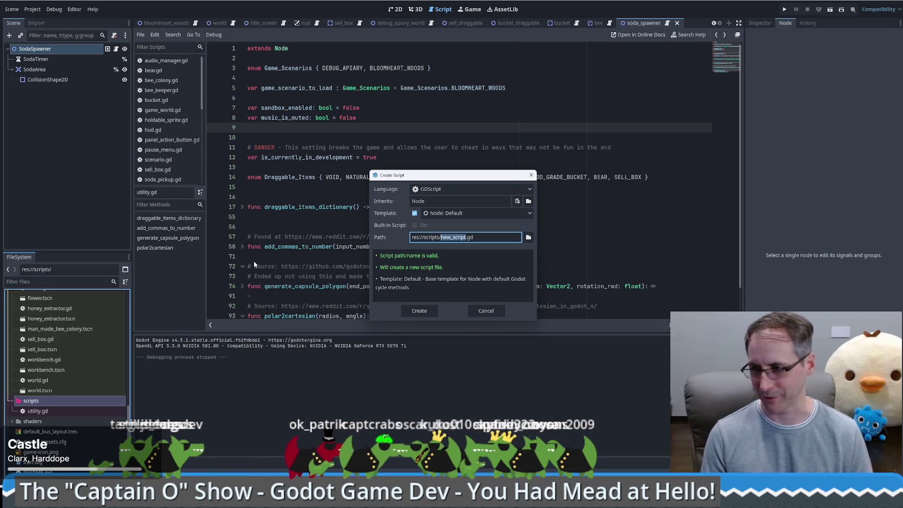
pyautogui.write('S')
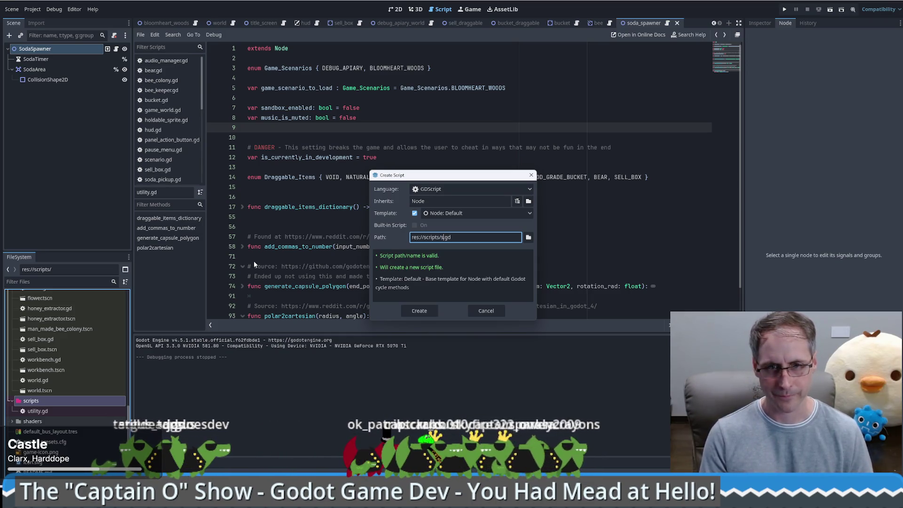
# Step: Name the script save_and_load_manager.gd in res://scripts, choose the 'Object: Empty' template, and create it
pyautogui.press('BackSpace')
pyautogui.write('load')
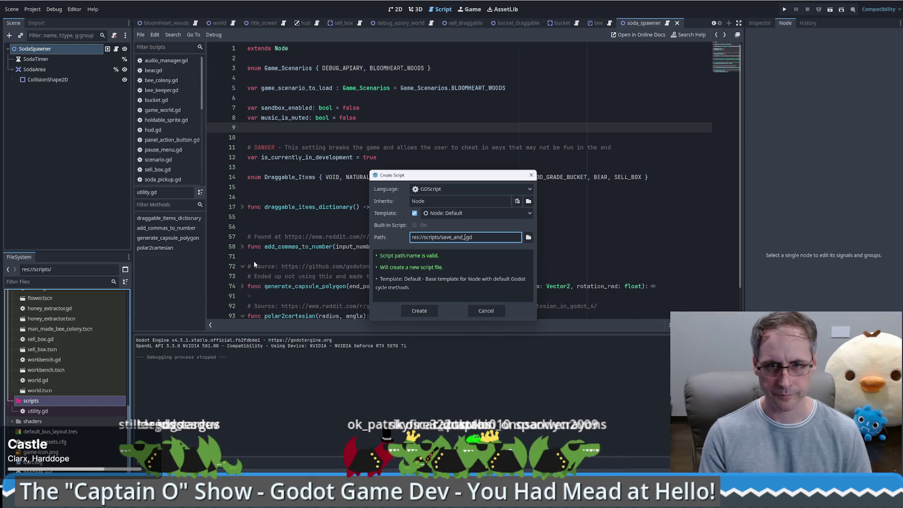
pyautogui.write('_am')
pyautogui.write('nager')
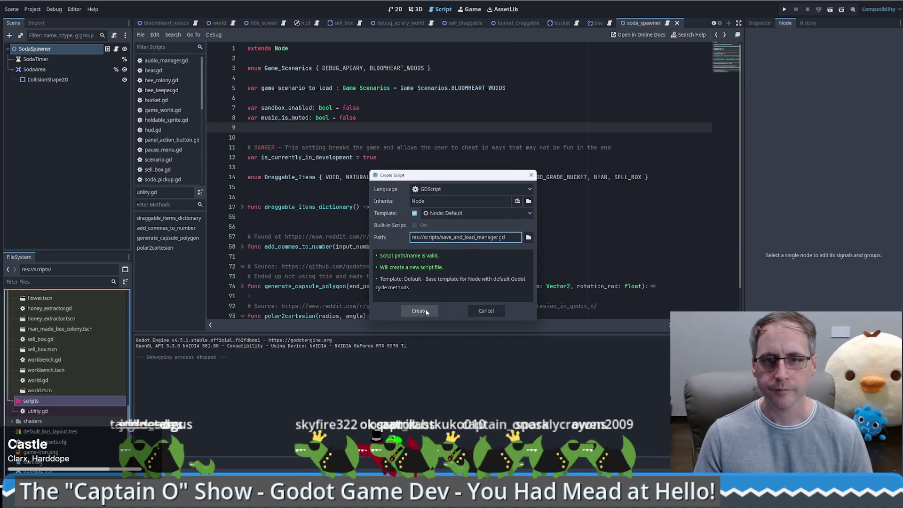
pyautogui.click(458, 201)
pyautogui.click(473, 214)
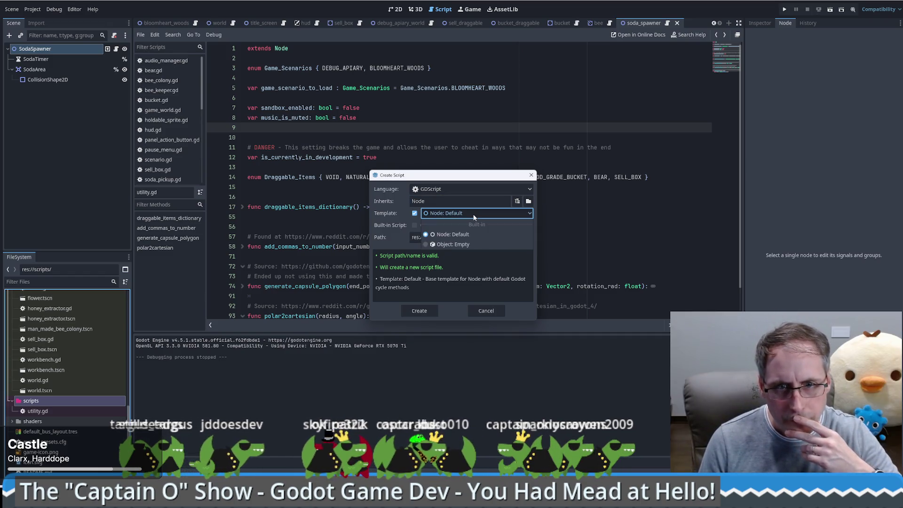
pyautogui.click(447, 241)
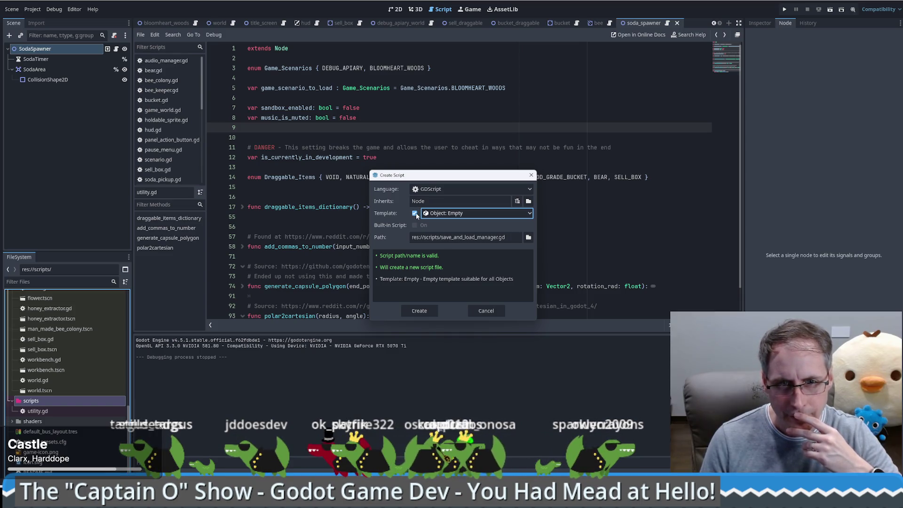
pyautogui.click(412, 313)
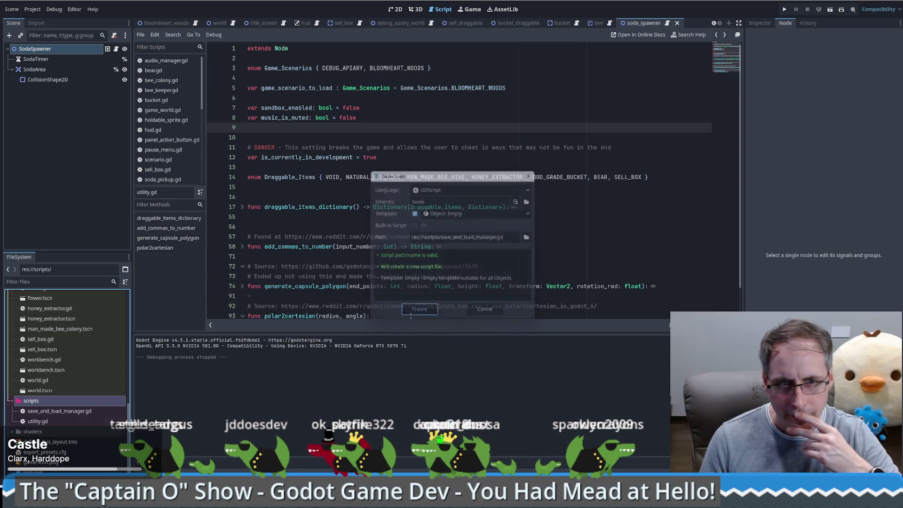
# Step: Change line 1 of save_and_load_manager.gd to 'extends Object' and add a blank line below it
pyautogui.doubleClick(55, 411)
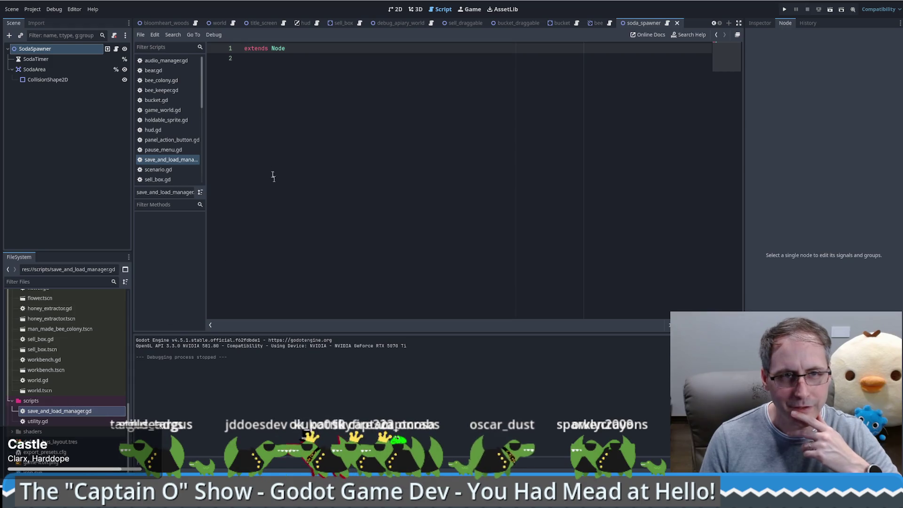
pyautogui.doubleClick(277, 48)
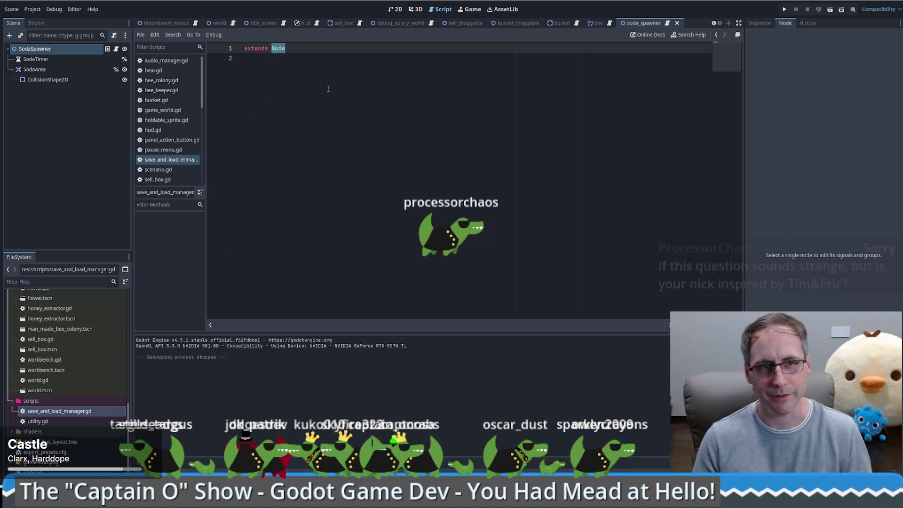
pyautogui.write('Object')
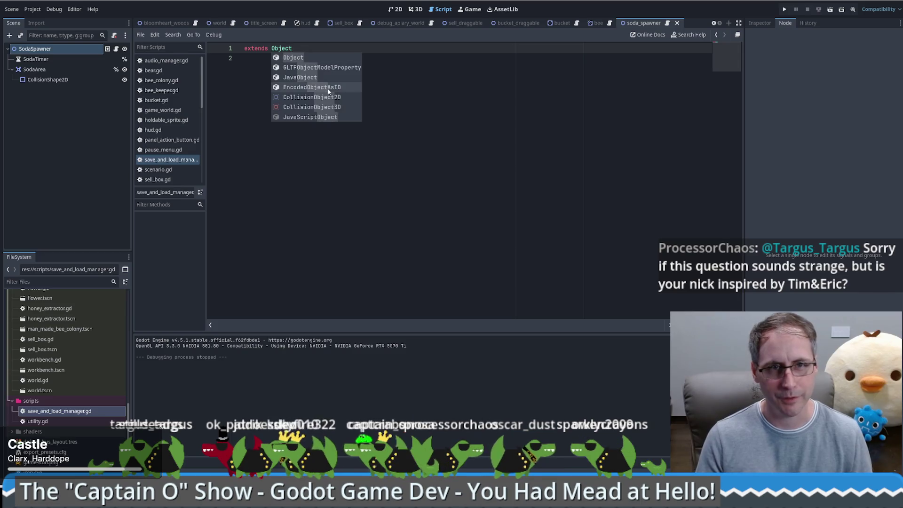
pyautogui.click(448, 100)
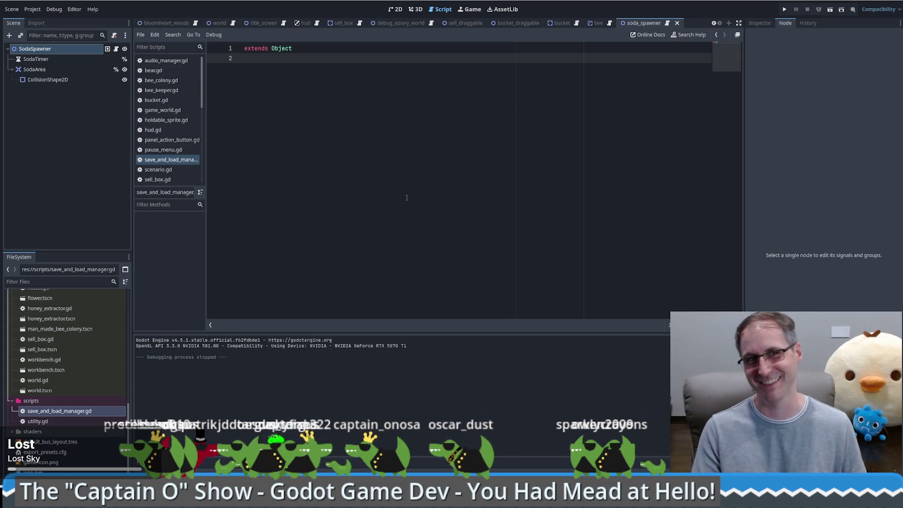
pyautogui.press('Return')
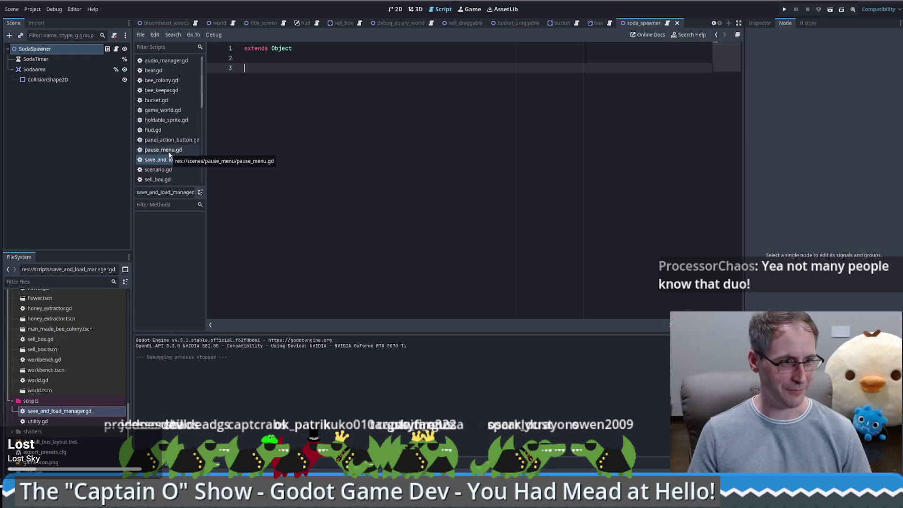
pyautogui.scroll(-1, 168, 156)
pyautogui.scroll(-3, 162, 159)
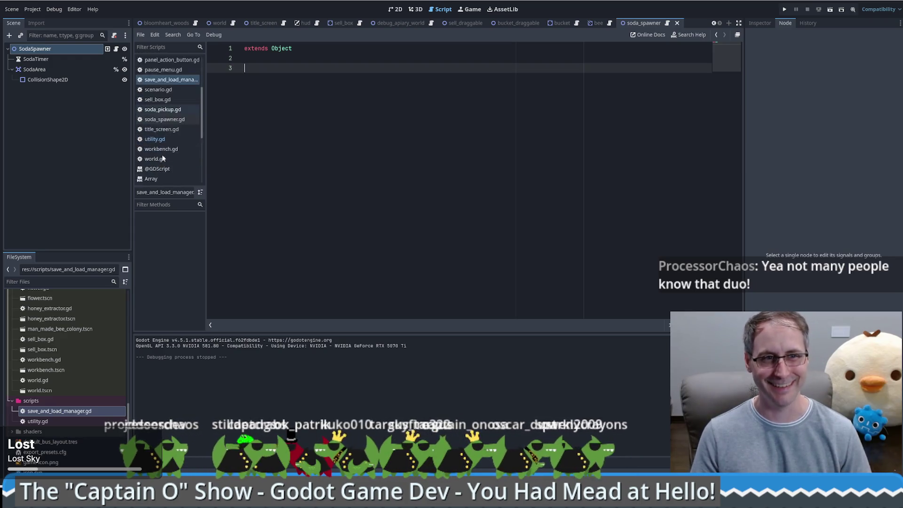
pyautogui.scroll(3, 162, 159)
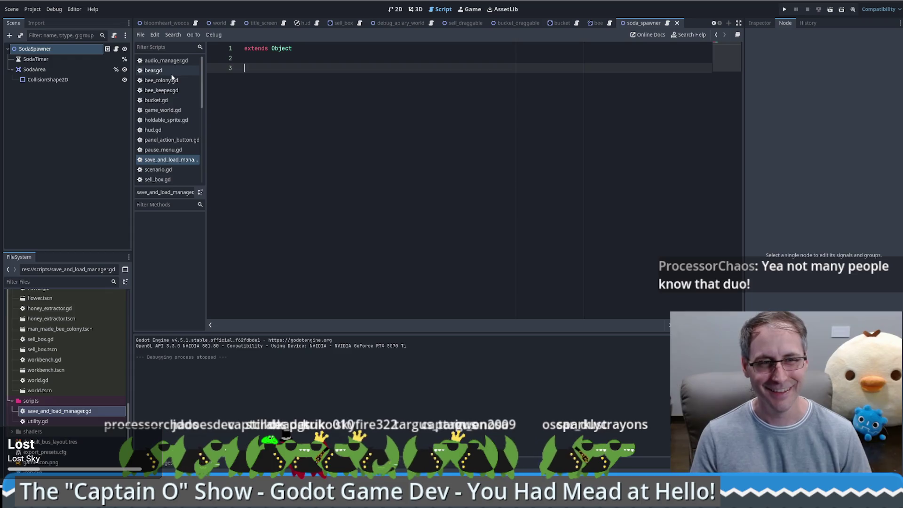
pyautogui.scroll(-1, 167, 111)
pyautogui.scroll(-2, 168, 113)
# Step: Switch the script editor to scenario.gd and scroll to its top declarations
pyautogui.click(167, 121)
pyautogui.moveTo(718, 76)
pyautogui.mouseDown()
pyautogui.moveTo(714, 178)
pyautogui.moveTo(692, 44)
pyautogui.mouseUp()
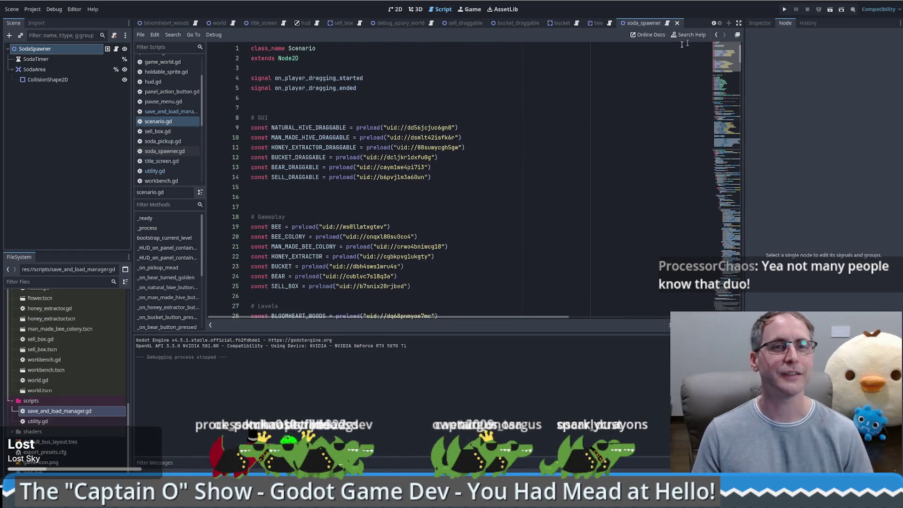
# Step: Delete the surplus blank lines at lines 15, 6 and 27 between scenario.gd's constant and variable sections
pyautogui.click(390, 184)
pyautogui.press('Delete')
pyautogui.press('Delete')
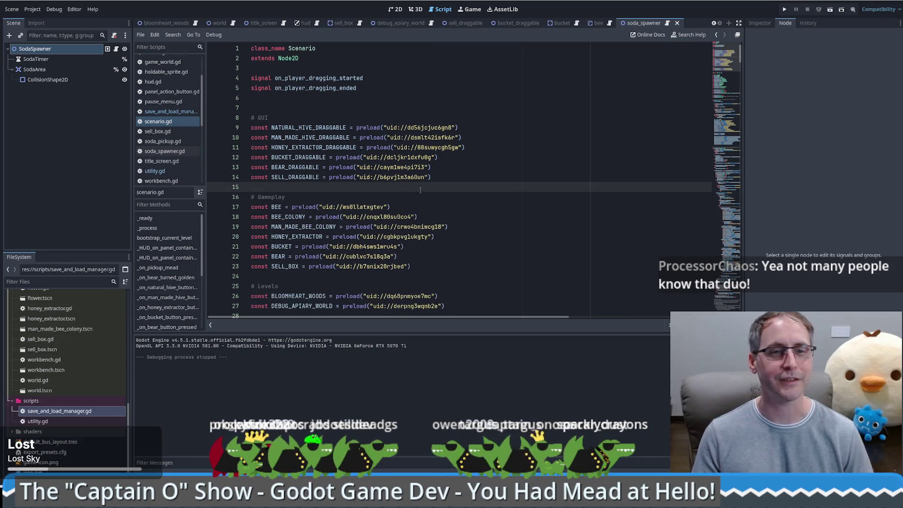
pyautogui.click(281, 95)
pyautogui.press('Delete')
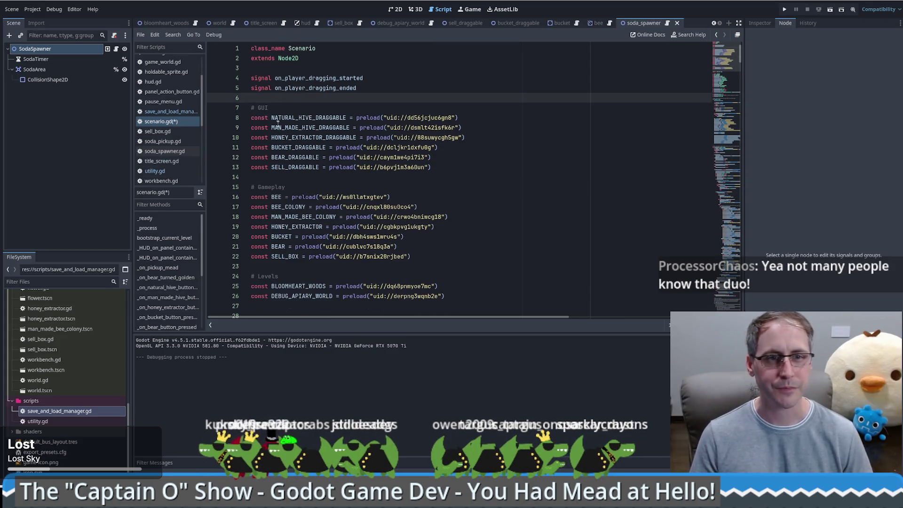
pyautogui.scroll(-3, 276, 124)
pyautogui.click(311, 216)
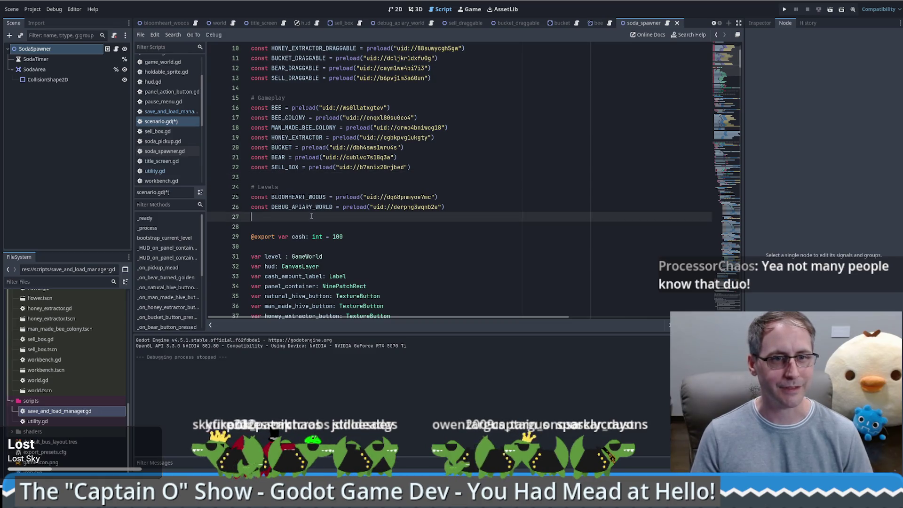
pyautogui.press('Delete')
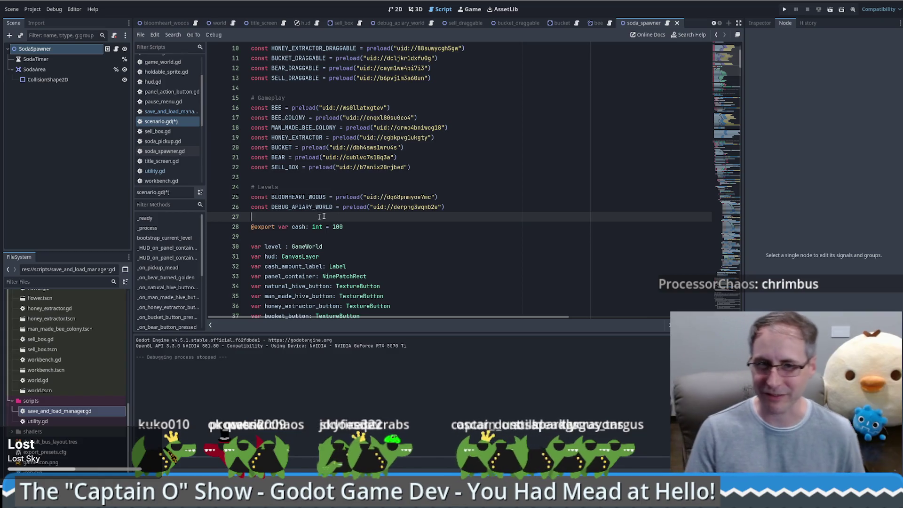
pyautogui.scroll(3, 494, 201)
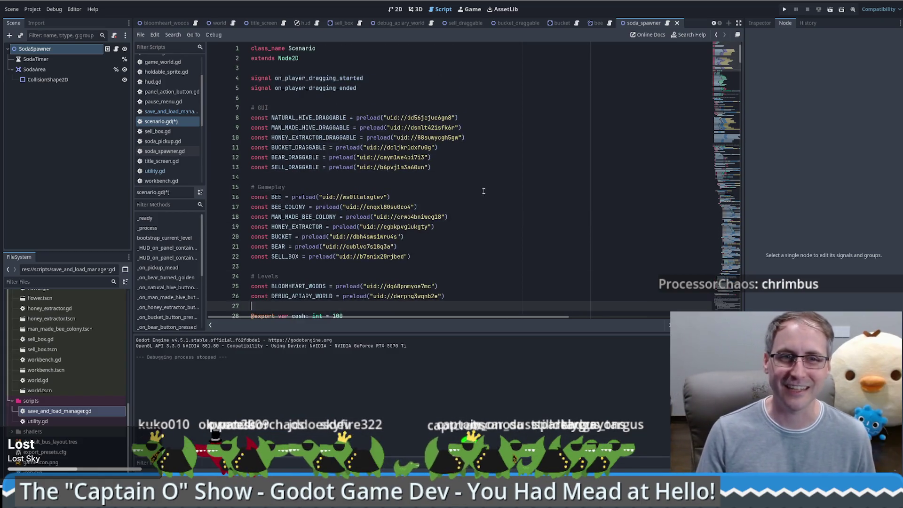
pyautogui.scroll(-4, 522, 169)
pyautogui.scroll(-2, 524, 172)
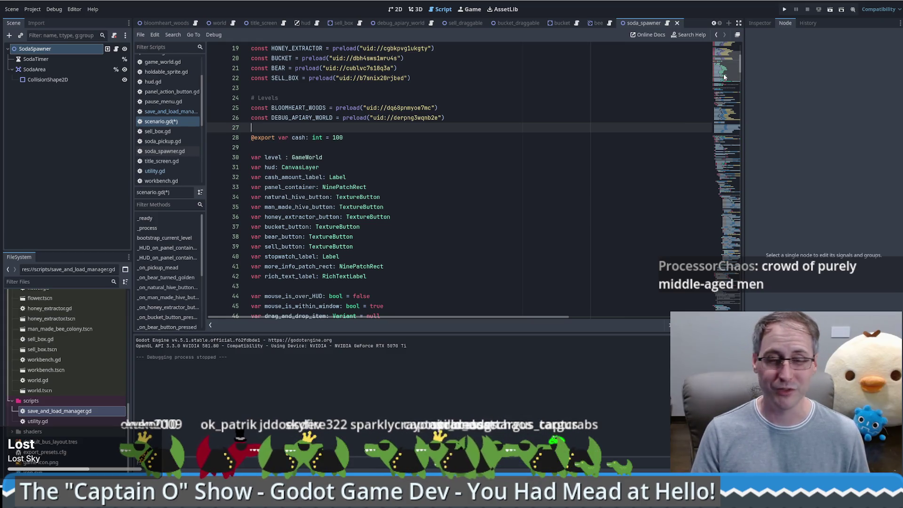
# Step: Scroll down through scenario.gd to its later handler functions around line 50 and beyond
pyautogui.moveTo(725, 77)
pyautogui.mouseDown()
pyautogui.moveTo(738, 101)
pyautogui.moveTo(737, 82)
pyautogui.mouseUp()
pyautogui.click(545, 189)
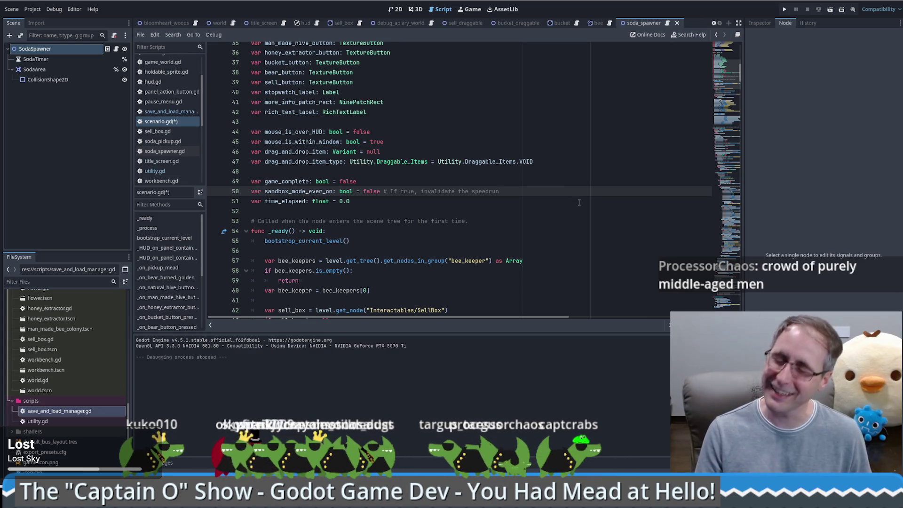
pyautogui.moveTo(726, 75); pyautogui.dragTo(734, 248)
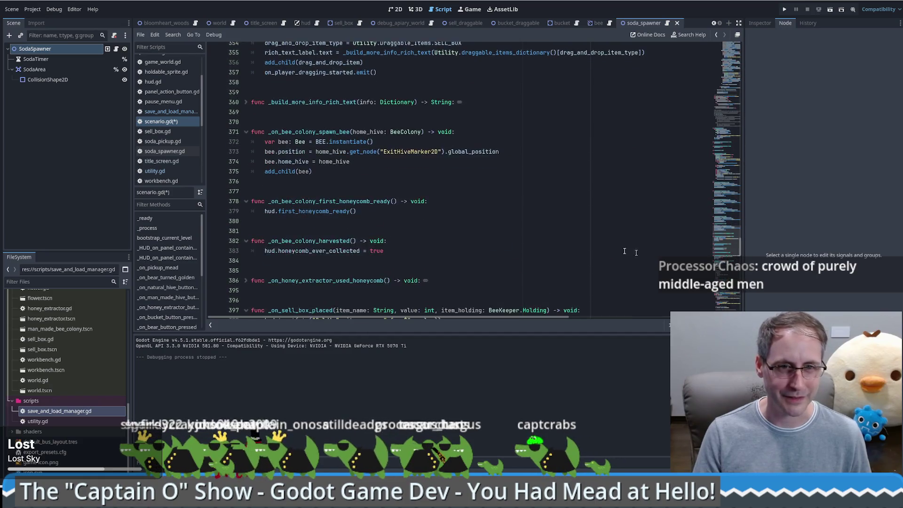
pyautogui.moveTo(734, 248); pyautogui.dragTo(574, 247)
pyautogui.scroll(-5, 573, 247)
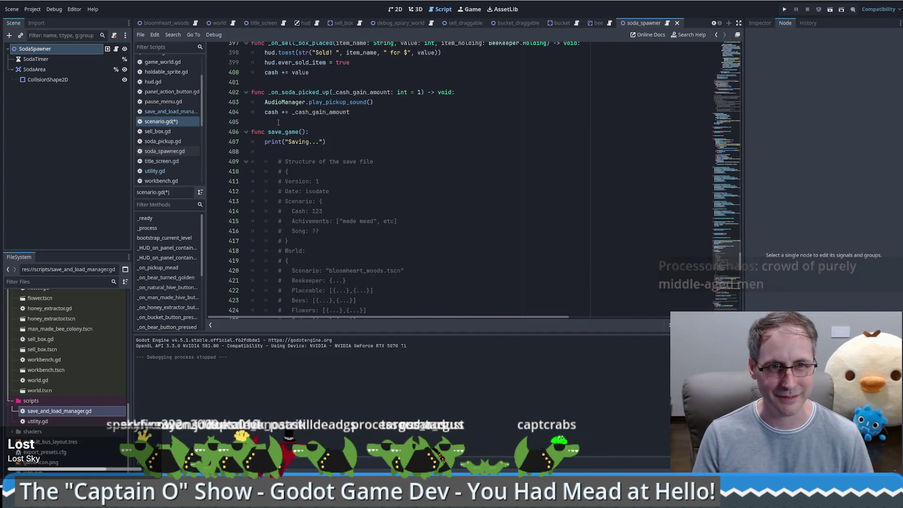
pyautogui.moveTo(250, 131); pyautogui.dragTo(407, 174)
# Step: Review scenario.gd's save_game function, then reopen save_and_load_manager.gd from the FileSystem dock
pyautogui.click(408, 174)
pyautogui.click(354, 136)
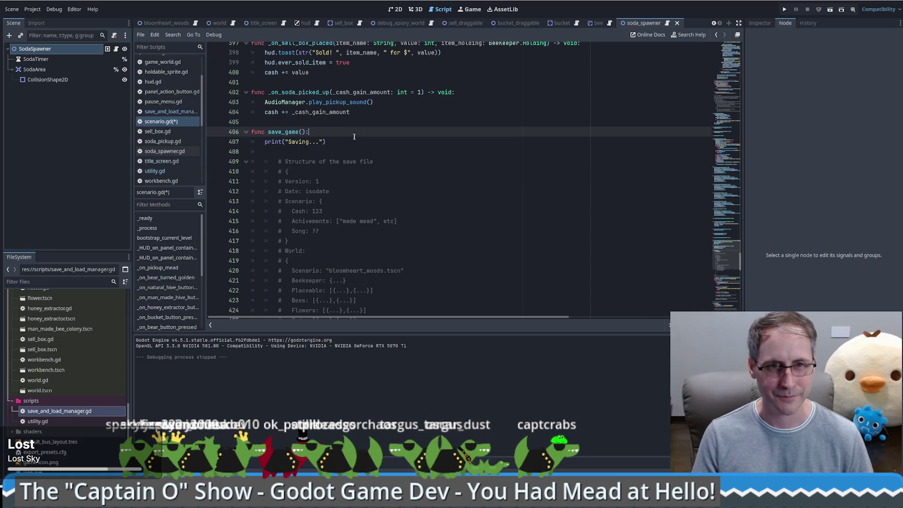
pyautogui.moveTo(731, 188); pyautogui.dragTo(743, 41)
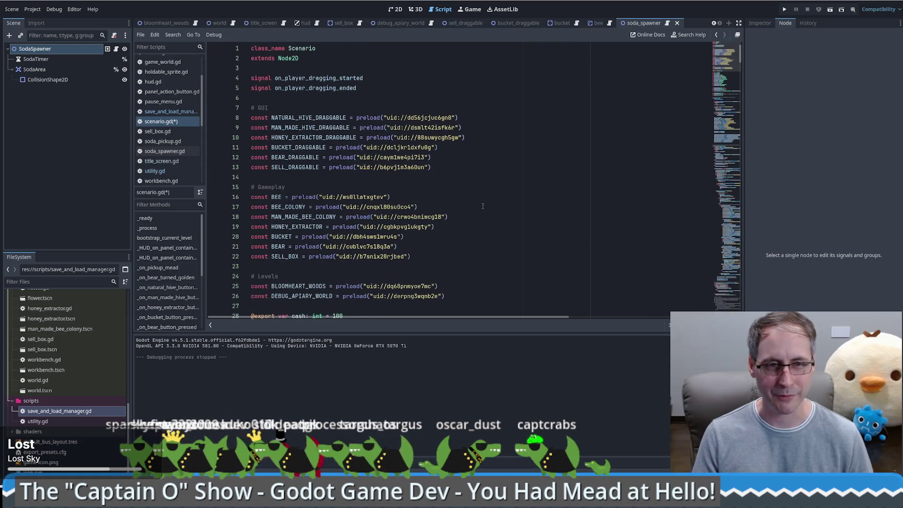
pyautogui.scroll(-7, 480, 207)
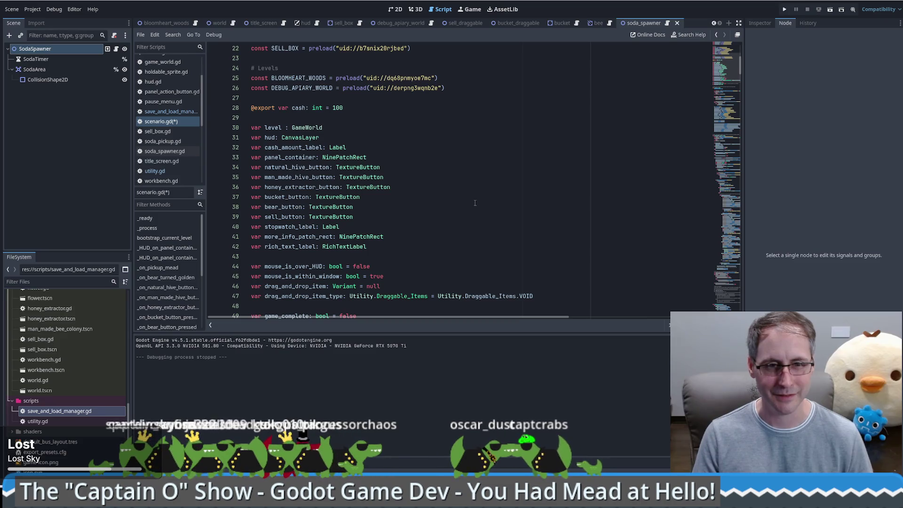
pyautogui.scroll(-6, 480, 208)
pyautogui.scroll(-1, 480, 208)
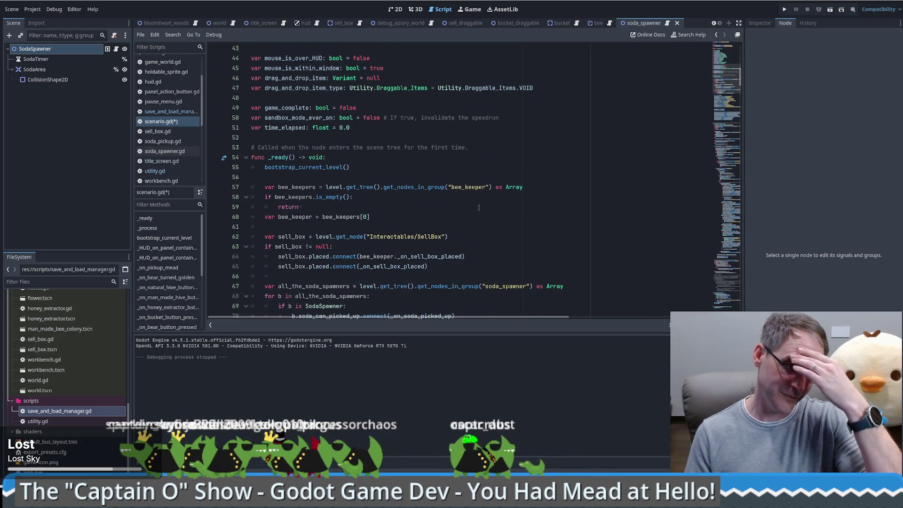
pyautogui.scroll(1, 487, 205)
pyautogui.scroll(13, 499, 198)
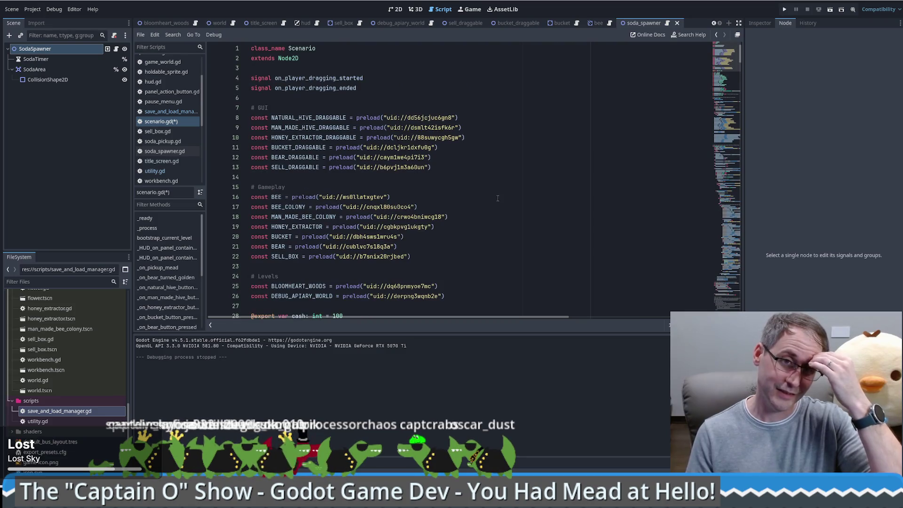
pyautogui.scroll(-2, 498, 197)
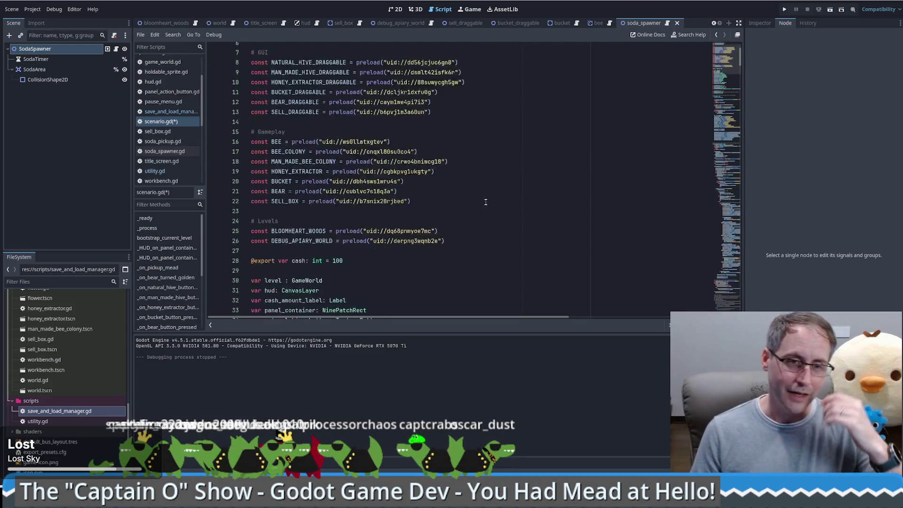
pyautogui.scroll(-8, 480, 177)
pyautogui.scroll(-4, 451, 148)
pyautogui.click(480, 134)
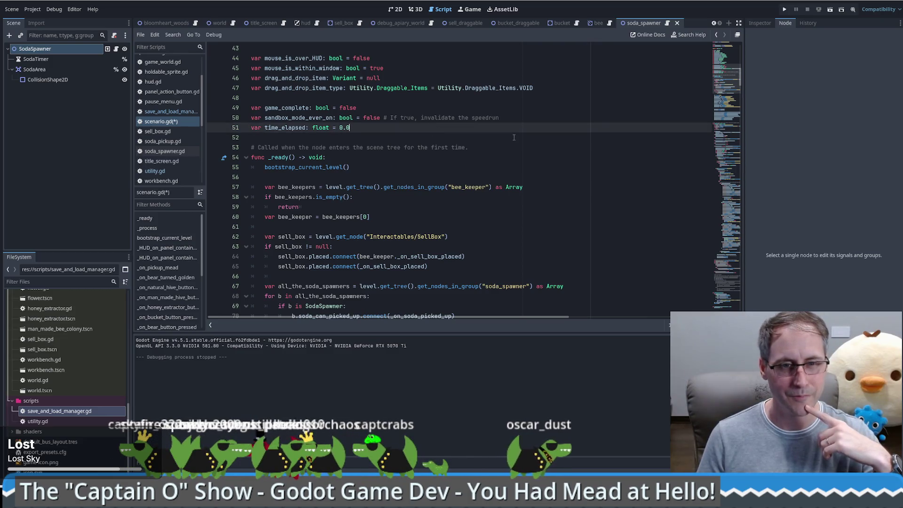
pyautogui.scroll(7, 503, 152)
pyautogui.scroll(3, 506, 159)
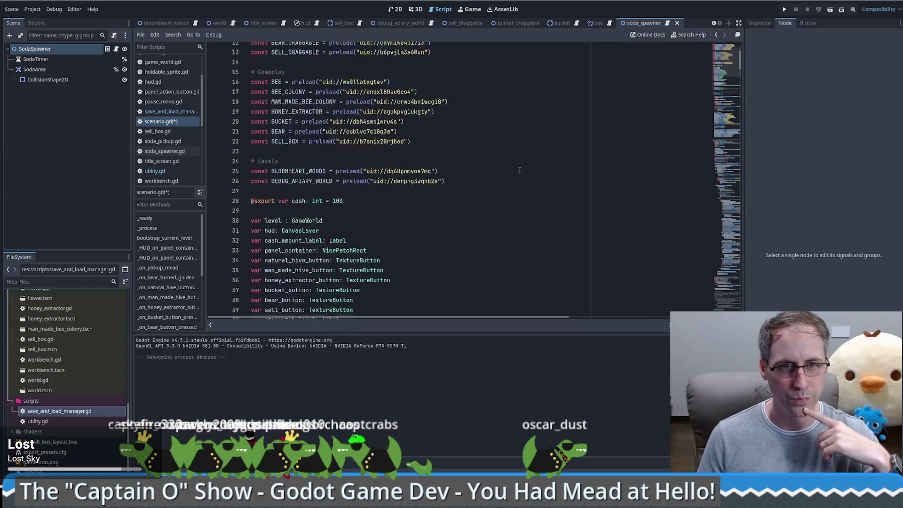
pyautogui.scroll(4, 509, 166)
pyautogui.scroll(-5, 514, 174)
pyautogui.scroll(-3, 514, 175)
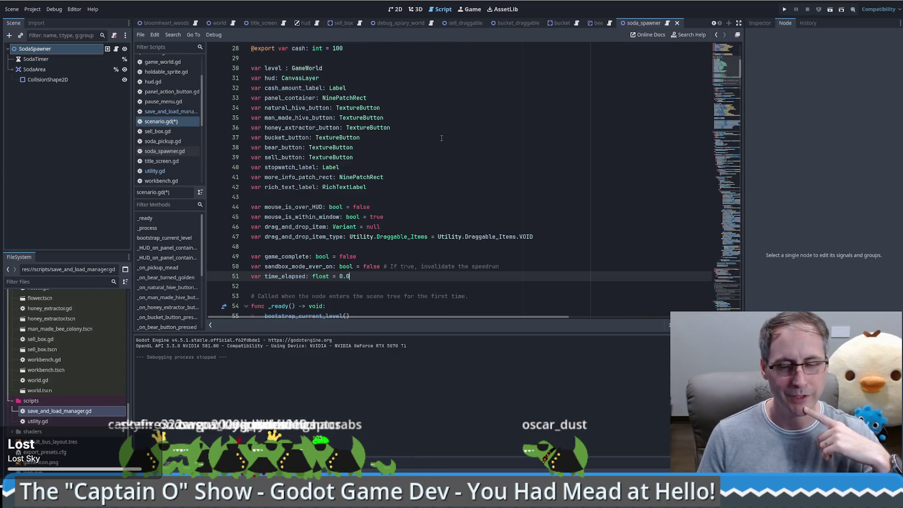
pyautogui.click(66, 412)
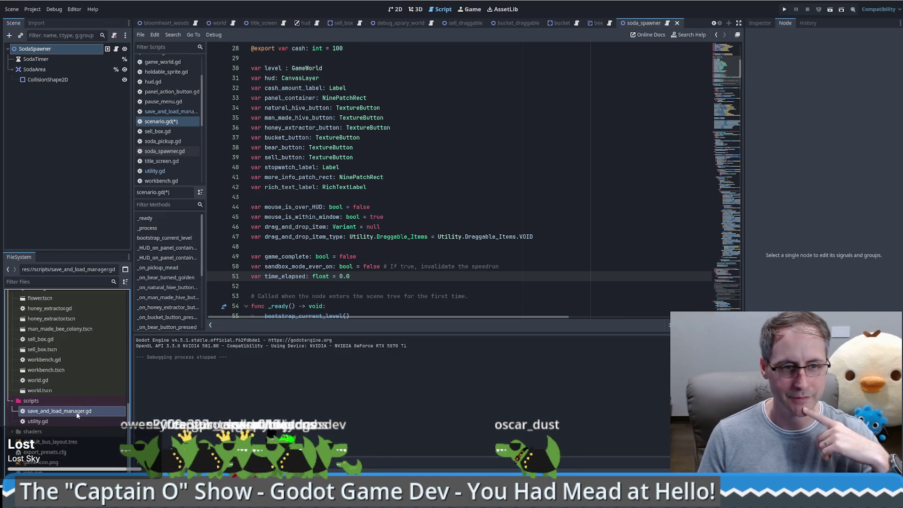
pyautogui.doubleClick(77, 415)
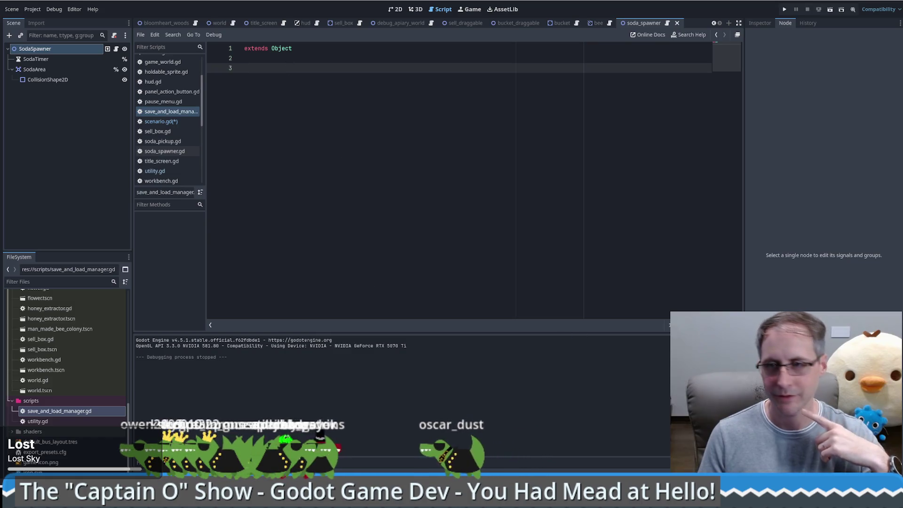
# Step: Search Google for 'godot save and load manager' in a new browser tab and open the Godot Asset Library result
pyautogui.hotkey('alt', 'Tab')
pyautogui.click(692, 56)
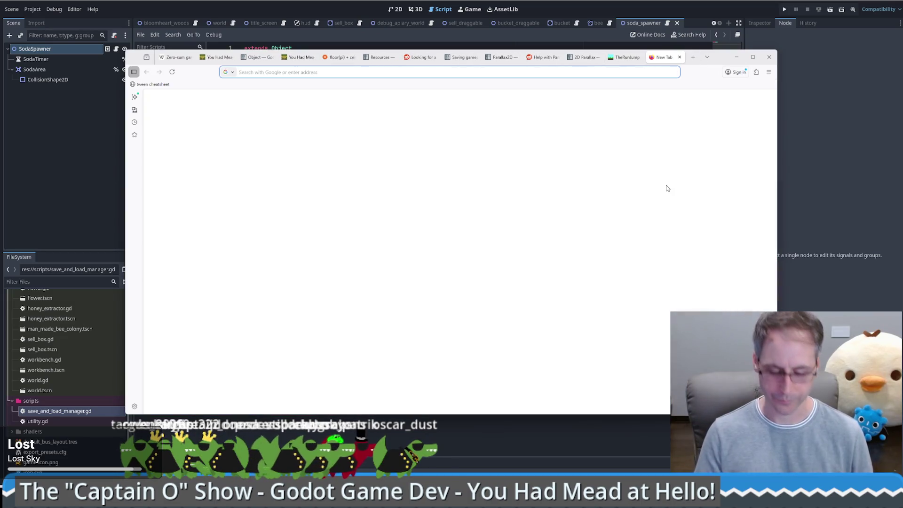
pyautogui.write('godot save and load ma')
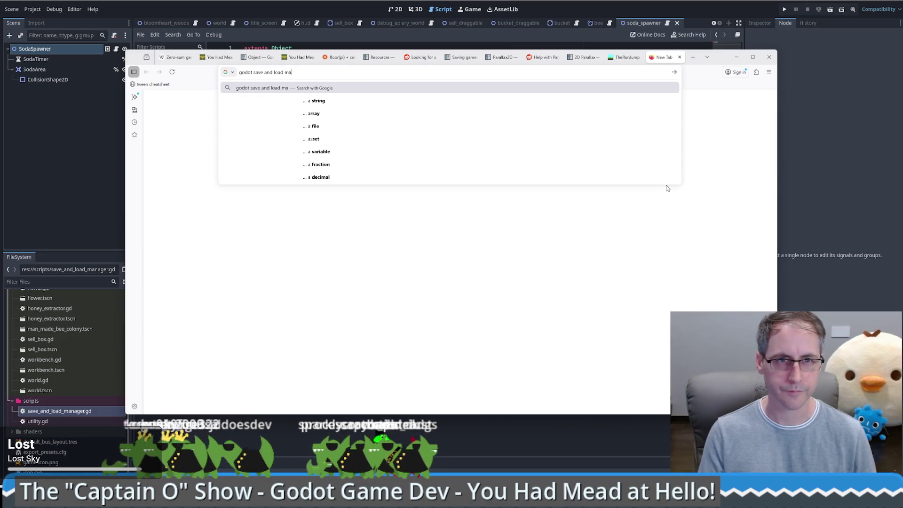
pyautogui.press('BackSpace')
pyautogui.press('BackSpace')
pyautogui.write('er')
pyautogui.press('Return')
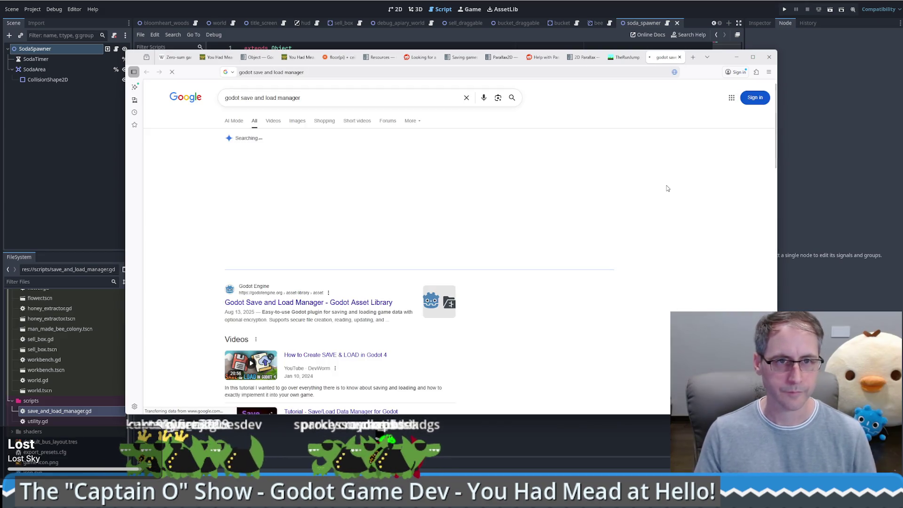
pyautogui.click(345, 306)
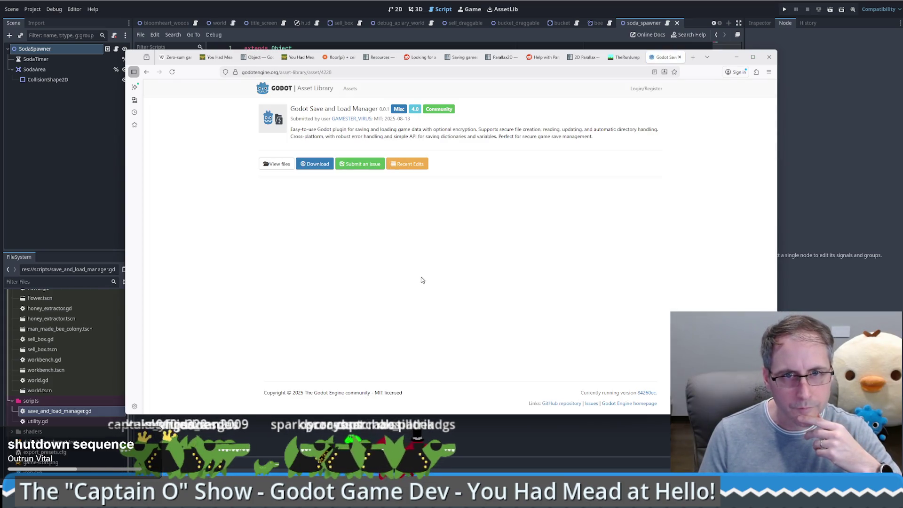
# Step: Open the plugin's GitHub repository and review its SaveLoadData.gd source code
pyautogui.click(286, 165)
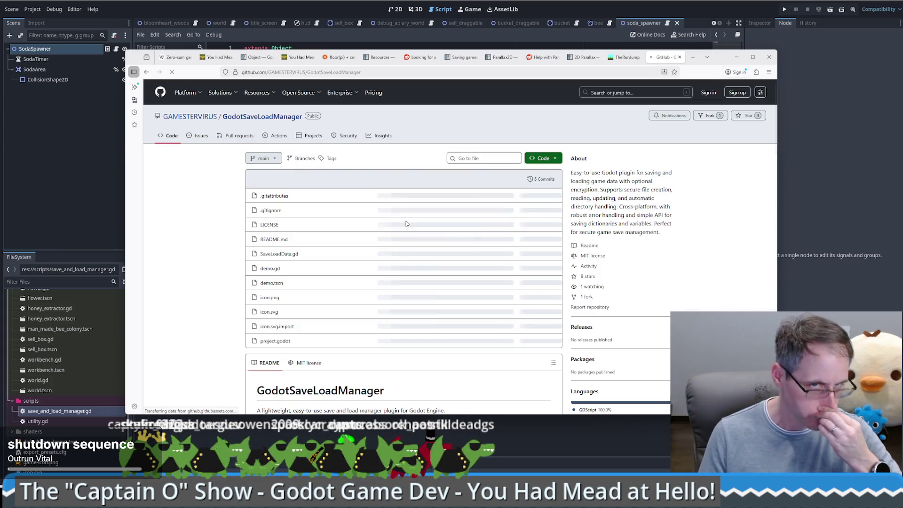
pyautogui.click(280, 254)
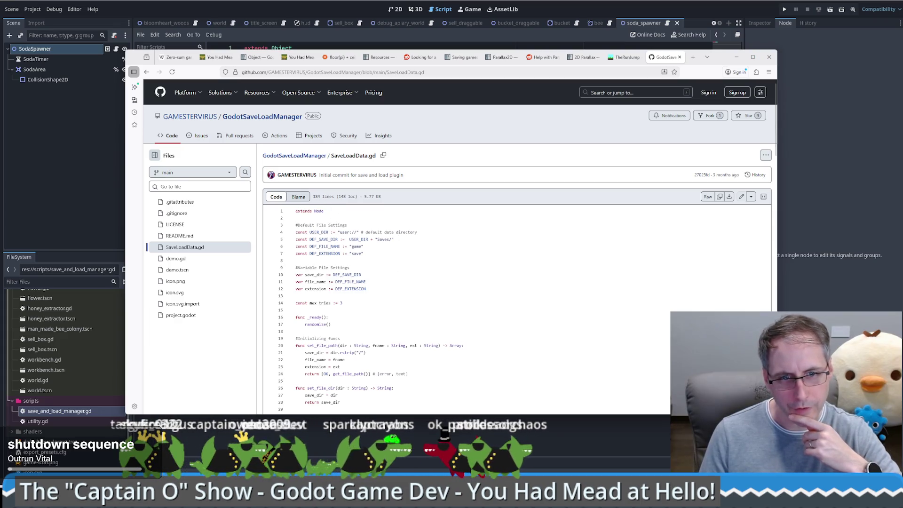
pyautogui.scroll(-2, 459, 282)
pyautogui.scroll(-3, 459, 282)
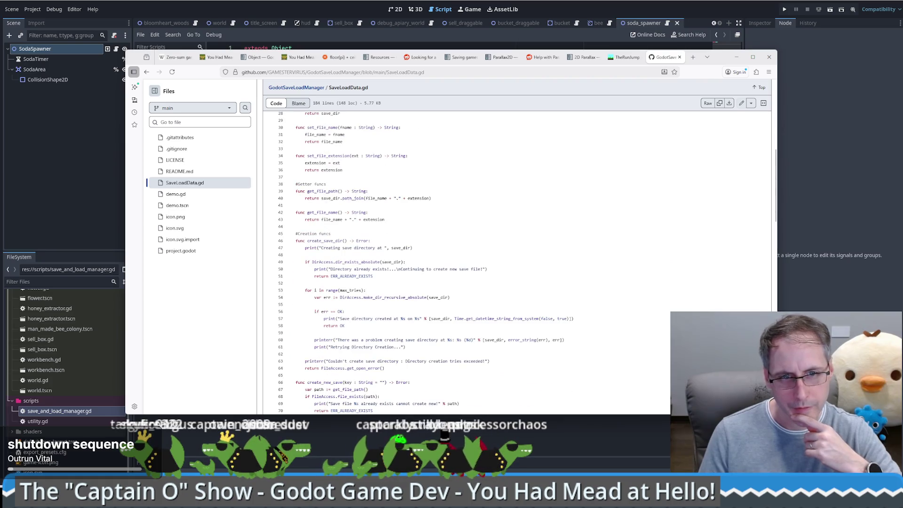
pyautogui.hotkey('alt', 'Left')
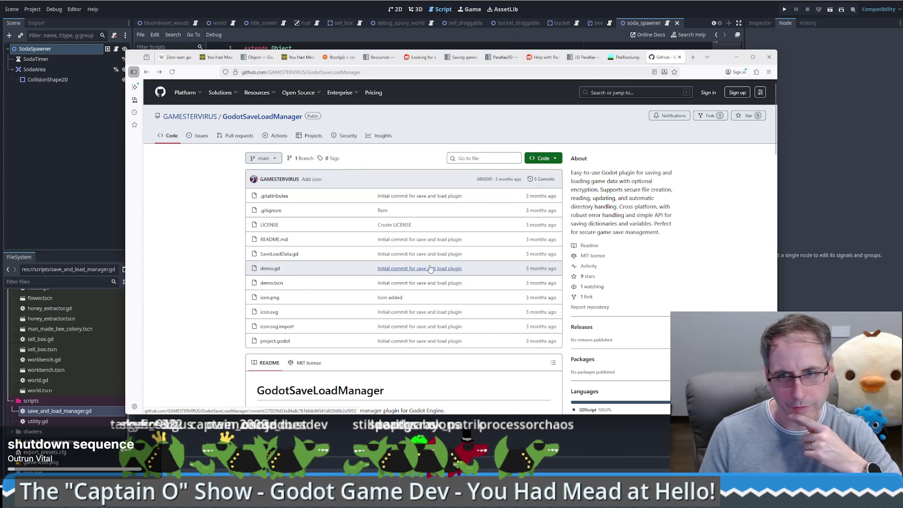
pyautogui.hotkey('alt', 'Right')
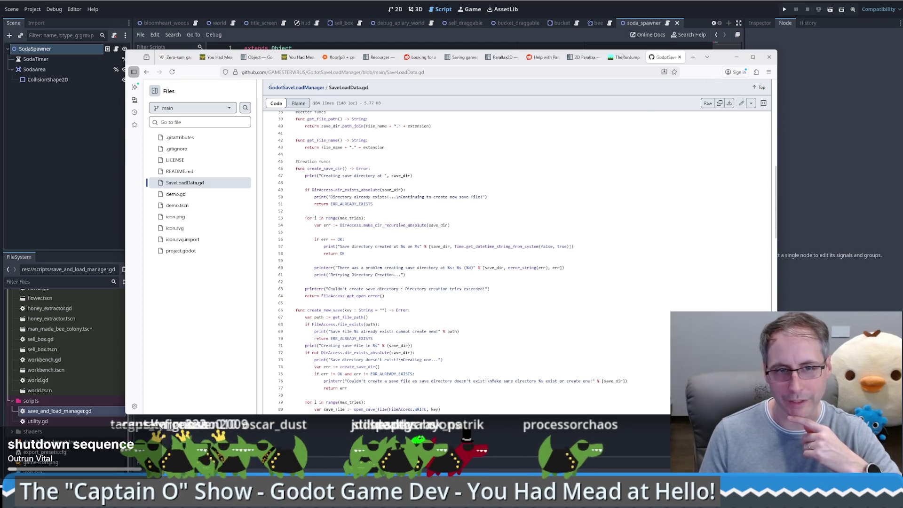
pyautogui.scroll(2, 727, 110)
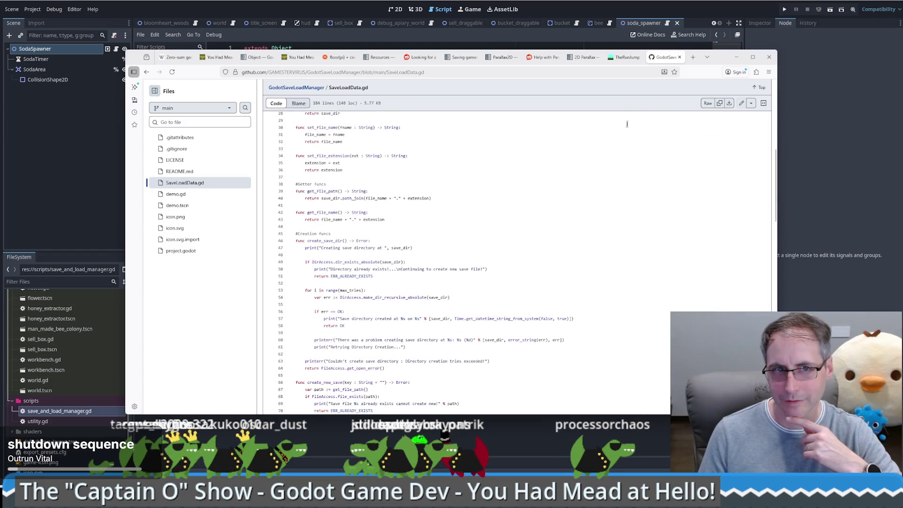
pyautogui.scroll(-2, 628, 121)
pyautogui.scroll(-1, 628, 121)
pyautogui.scroll(-3, 628, 121)
pyautogui.scroll(-2, 628, 121)
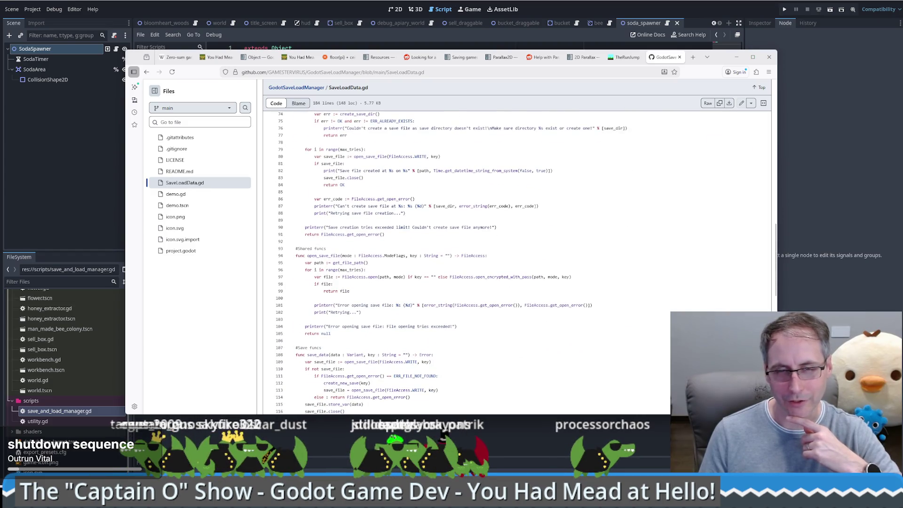
pyautogui.scroll(-1, 452, 268)
pyautogui.scroll(-1, 529, 171)
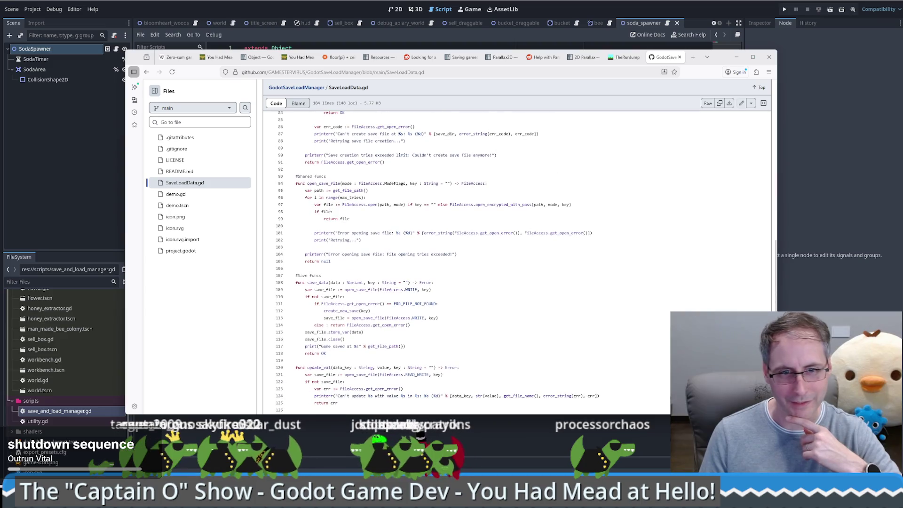
pyautogui.scroll(-1, 528, 171)
pyautogui.scroll(-1, 528, 171)
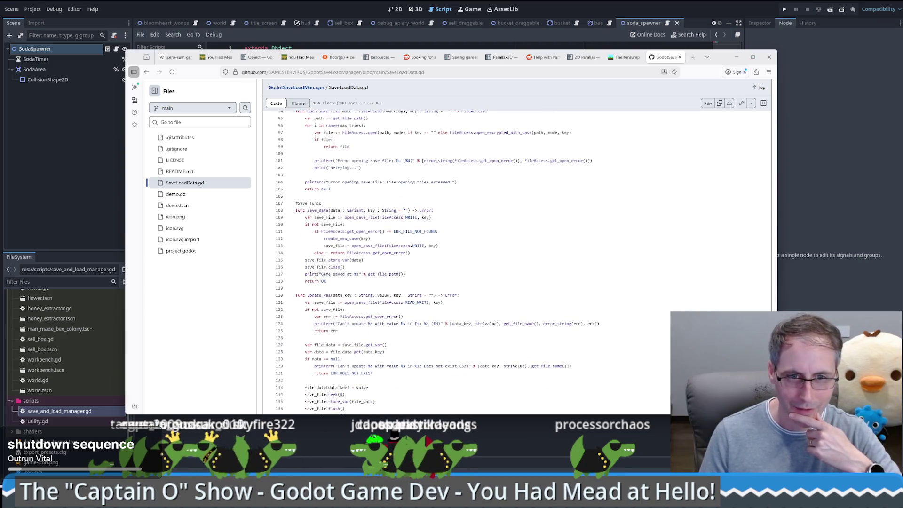
pyautogui.scroll(-3, 518, 261)
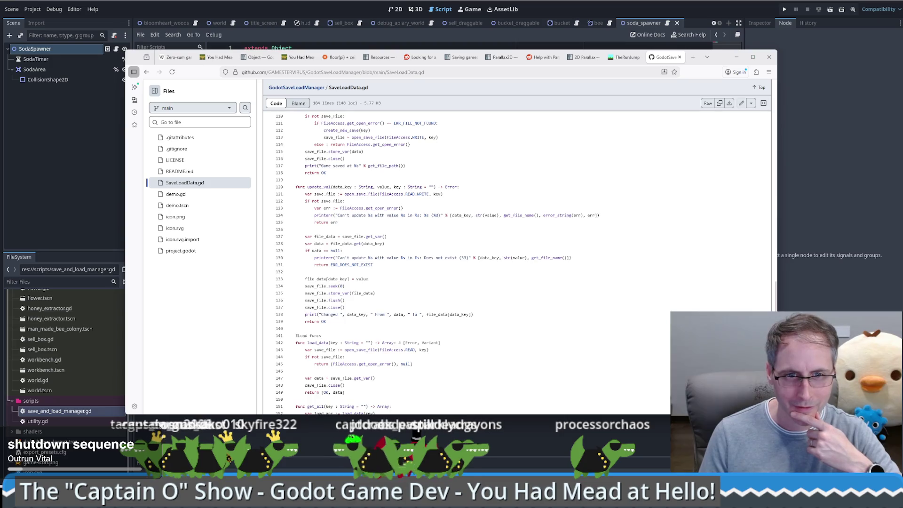
pyautogui.scroll(-2, 519, 261)
pyautogui.scroll(-3, 518, 261)
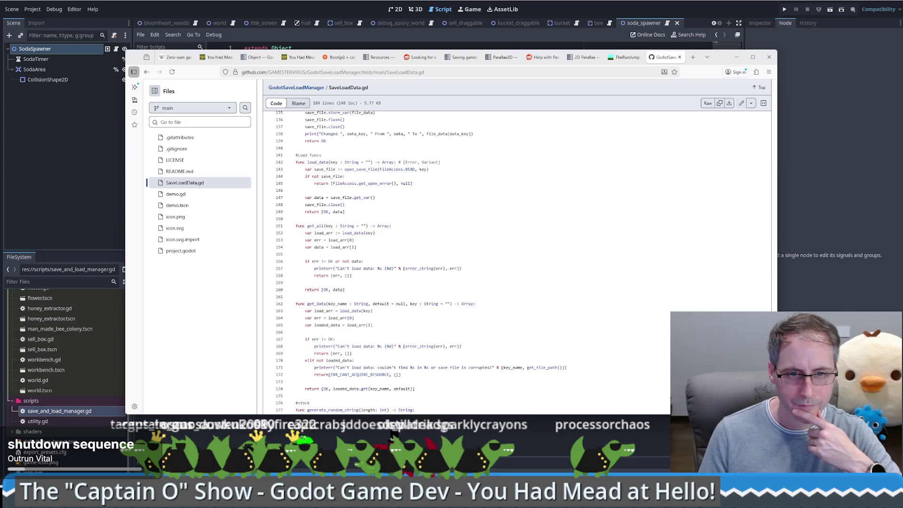
pyautogui.hotkey('alt', 'Left')
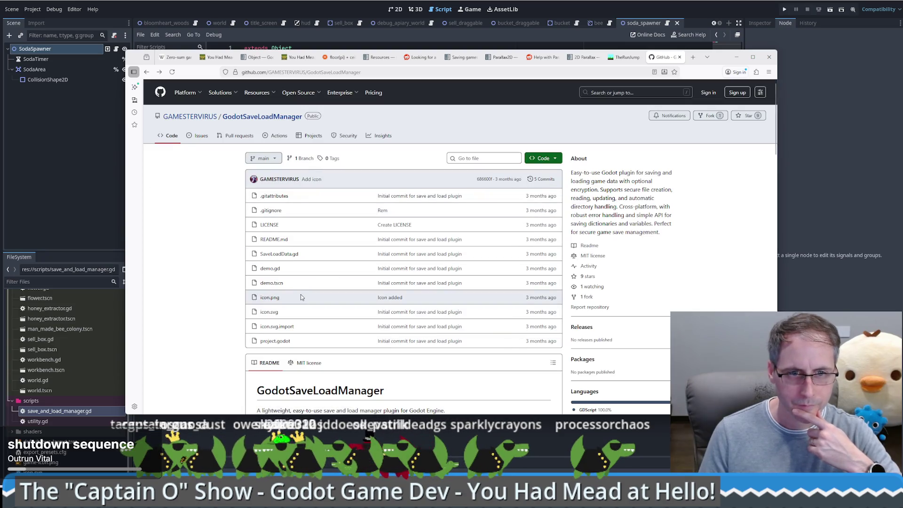
# Step: View demo.tscn in the repository, close the browser, and select the base class Object in the Godot script
pyautogui.click(269, 283)
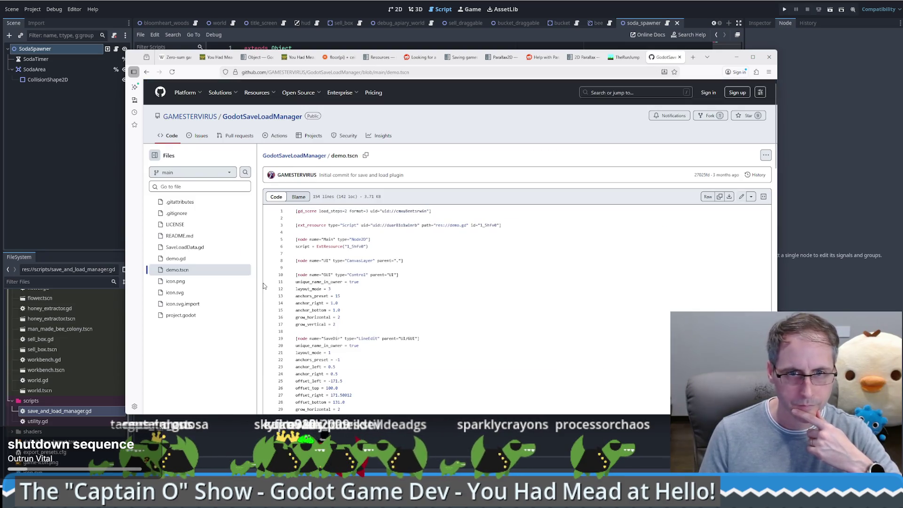
pyautogui.click(752, 57)
pyautogui.click(706, 61)
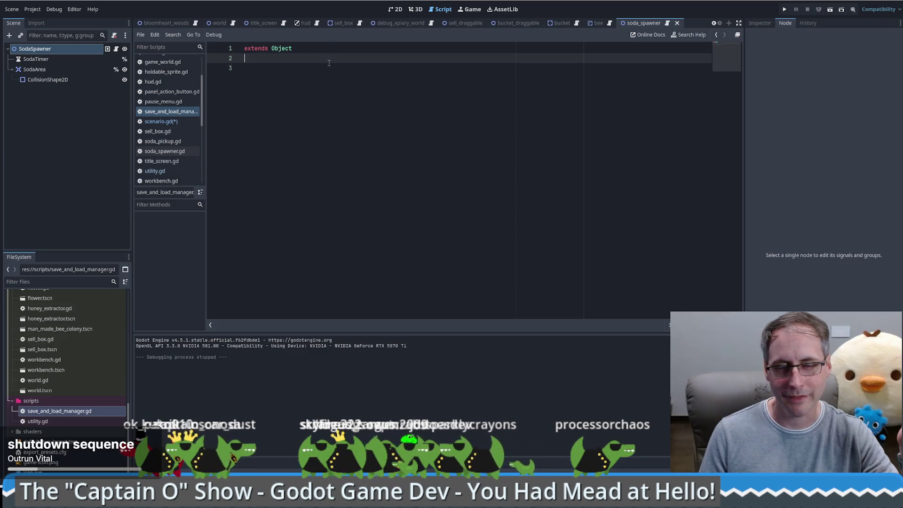
pyautogui.doubleClick(281, 48)
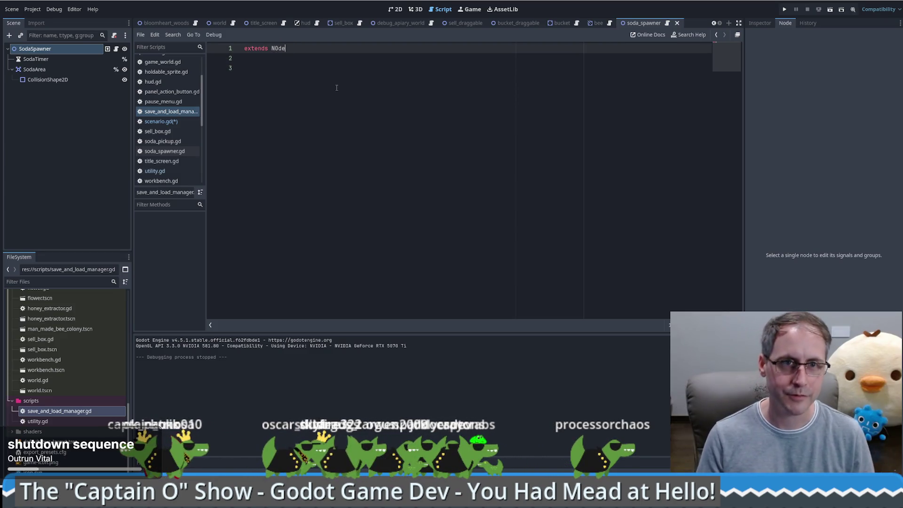
pyautogui.write('Node')
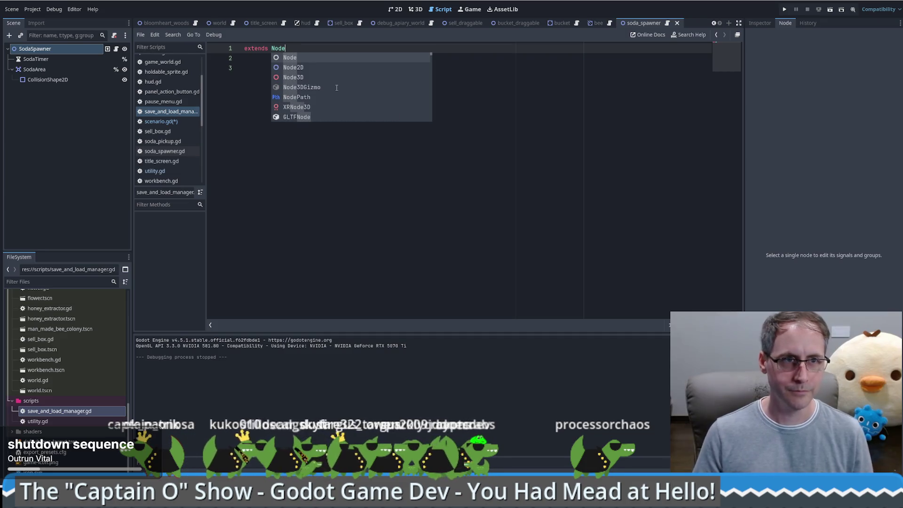
# Step: Make line 1 read 'extends Node' and move the caret to the empty third line
pyautogui.click(465, 174)
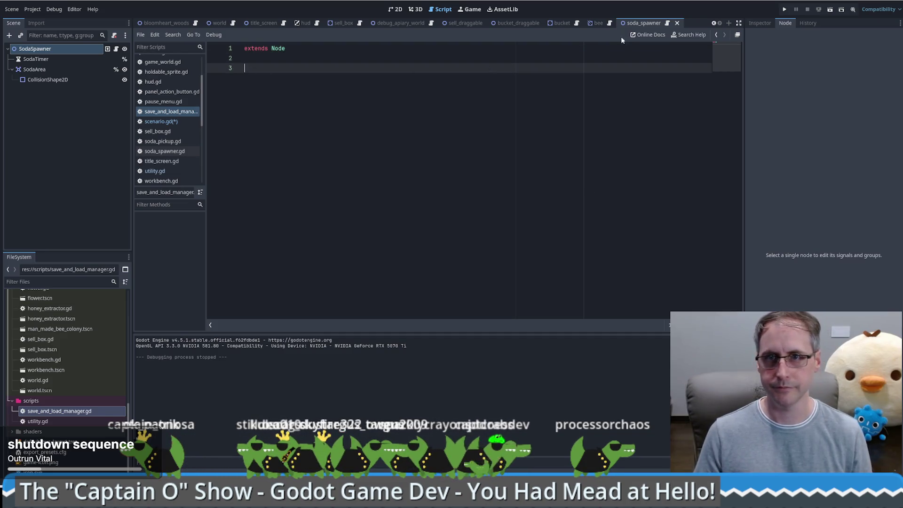
pyautogui.hotkey('ctrl', 'z')
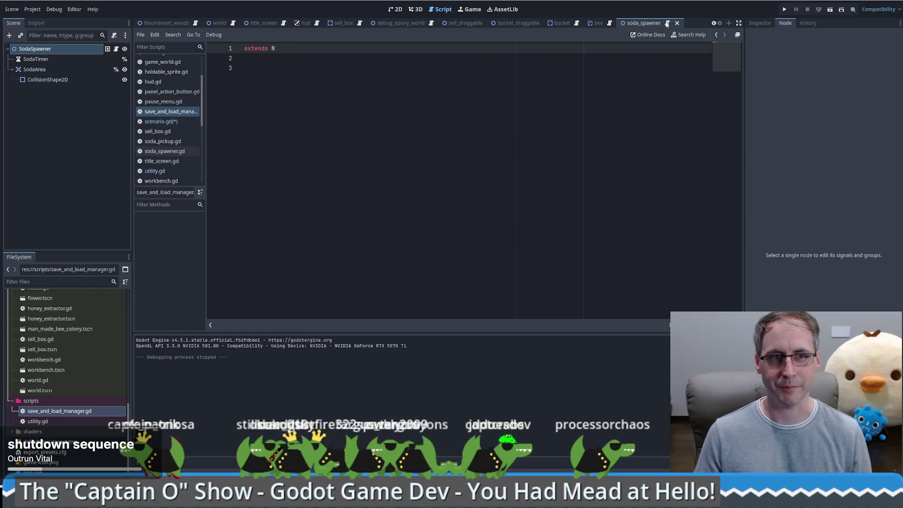
pyautogui.hotkey('ctrl', 'shift', 'z')
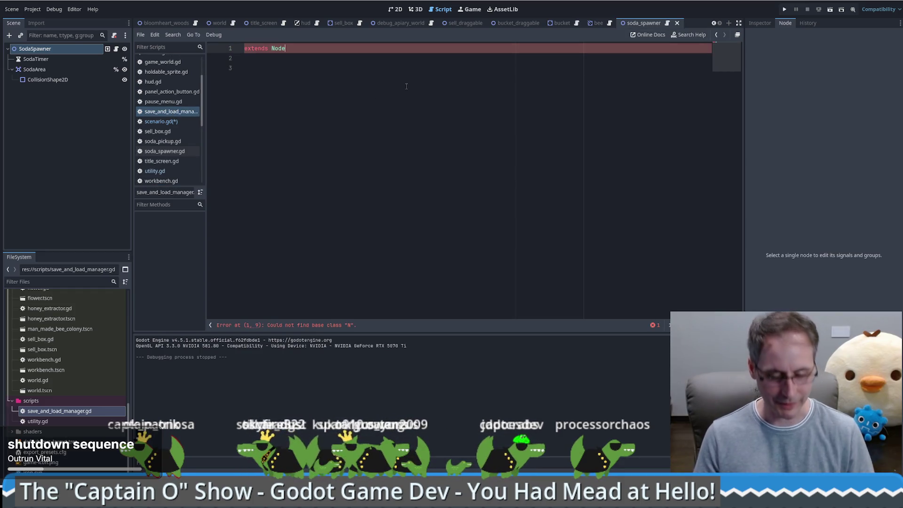
pyautogui.click(342, 86)
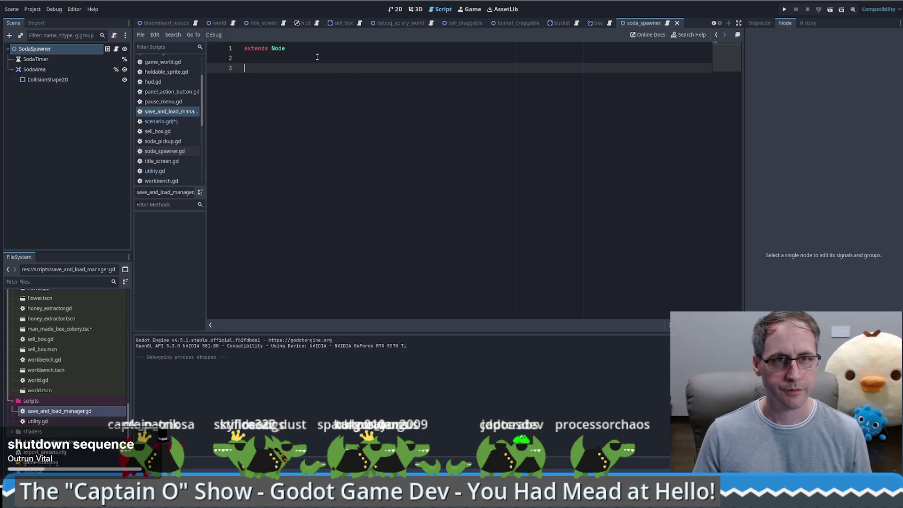
pyautogui.moveTo(343, 23)
pyautogui.scroll(-1, 93, 380)
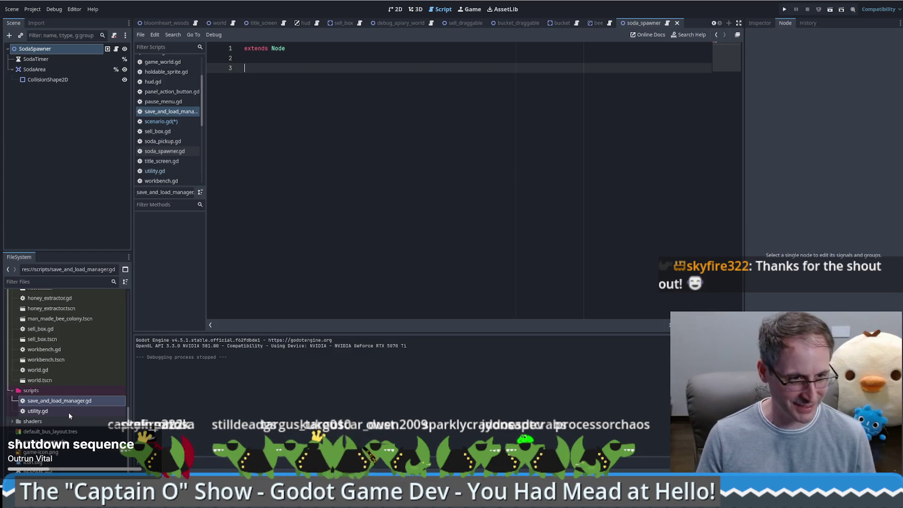
pyautogui.scroll(3, 71, 409)
pyautogui.scroll(-2, 73, 406)
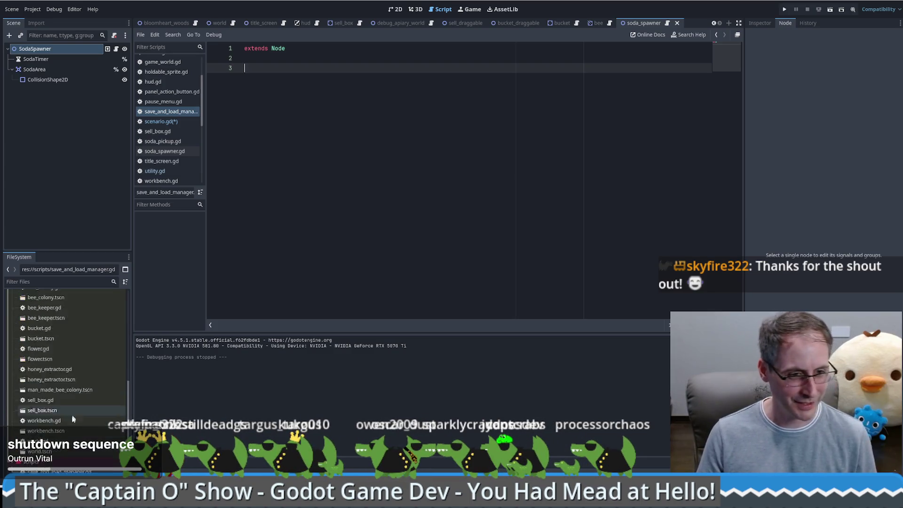
pyautogui.scroll(-2, 67, 409)
# Step: Open utility.gd and place the caret at the end of the music_is_muted setting line
pyautogui.doubleClick(68, 411)
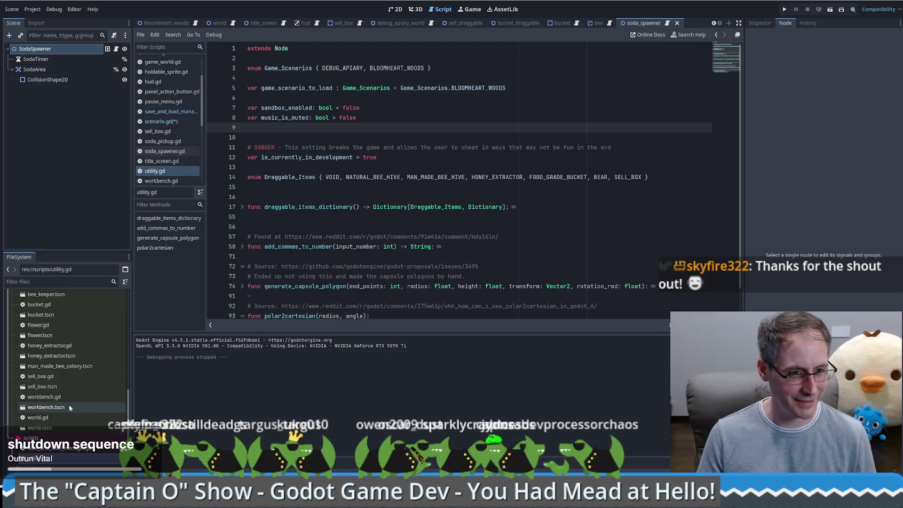
pyautogui.scroll(5, 65, 405)
pyautogui.scroll(-3, 60, 402)
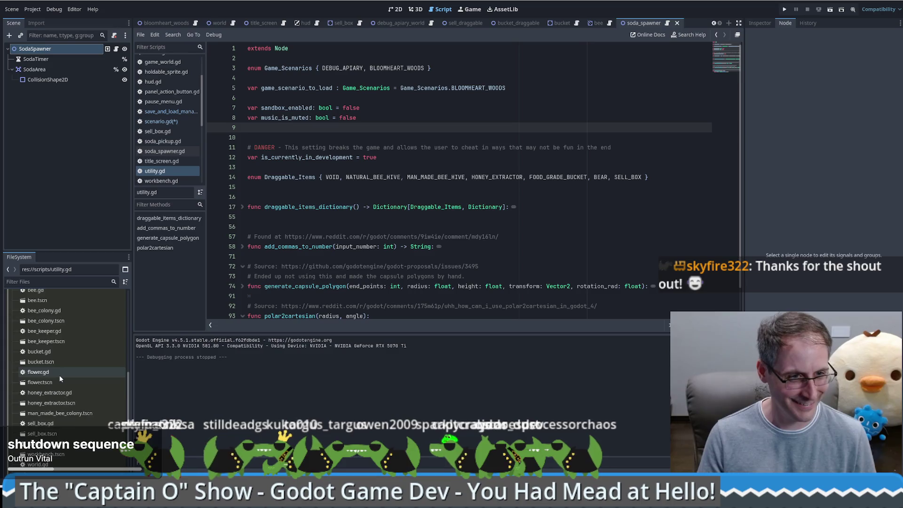
pyautogui.scroll(6, 59, 376)
pyautogui.scroll(-2, 43, 359)
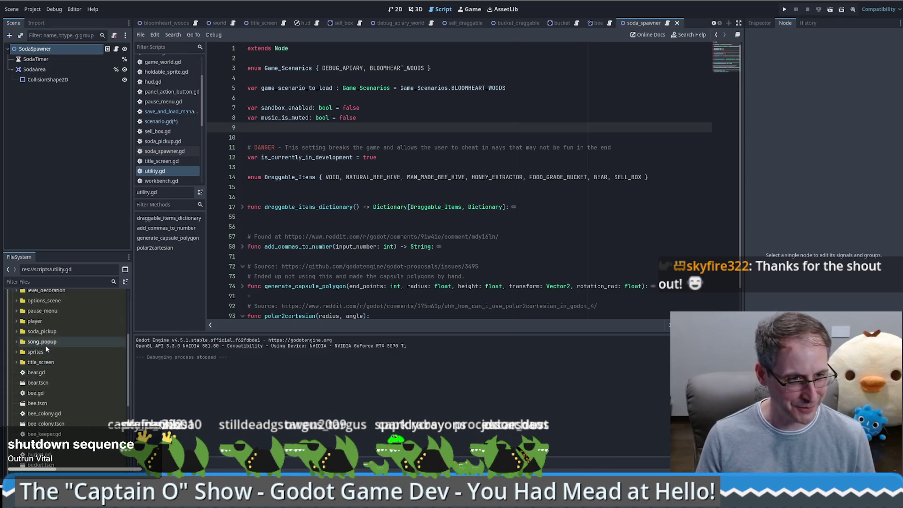
pyautogui.scroll(-6, 45, 345)
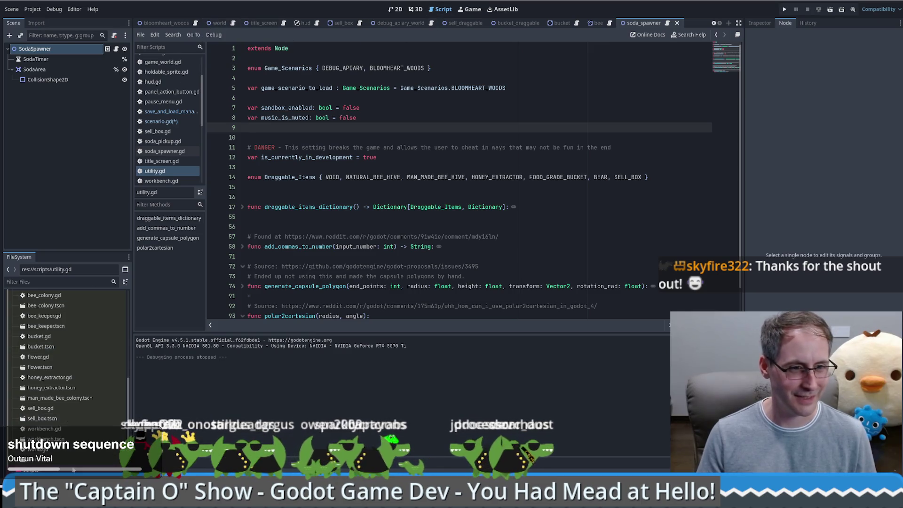
pyautogui.scroll(1, 70, 372)
pyautogui.scroll(2, 71, 367)
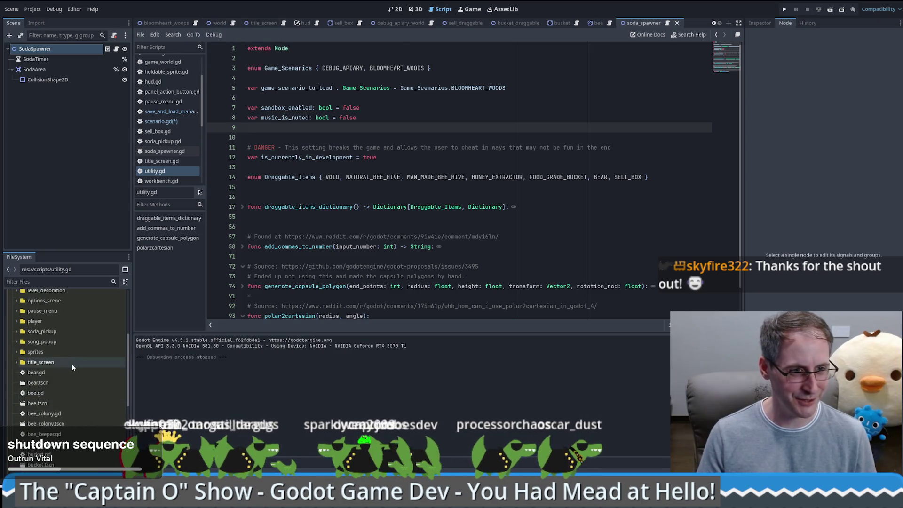
pyautogui.scroll(2, 73, 364)
pyautogui.scroll(1, 77, 348)
pyautogui.click(444, 117)
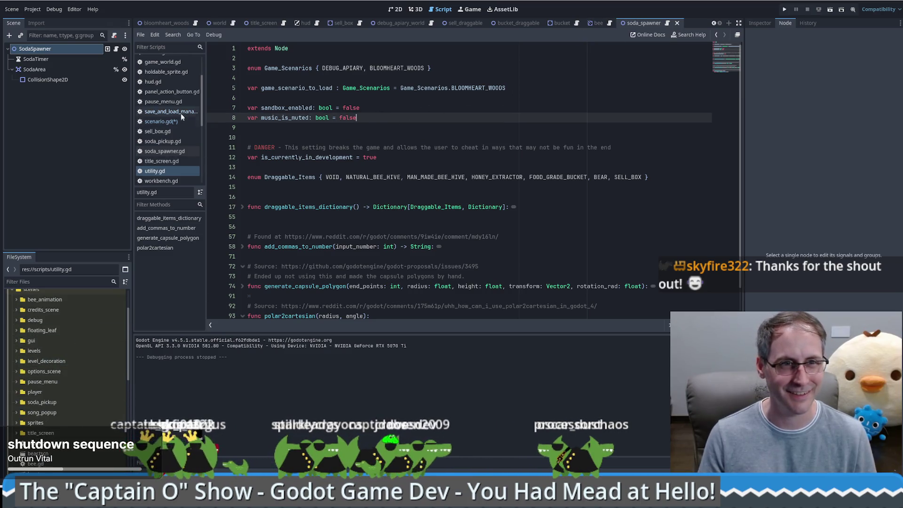
# Step: Switch to scenario.gd, jump down to save_game around line 406, fold and unfold it, and place the caret on it
pyautogui.click(168, 121)
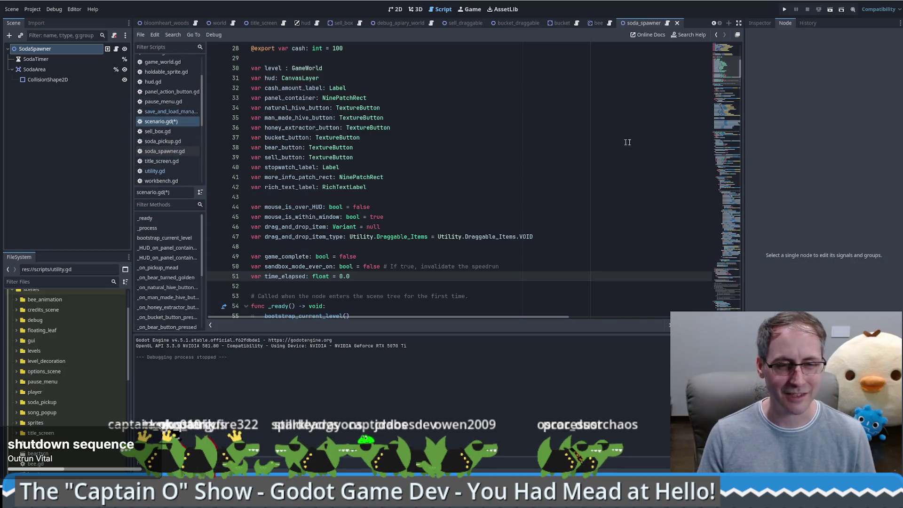
pyautogui.moveTo(716, 50)
pyautogui.mouseDown()
pyautogui.moveTo(717, 112)
pyautogui.moveTo(688, 279)
pyautogui.mouseUp()
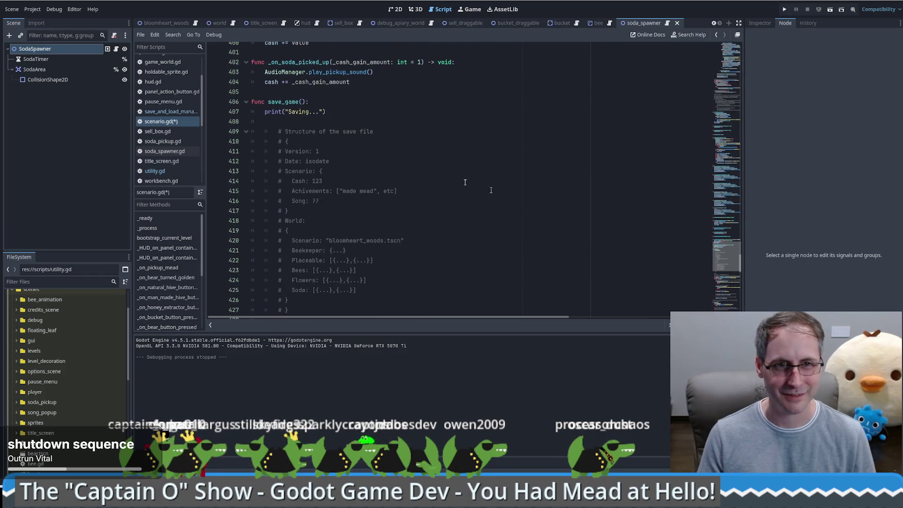
pyautogui.click(247, 101)
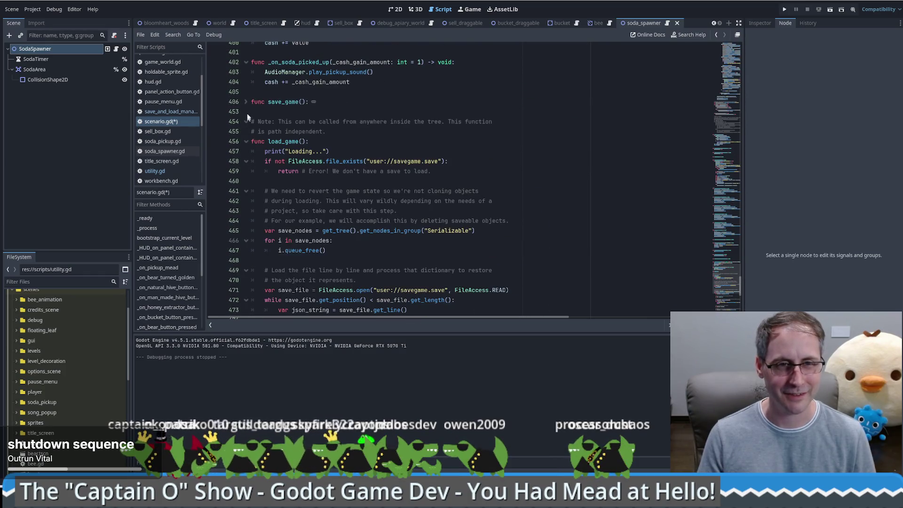
pyautogui.click(246, 102)
pyautogui.click(352, 104)
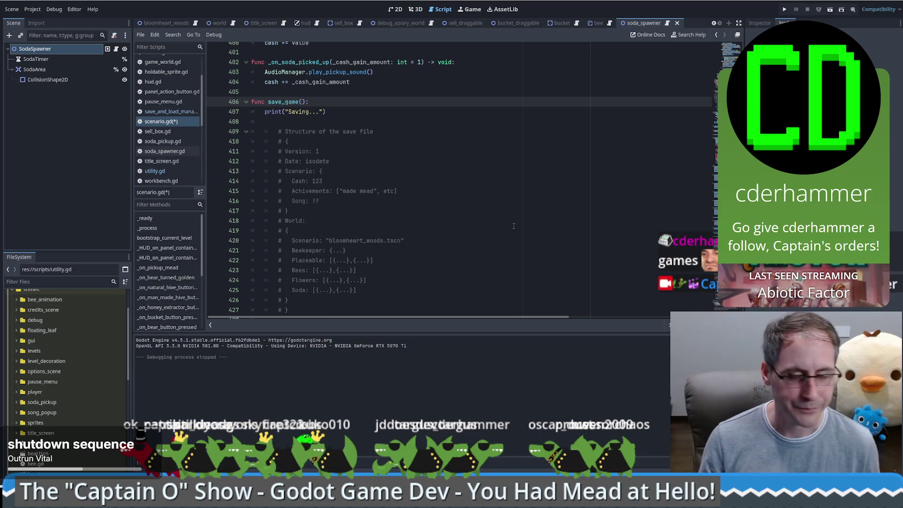
pyautogui.scroll(-1, 513, 226)
pyautogui.scroll(-9, 514, 225)
pyautogui.scroll(4, 513, 226)
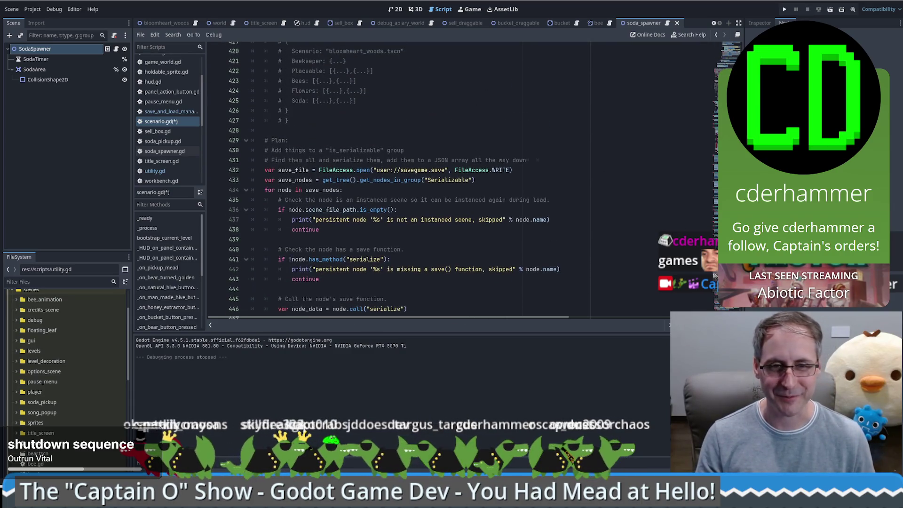
pyautogui.scroll(-5, 619, 232)
pyautogui.scroll(-4, 600, 219)
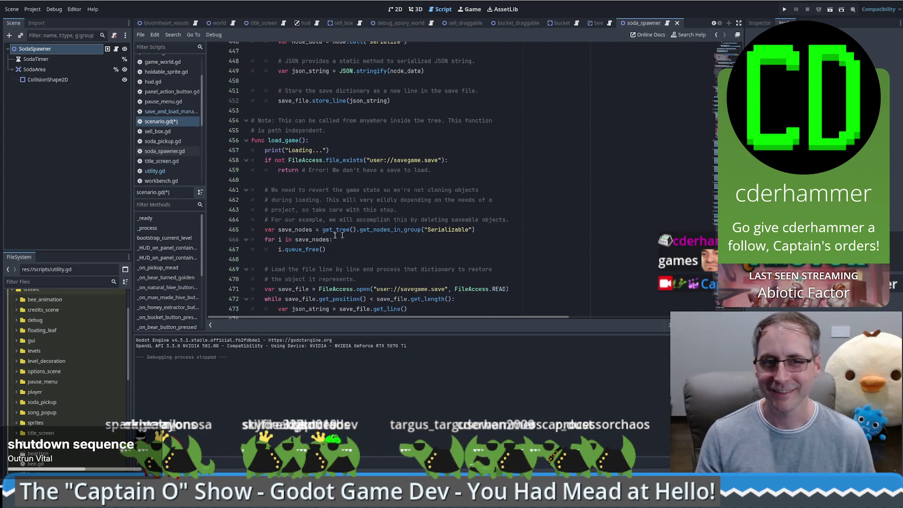
# Step: Review the load_game code in scenario.gd around the JSON parse, deserialize and set calls
pyautogui.click(590, 216)
pyautogui.scroll(-6, 513, 169)
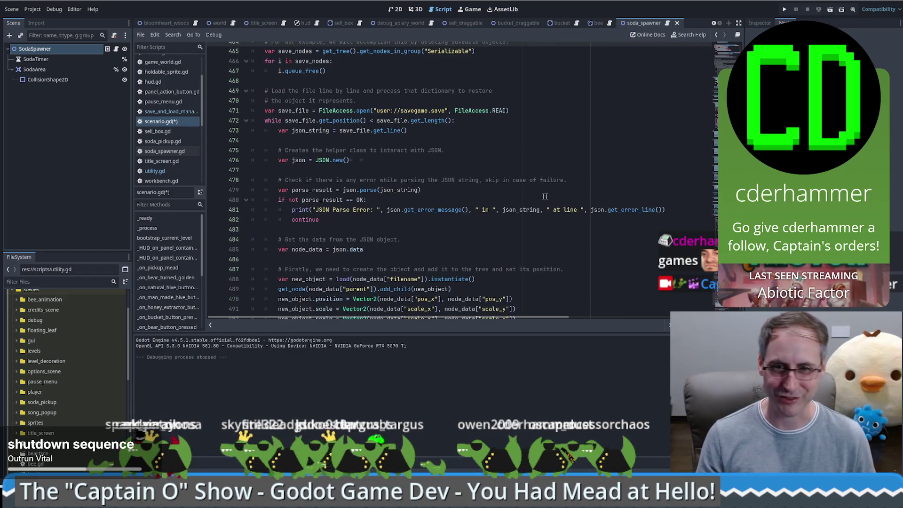
pyautogui.click(471, 191)
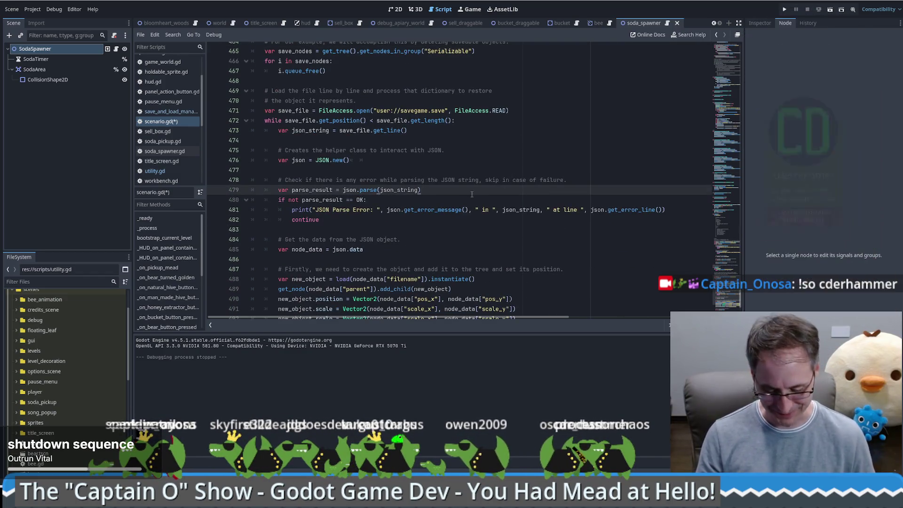
pyautogui.scroll(-4, 471, 198)
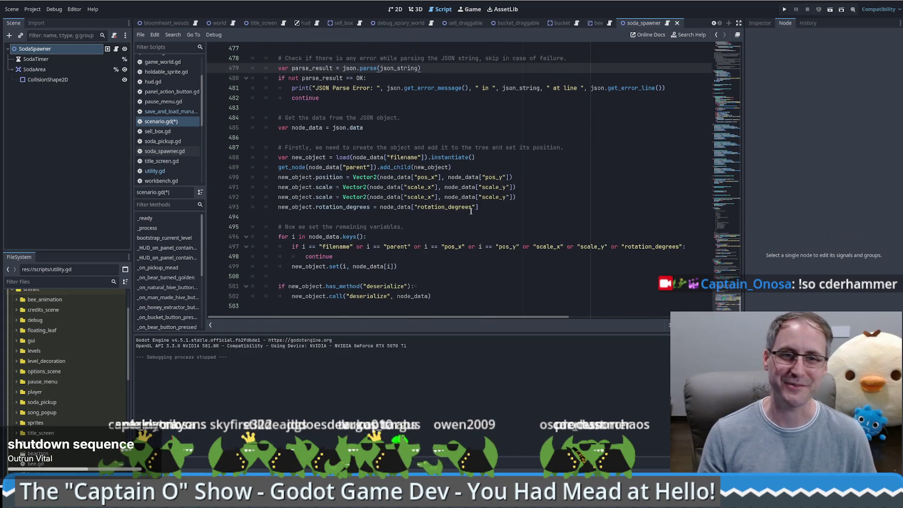
pyautogui.click(459, 296)
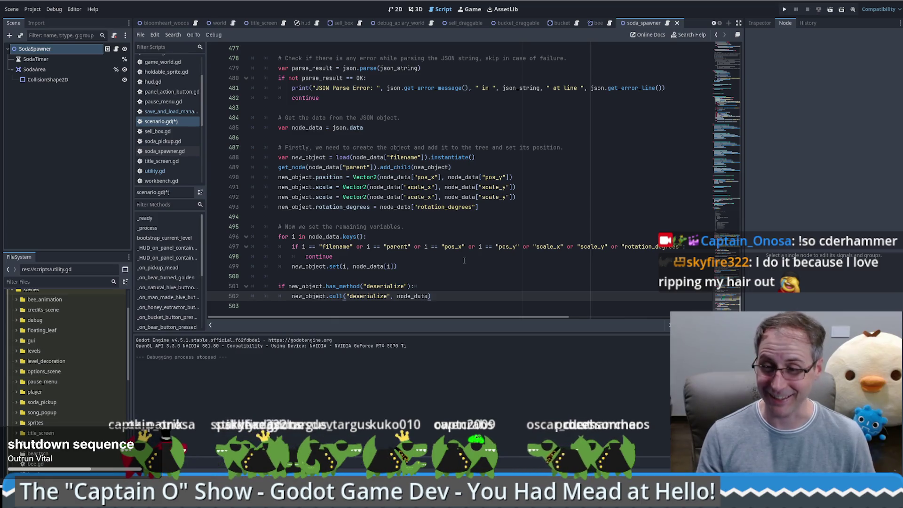
pyautogui.click(443, 269)
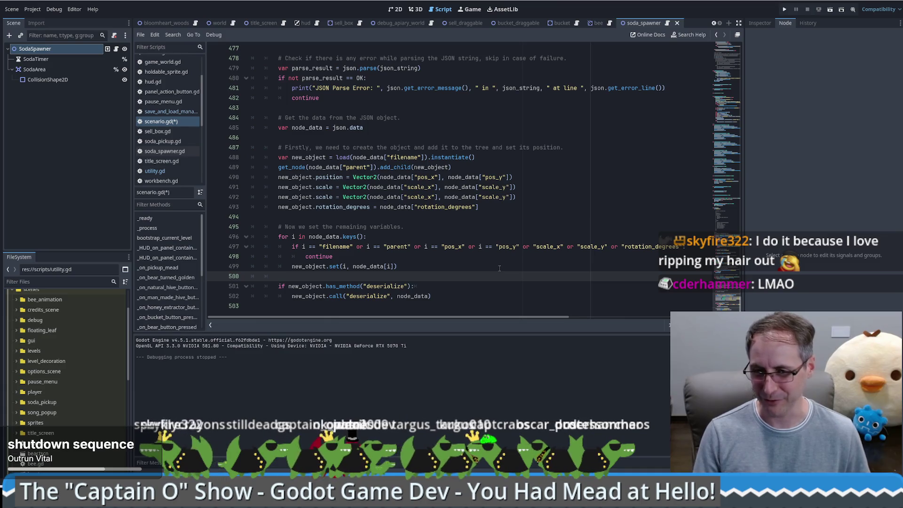
pyautogui.click(499, 267)
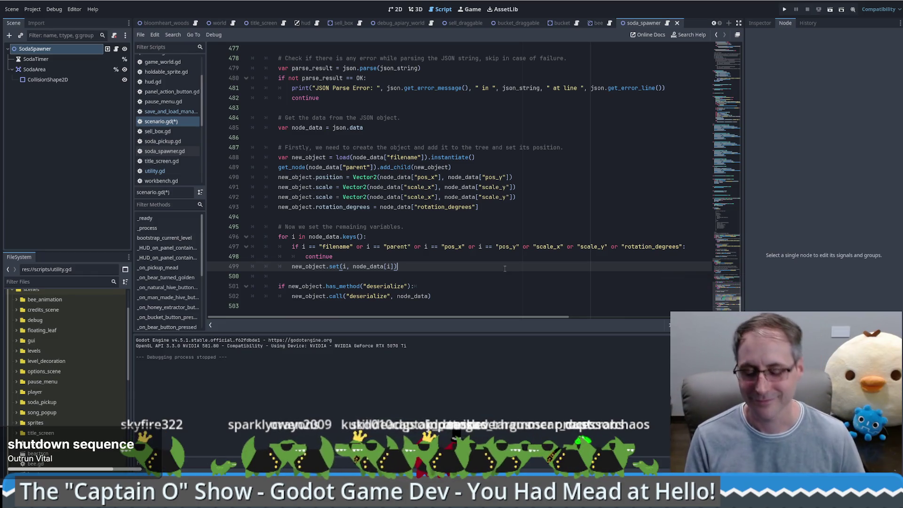
pyautogui.click(498, 277)
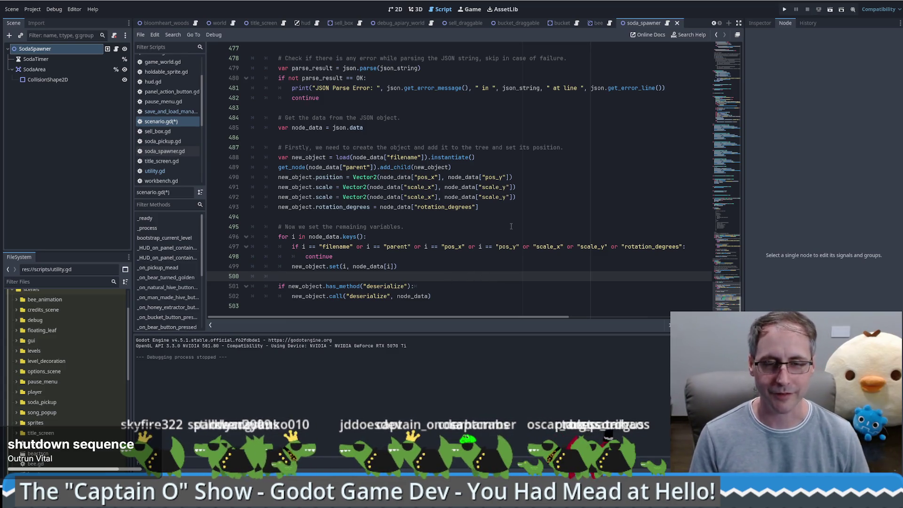
pyautogui.scroll(10, 510, 226)
pyautogui.scroll(-4, 493, 231)
pyautogui.scroll(8, 492, 232)
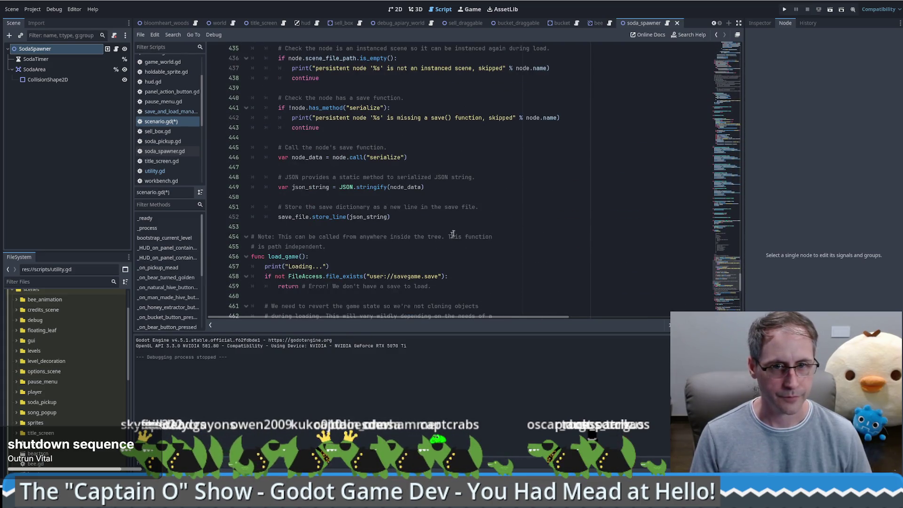
pyautogui.scroll(6, 423, 220)
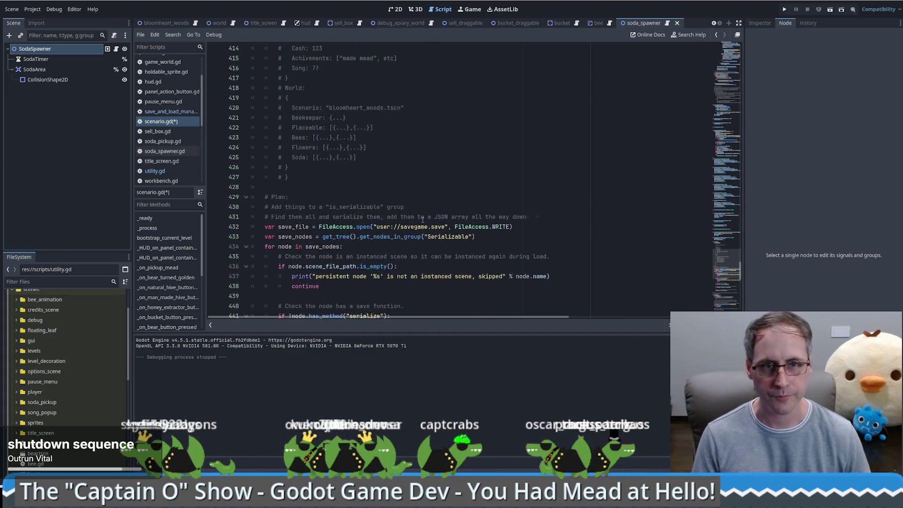
pyautogui.scroll(7, 417, 222)
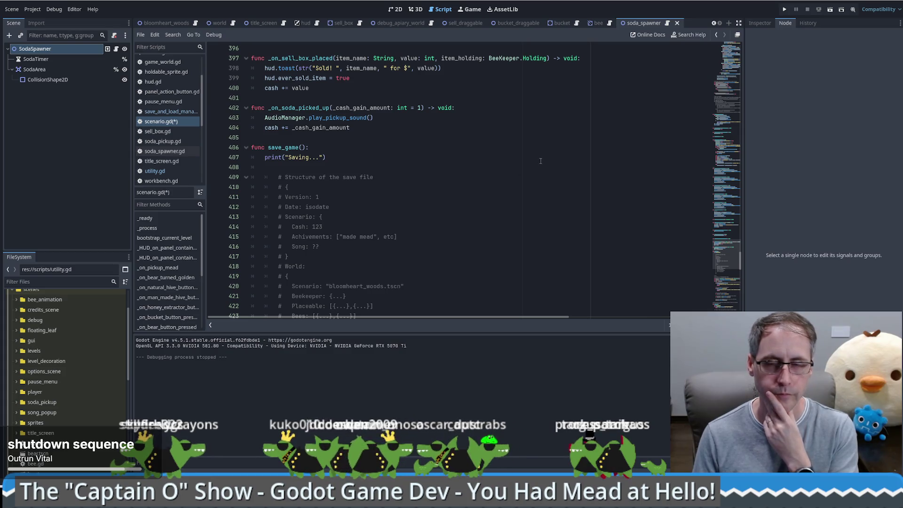
# Step: Flip between soda_spawner.gd and scenario.gd, then leave the script editor for the 2D view
pyautogui.click(167, 124)
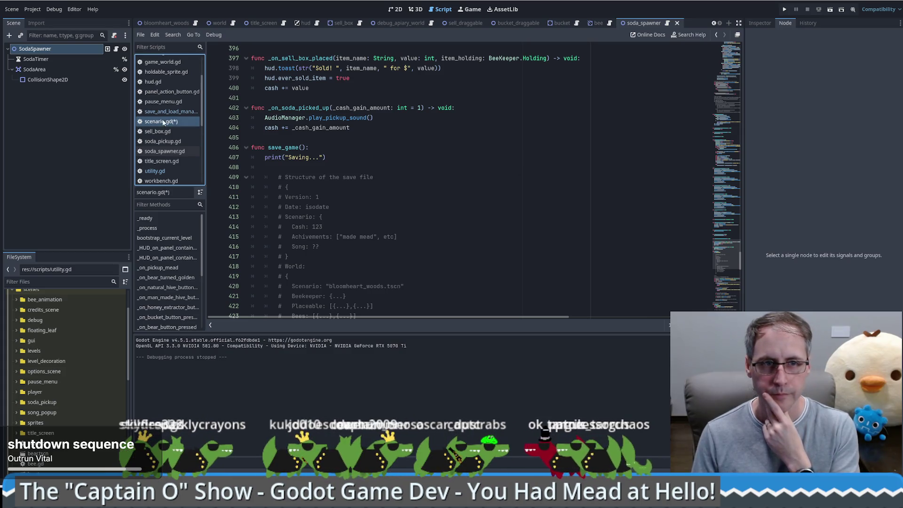
pyautogui.click(161, 151)
pyautogui.click(164, 121)
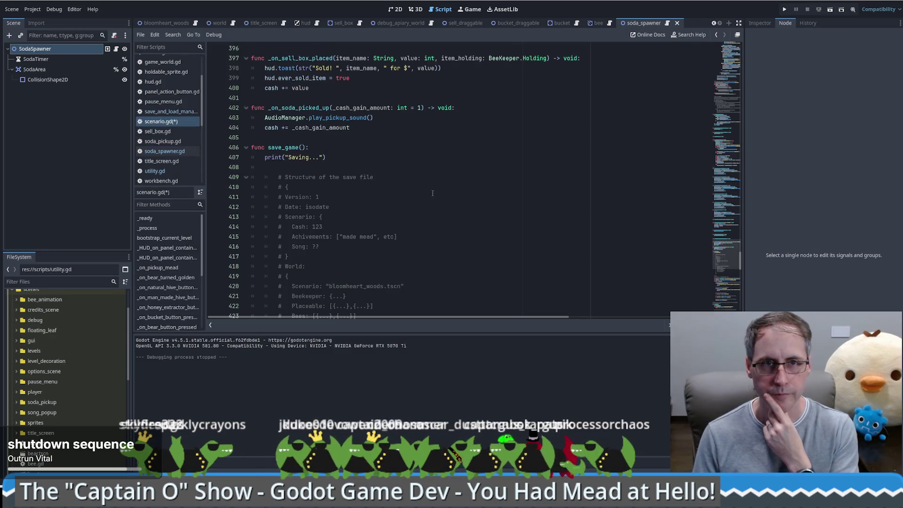
pyautogui.click(396, 10)
# Step: Open scenario.tscn from the scenes/levels folder in the FileSystem dock
pyautogui.click(218, 23)
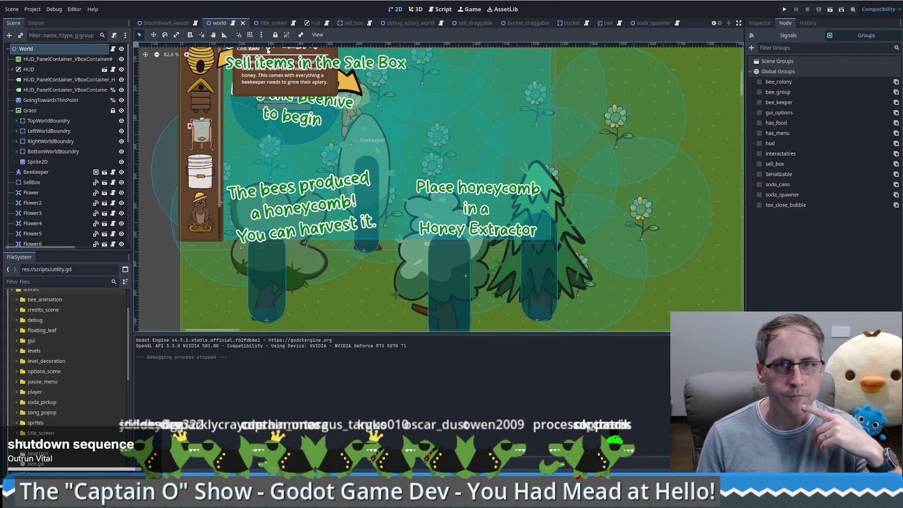
pyautogui.scroll(-5, 30, 379)
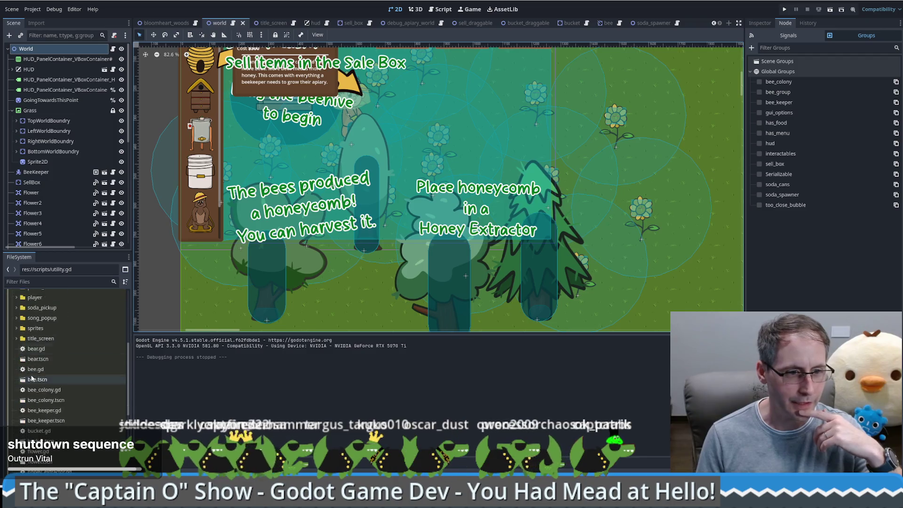
pyautogui.scroll(-5, 30, 379)
pyautogui.scroll(-4, 69, 387)
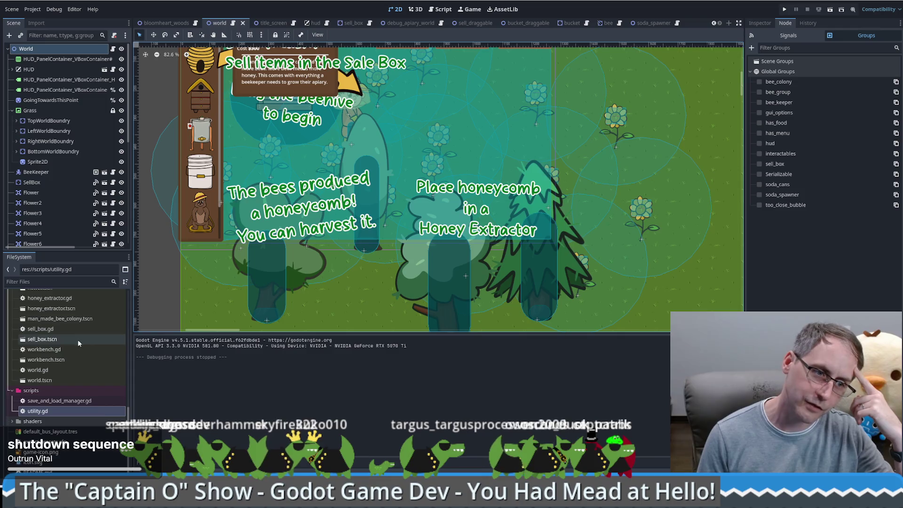
pyautogui.scroll(6, 71, 350)
pyautogui.click(127, 359)
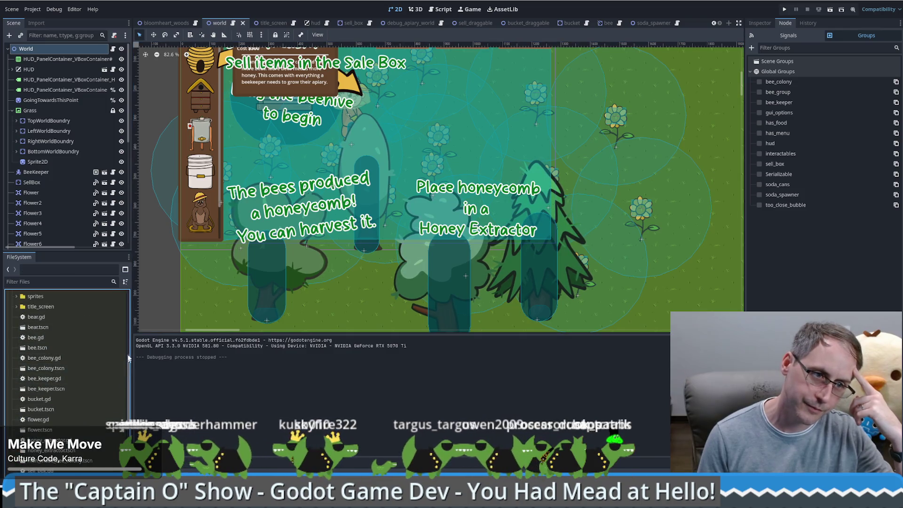
pyautogui.scroll(5, 101, 363)
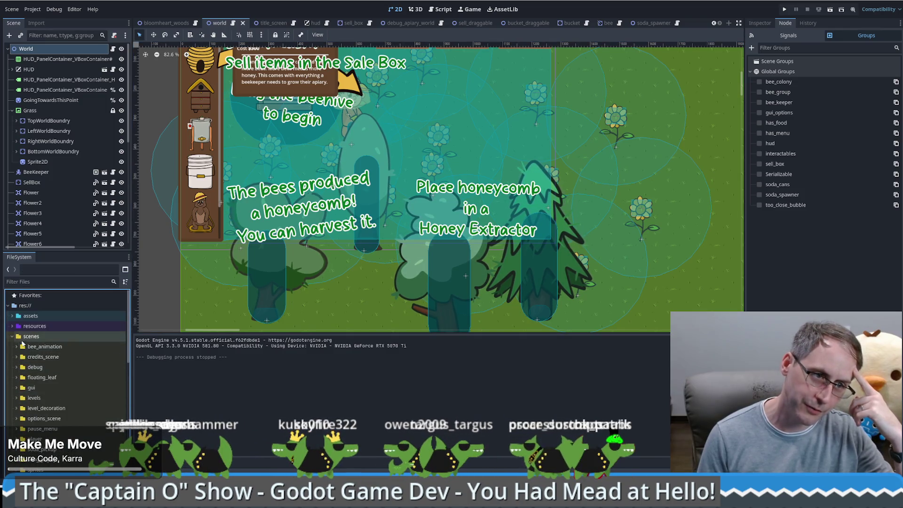
pyautogui.scroll(-3, 72, 360)
pyautogui.scroll(3, 71, 367)
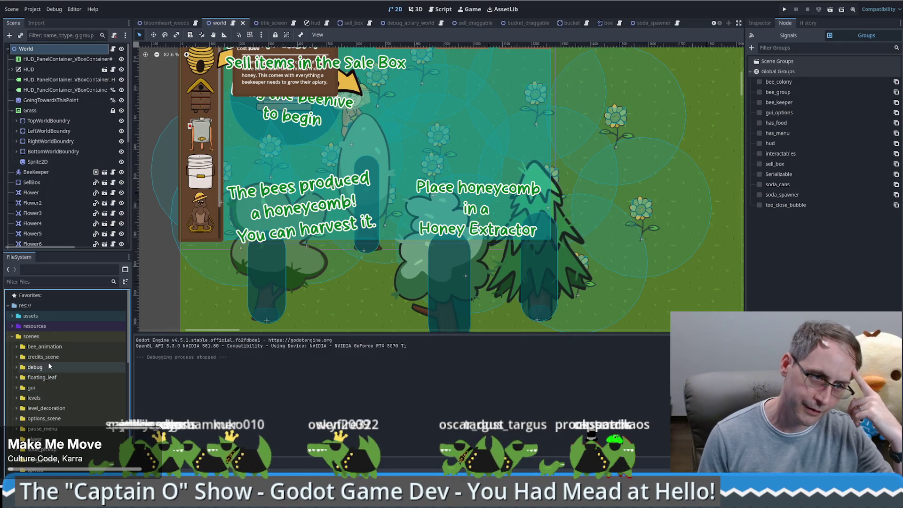
pyautogui.click(43, 419)
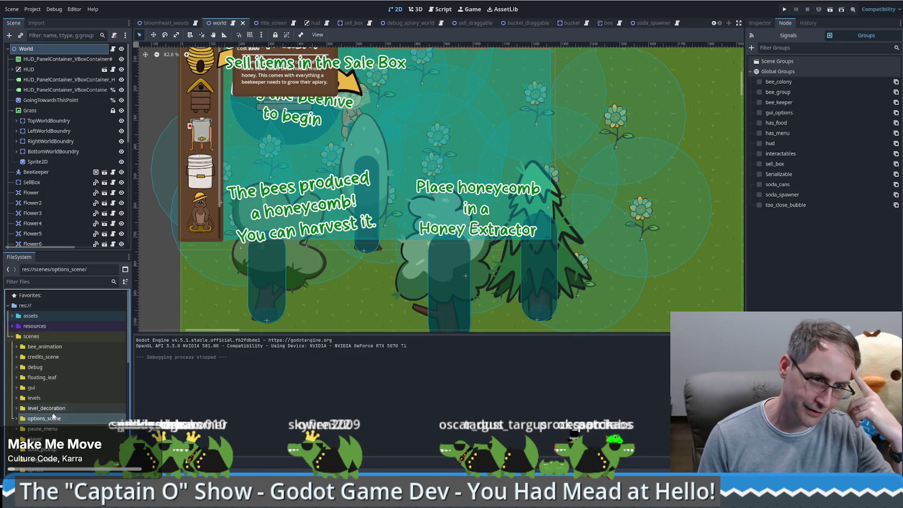
pyautogui.scroll(-1, 64, 422)
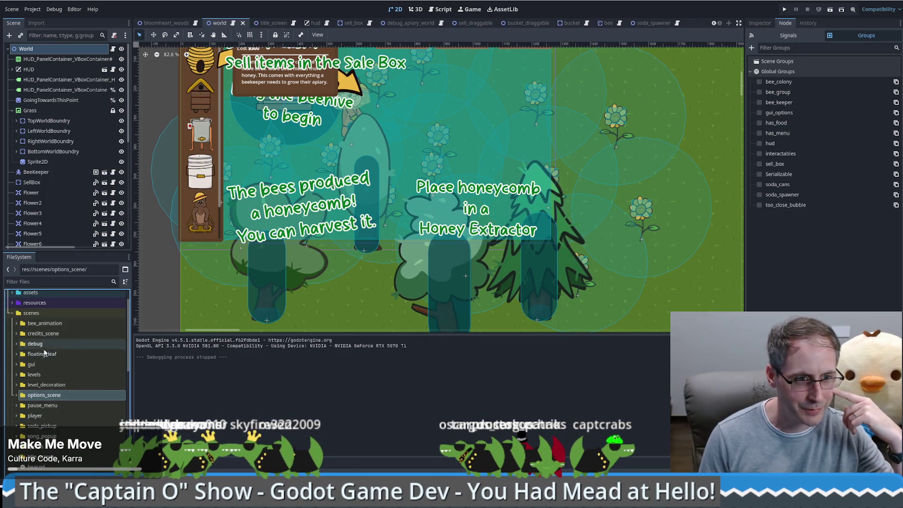
pyautogui.doubleClick(39, 375)
pyautogui.scroll(-1, 39, 375)
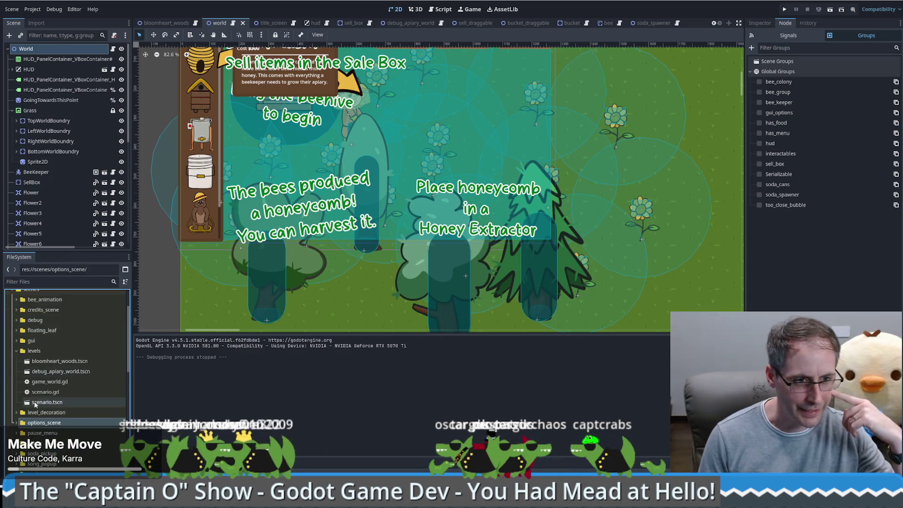
pyautogui.doubleClick(47, 402)
pyautogui.scroll(2, 286, 202)
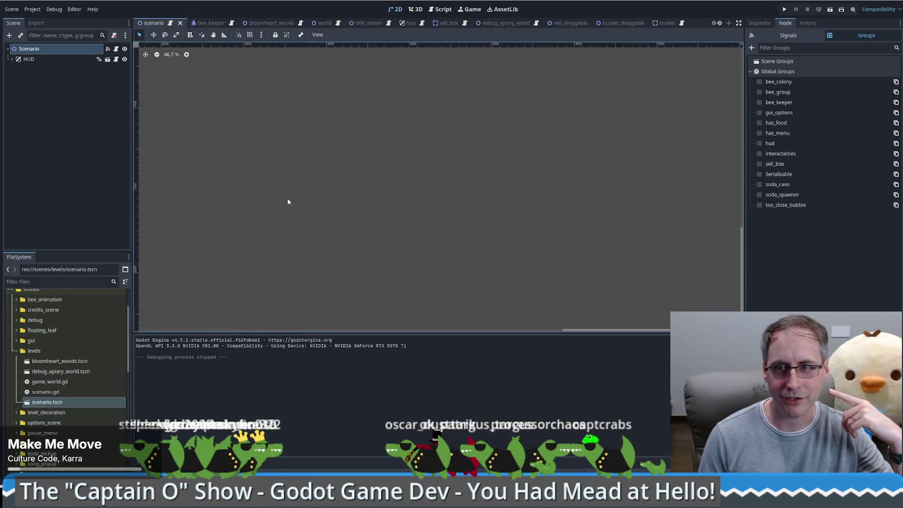
pyautogui.scroll(-2, 324, 211)
# Step: Pan the 2D canvas so the HUD sits centred and enlarged
pyautogui.moveTo(227, 176)
pyautogui.mouseDown()
pyautogui.moveTo(330, 176)
pyautogui.moveTo(362, 204)
pyautogui.moveTo(368, 186)
pyautogui.mouseUp()
pyautogui.scroll(2, 307, 184)
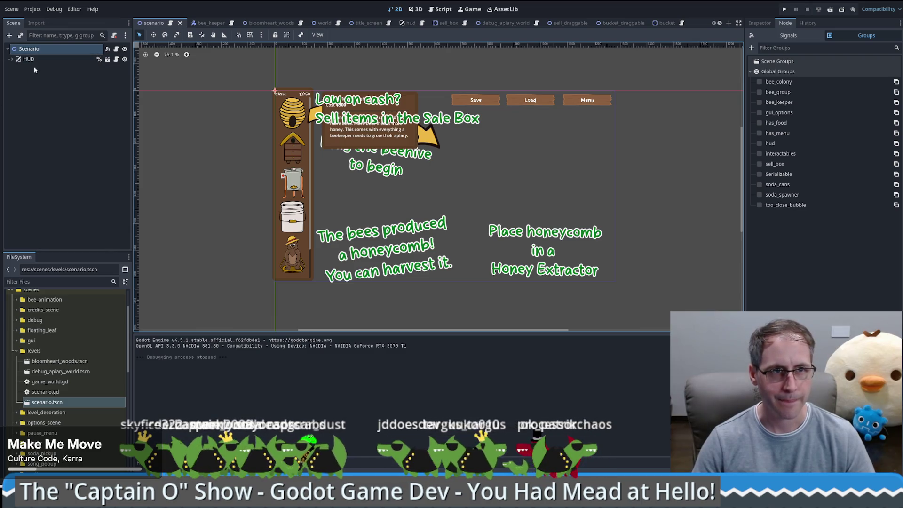
# Step: Create a plain Node child under the Scenario root
pyautogui.click(9, 36)
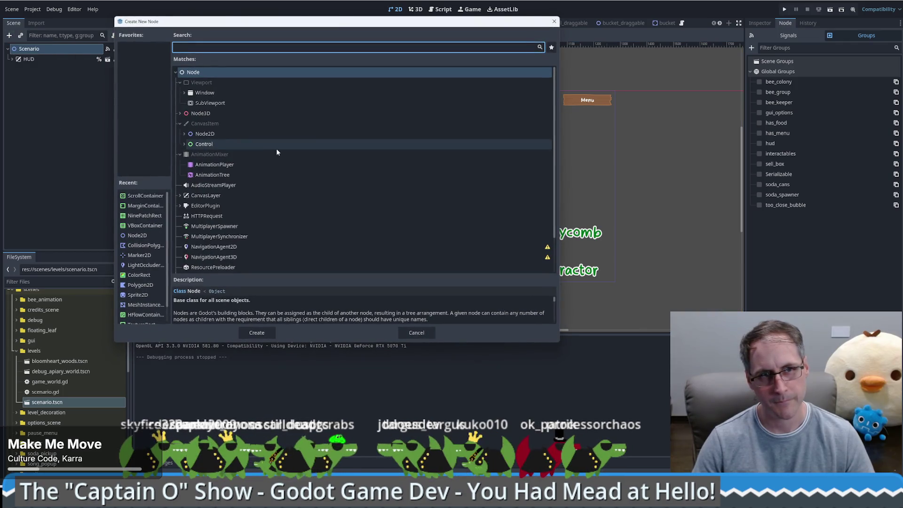
pyautogui.click(335, 132)
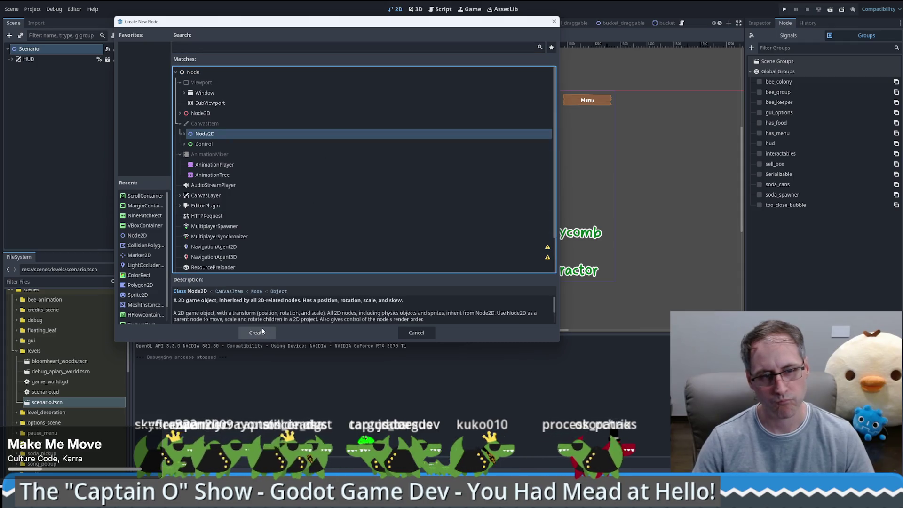
pyautogui.click(201, 73)
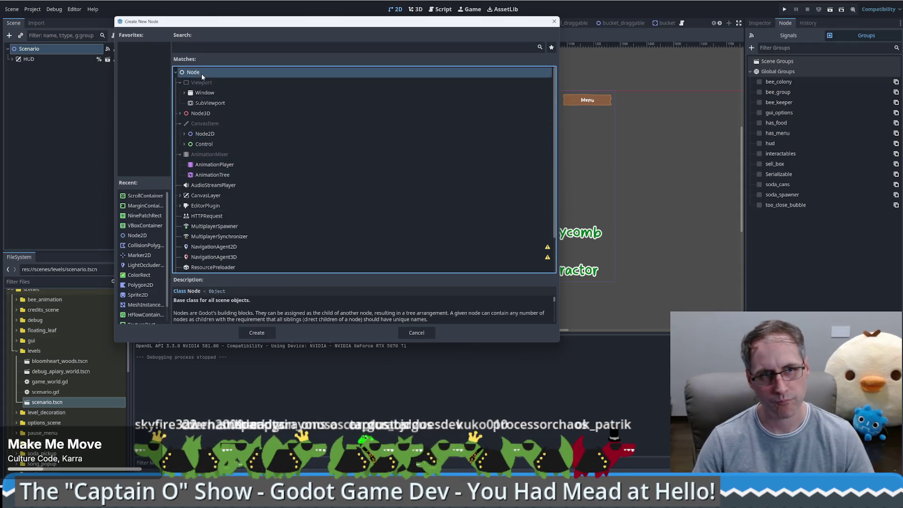
pyautogui.click(256, 334)
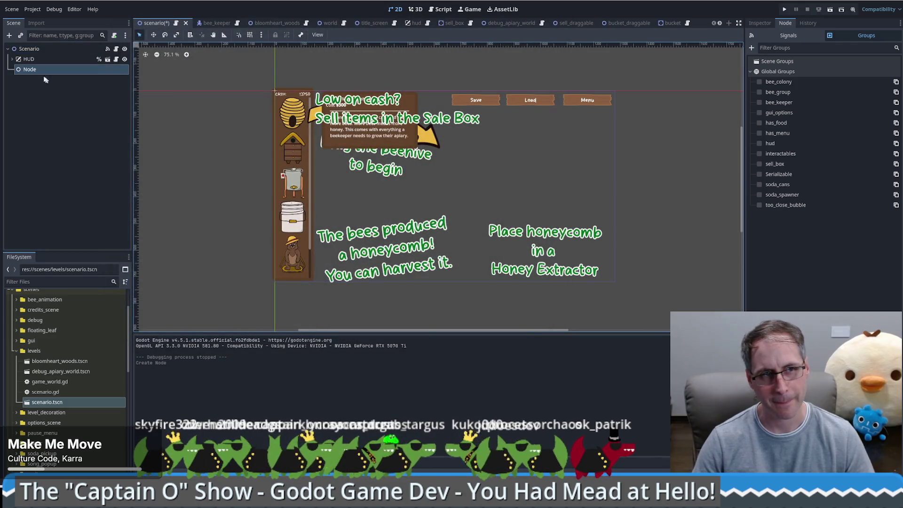
# Step: Rename the new node to SaveAndLoadManager
pyautogui.press('F2')
pyautogui.press('Home')
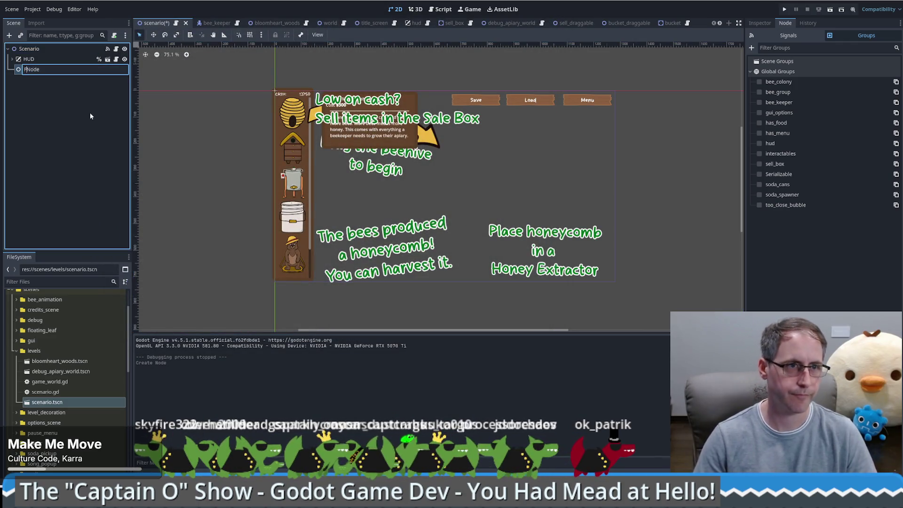
pyautogui.write('FileMa')
pyautogui.press('BackSpace')
pyautogui.press('BackSpace')
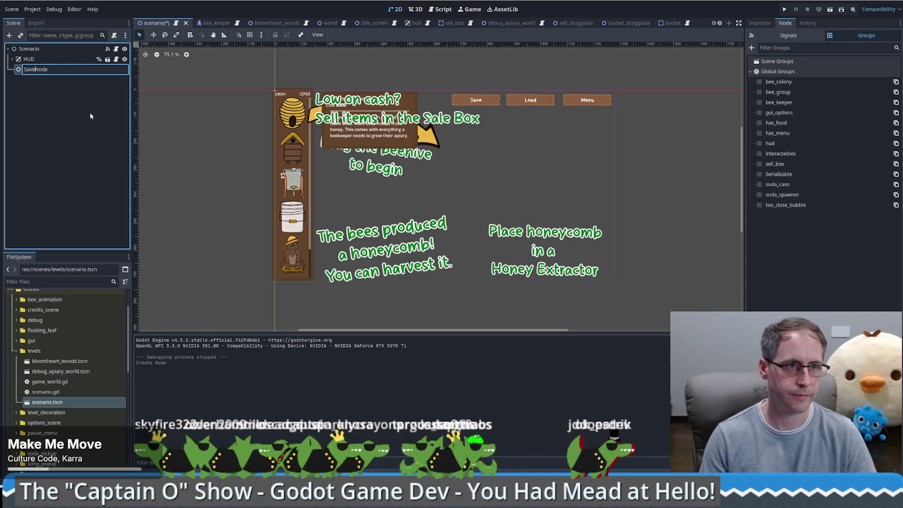
pyautogui.press('BackSpace')
pyautogui.press('BackSpace')
pyautogui.press('BackSpace')
pyautogui.write('SaveAndLoad')
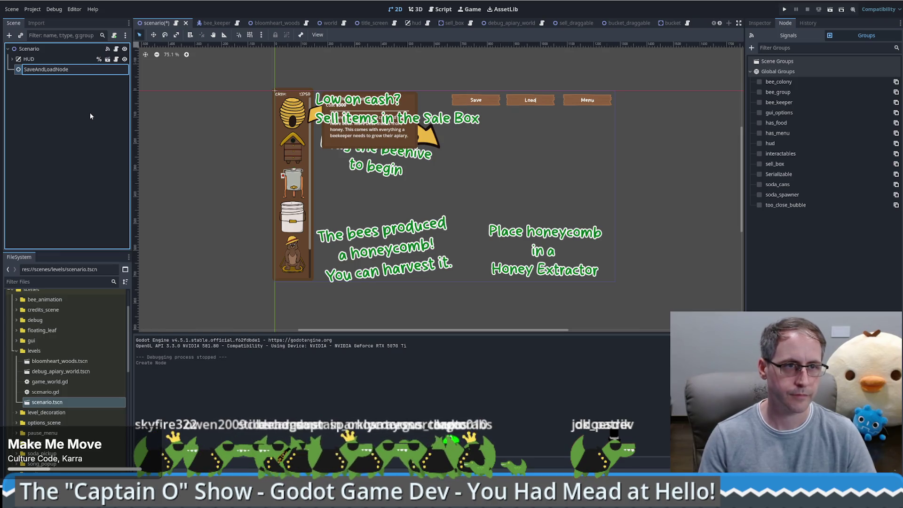
pyautogui.press('Delete')
pyautogui.press('Delete')
pyautogui.press('Delete')
pyautogui.write('Manager')
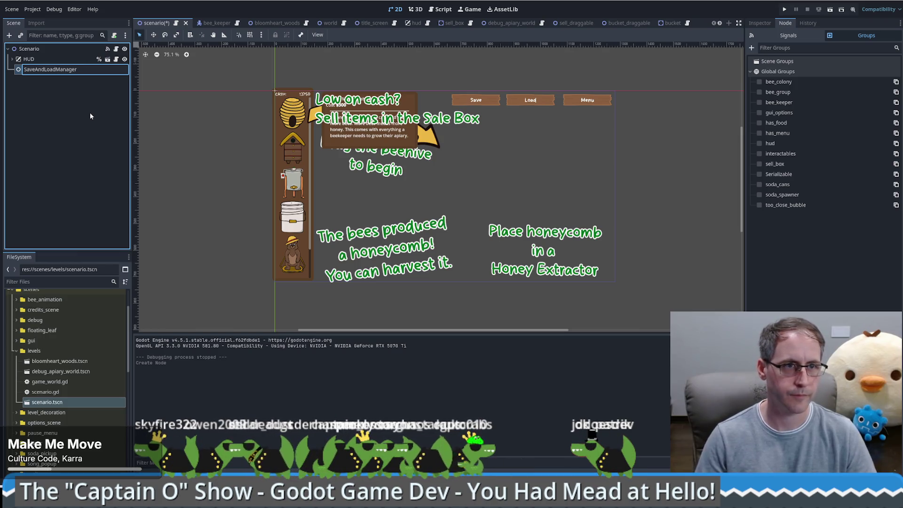
pyautogui.press('Return')
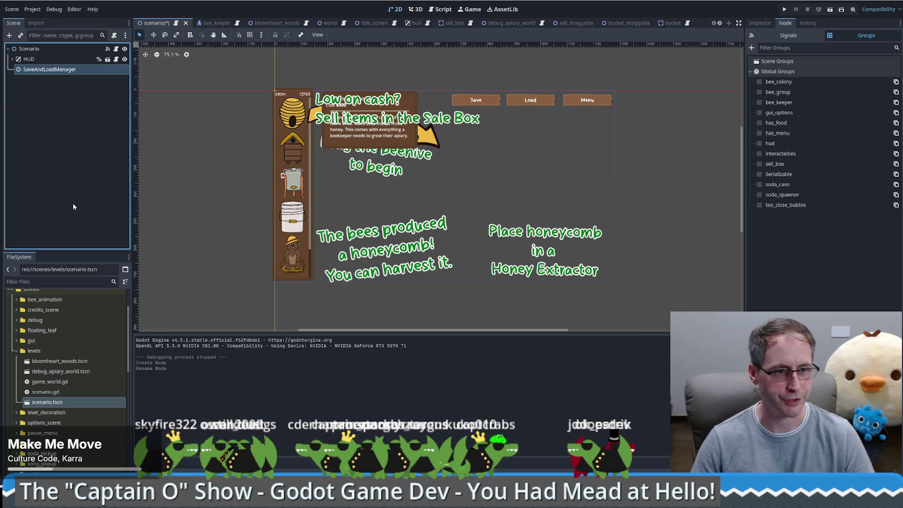
pyautogui.scroll(-5, 127, 399)
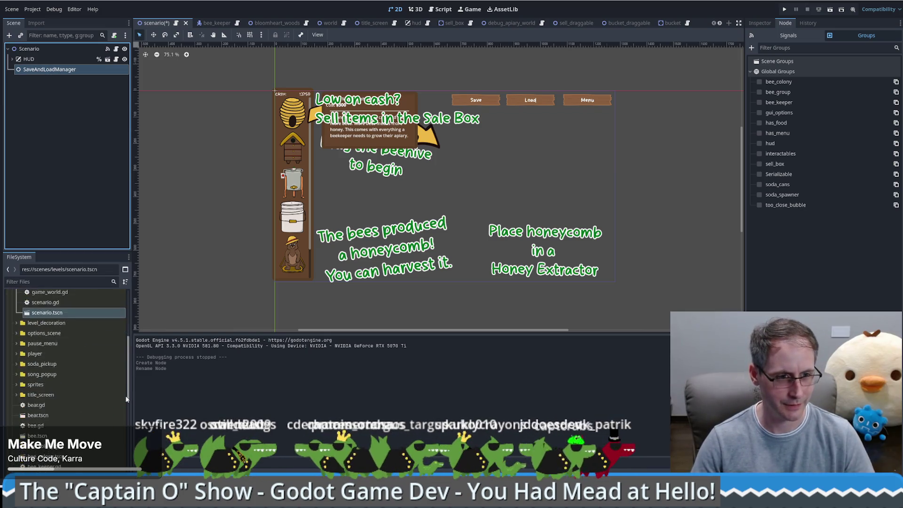
pyautogui.scroll(-8, 117, 445)
# Step: Attach save_and_load_manager.gd to the SaveAndLoadManager node by dragging it from the scripts folder
pyautogui.click(89, 448)
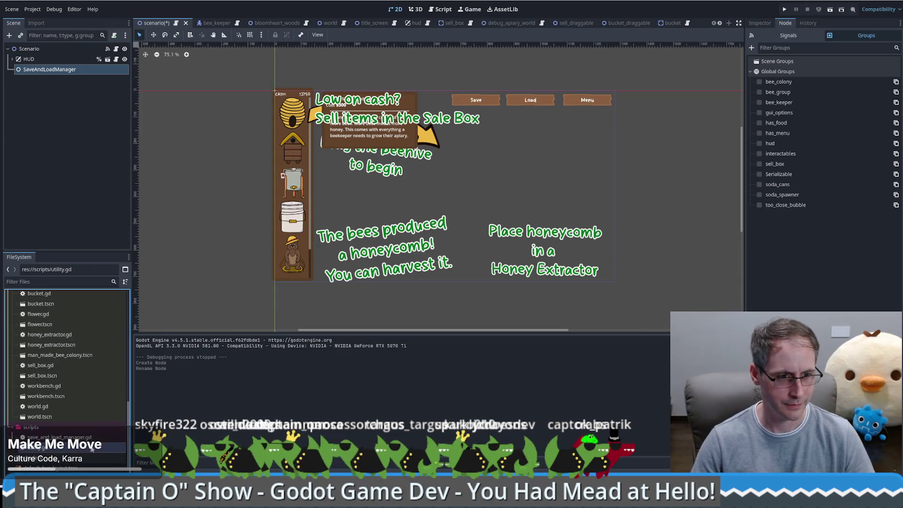
pyautogui.moveTo(89, 448); pyautogui.dragTo(83, 71)
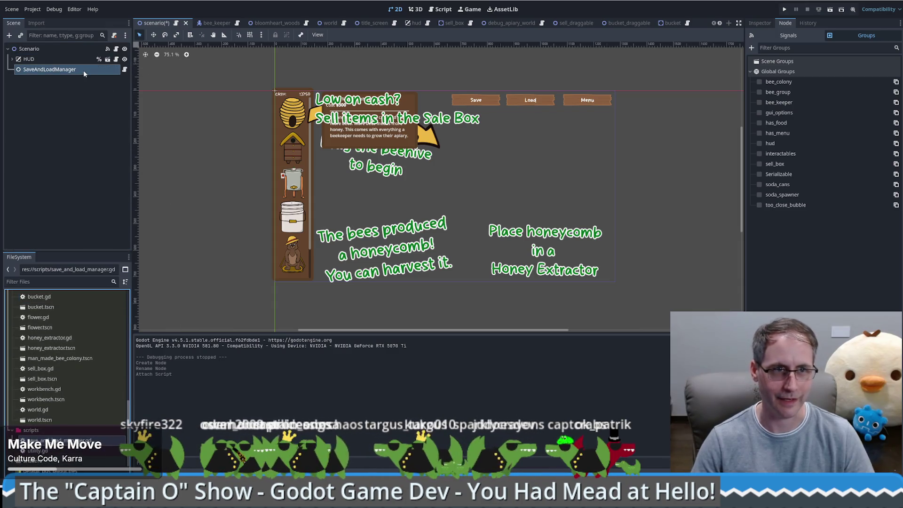
pyautogui.click(102, 70)
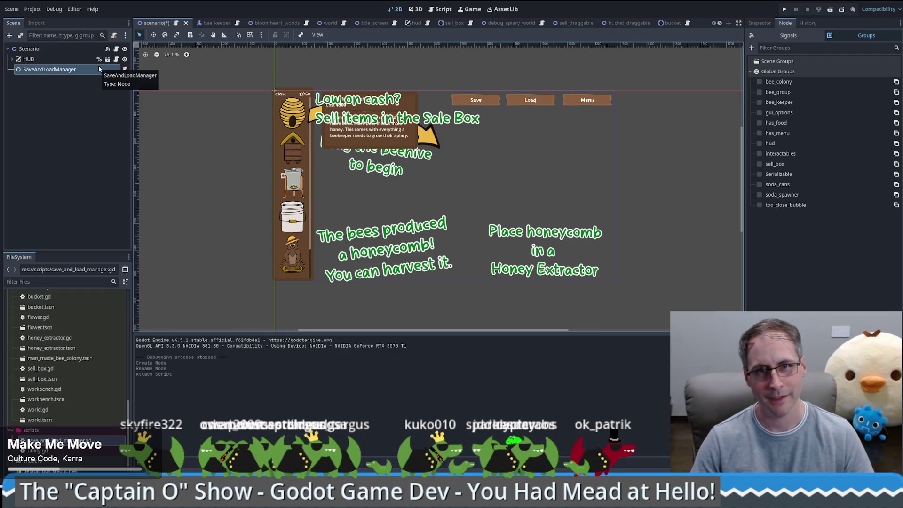
# Step: Remove the folded save_game and load_game functions from scenario.gd
pyautogui.click(117, 49)
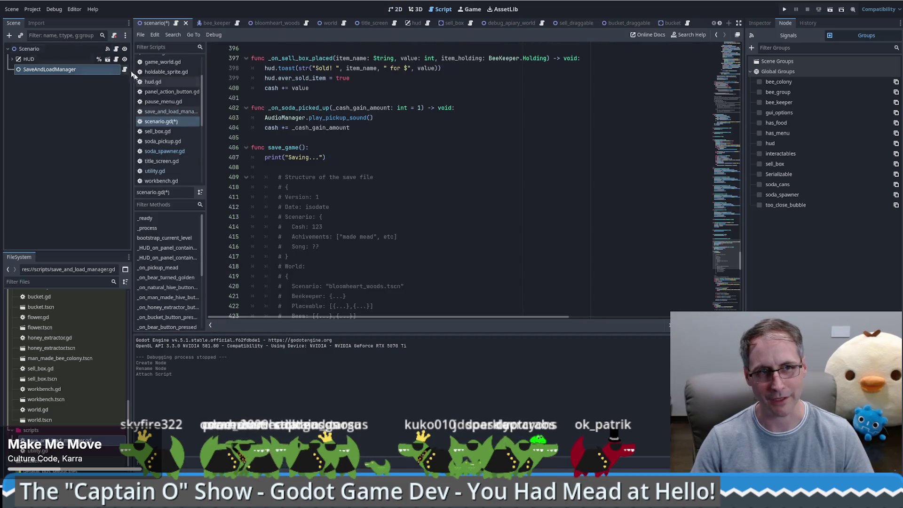
pyautogui.click(246, 147)
pyautogui.click(246, 187)
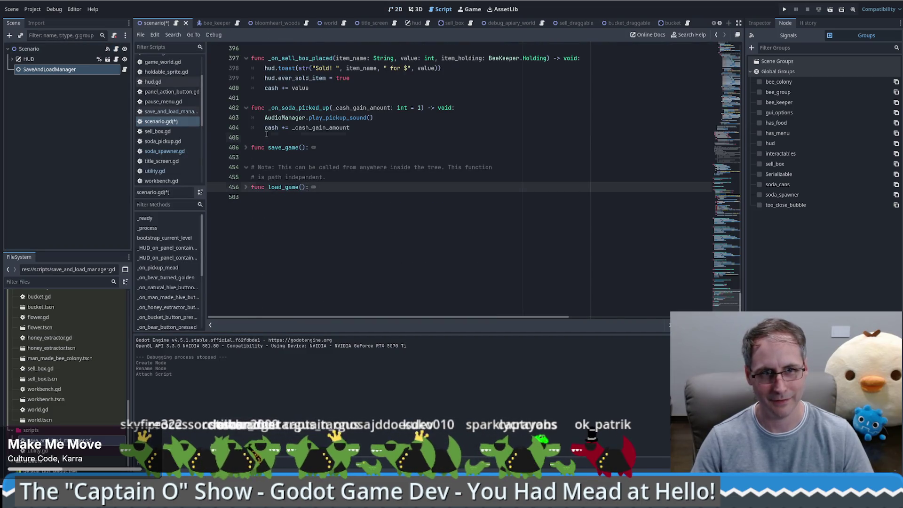
pyautogui.moveTo(248, 197); pyautogui.dragTo(251, 147)
pyautogui.press('BackSpace')
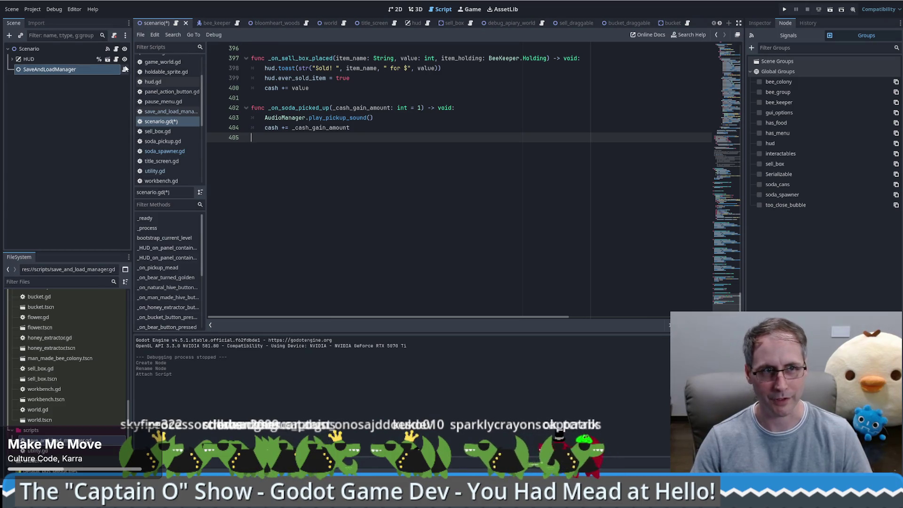
# Step: Put the functions into save_and_load_manager.gd, then return to scenario.gd with the Scenario root selected
pyautogui.click(170, 111)
pyautogui.scroll(5, 314, 139)
pyautogui.scroll(8, 314, 140)
pyautogui.scroll(4, 315, 140)
pyautogui.scroll(5, 314, 140)
pyautogui.scroll(4, 306, 157)
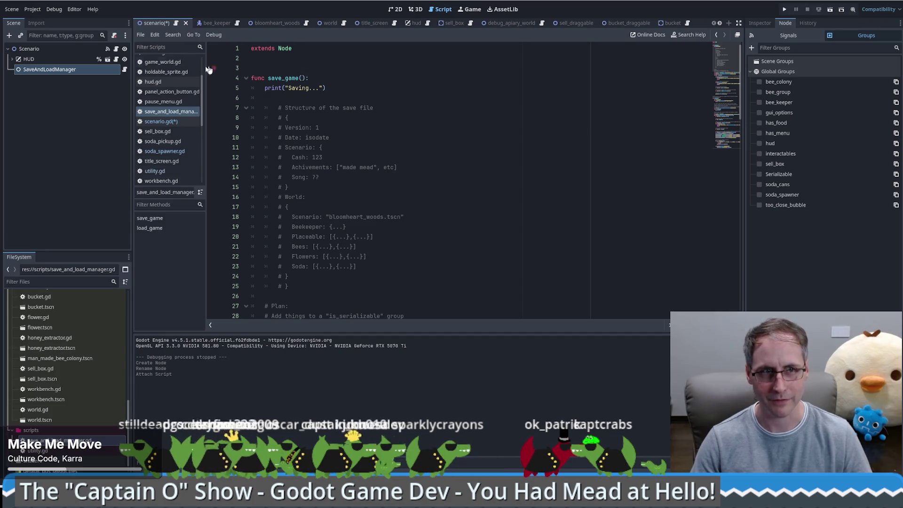
pyautogui.click(116, 50)
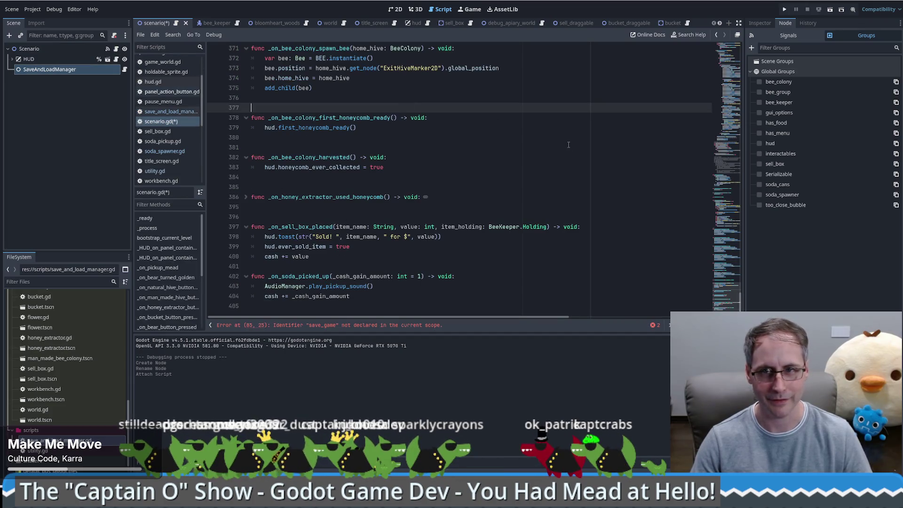
pyautogui.click(73, 50)
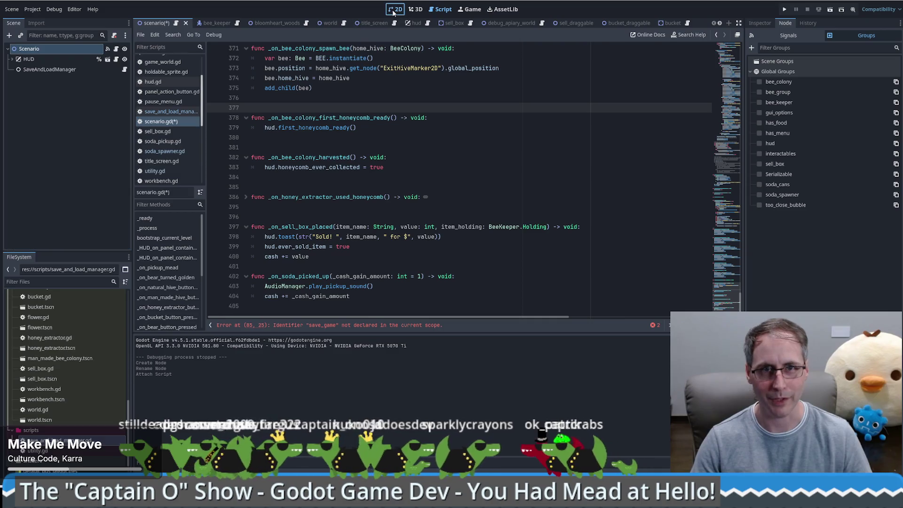
# Step: Select the HUD's Save button in 2D and list its signals in the Node dock
pyautogui.hotkey('ctrl', 'F1')
pyautogui.click(472, 100)
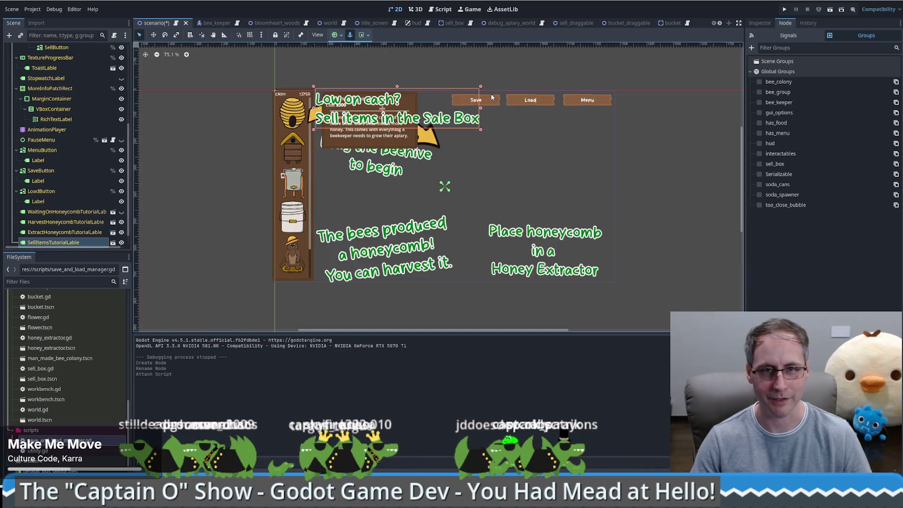
pyautogui.click(492, 98)
pyautogui.click(781, 37)
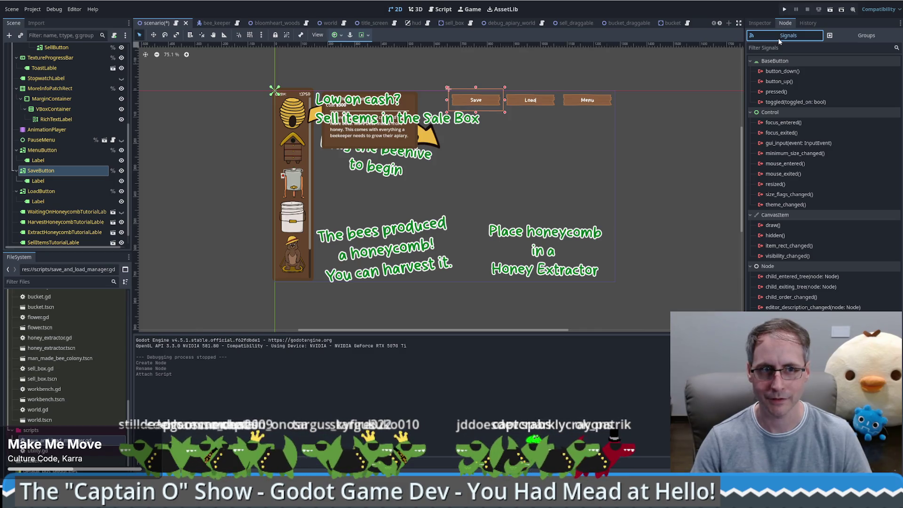
# Step: Check the flagged HUD save/load connections in scenario.gd
pyautogui.hotkey('ctrl', 'F3')
pyautogui.click(516, 150)
pyautogui.moveTo(722, 296); pyautogui.dragTo(724, 221)
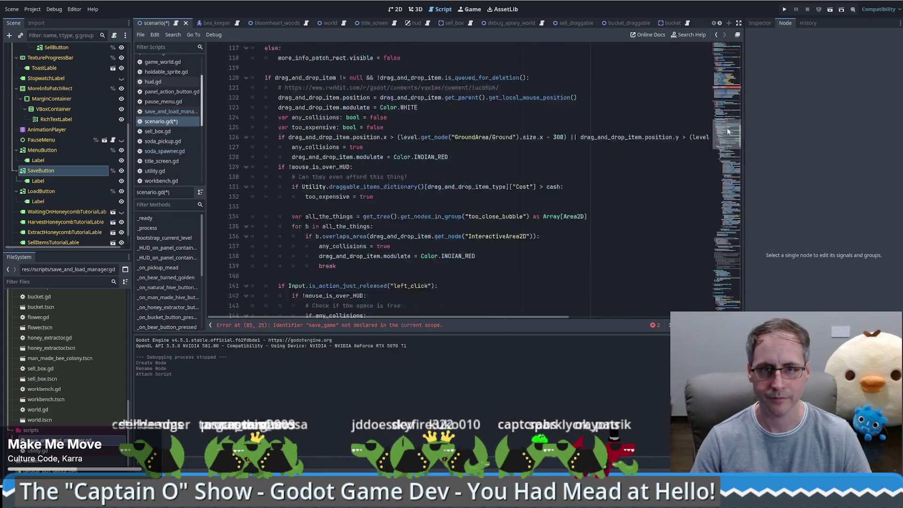
pyautogui.moveTo(724, 221); pyautogui.dragTo(720, 101)
pyautogui.click(366, 234)
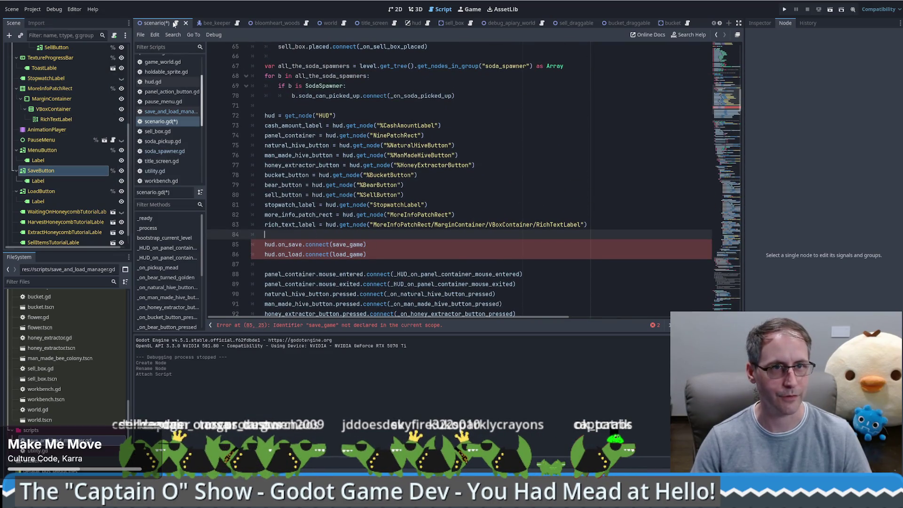
# Step: Collapse the HUD branch, select SaveAndLoadManager and return to the script code
pyautogui.click(394, 11)
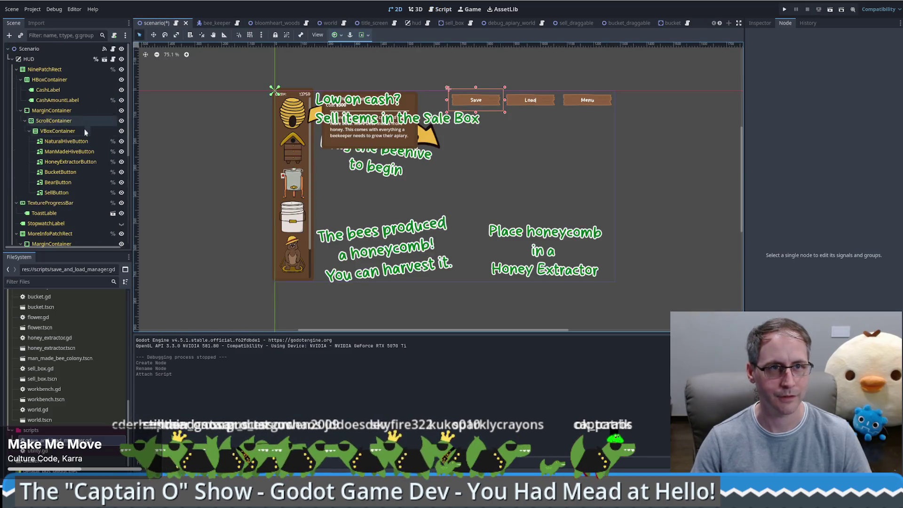
pyautogui.click(13, 60)
pyautogui.click(50, 70)
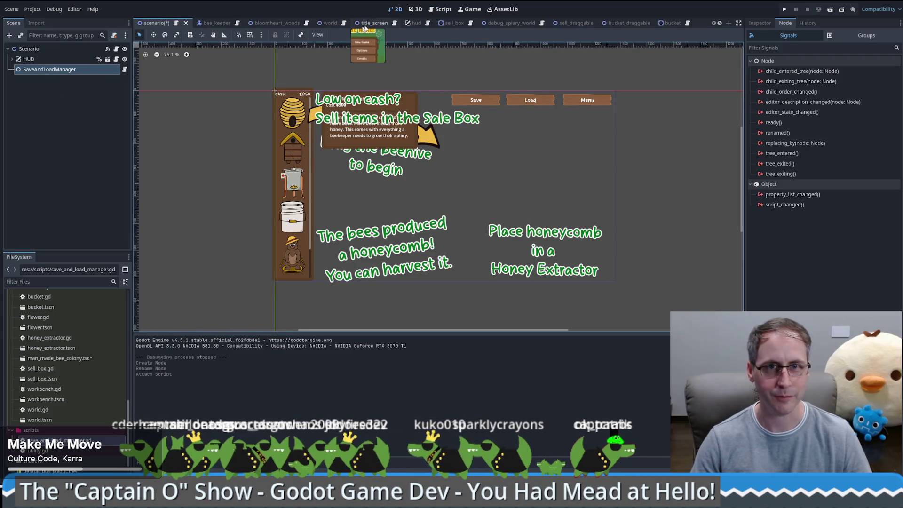
pyautogui.click(443, 9)
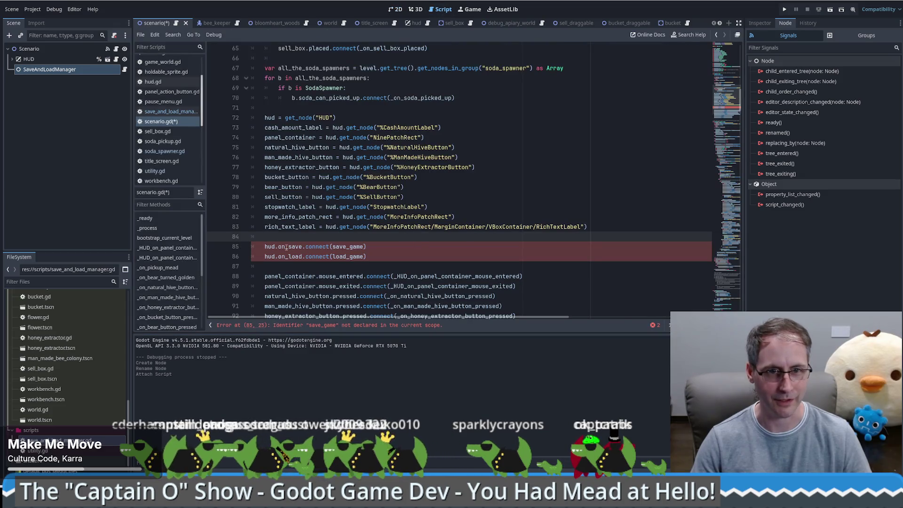
# Step: Cut the hud save_game/load_game connect lines from scenario.gd and make room below extends Node in the manager script
pyautogui.doubleClick(350, 247)
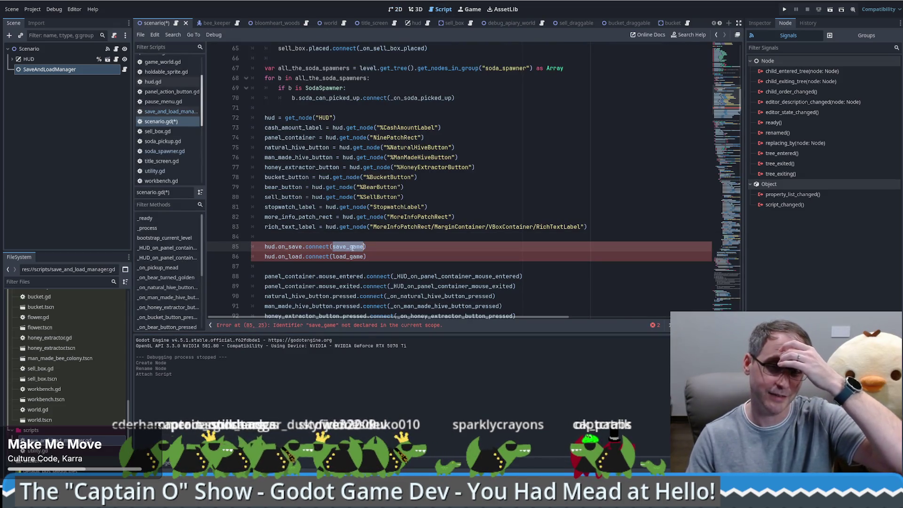
pyautogui.click(371, 239)
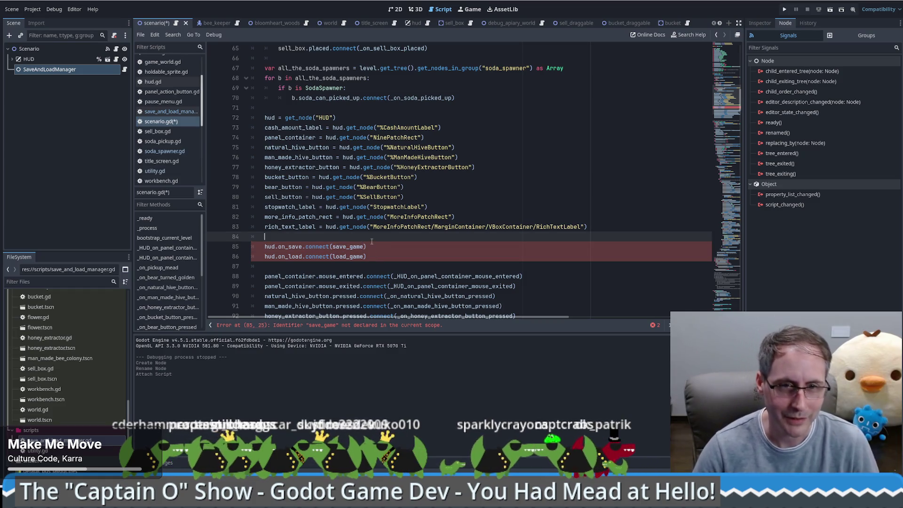
pyautogui.scroll(5, 371, 241)
pyautogui.scroll(-2, 367, 247)
pyautogui.scroll(-4, 363, 258)
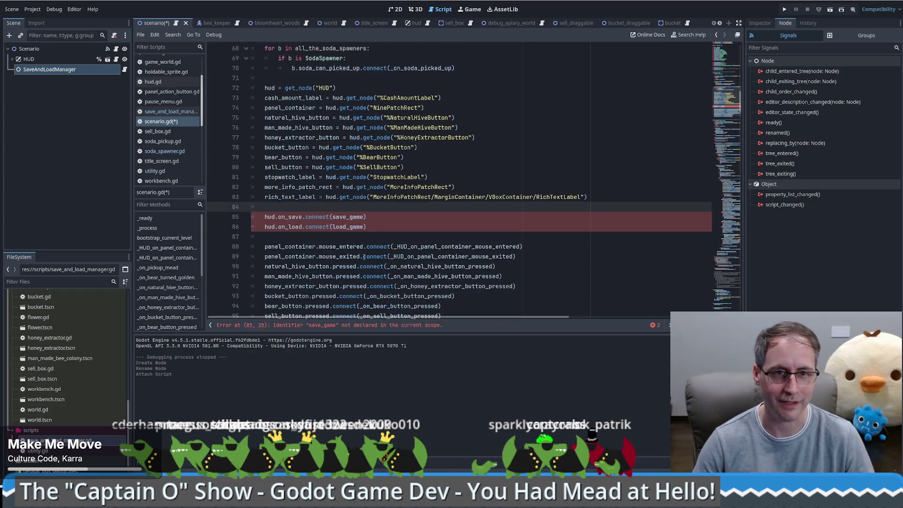
pyautogui.click(382, 226)
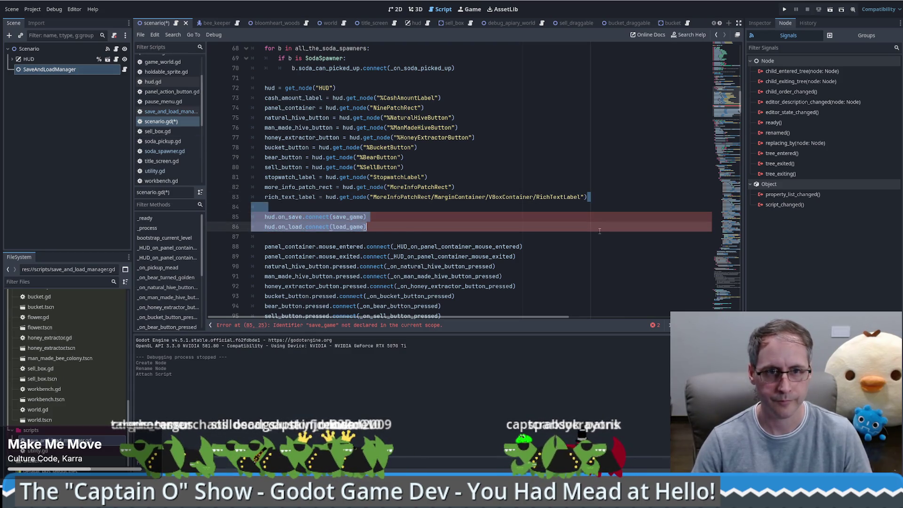
pyautogui.press('BackSpace')
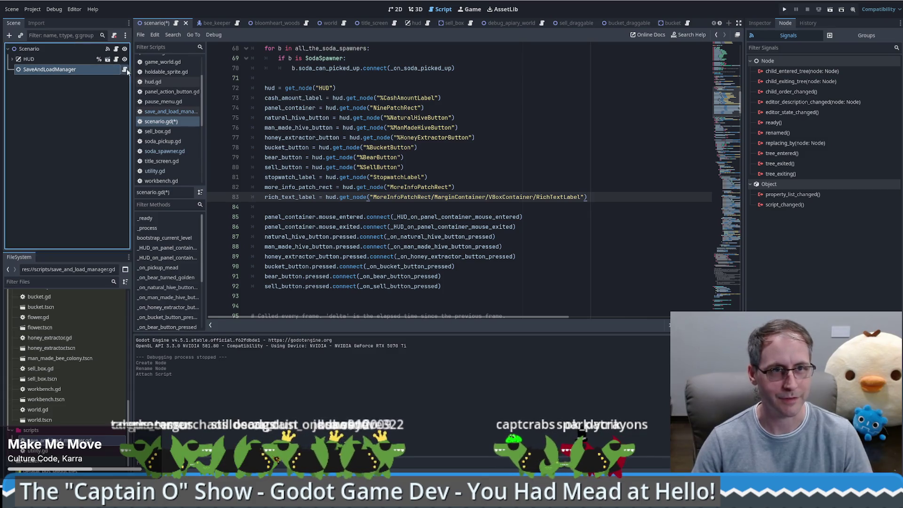
pyautogui.click(125, 69)
pyautogui.click(341, 59)
pyautogui.press('Return')
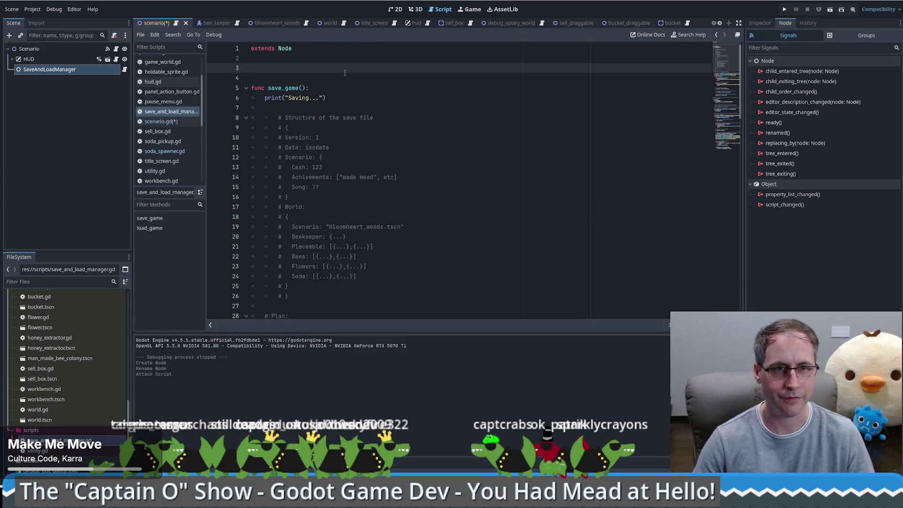
pyautogui.scroll(-4, 344, 73)
pyautogui.scroll(-4, 324, 128)
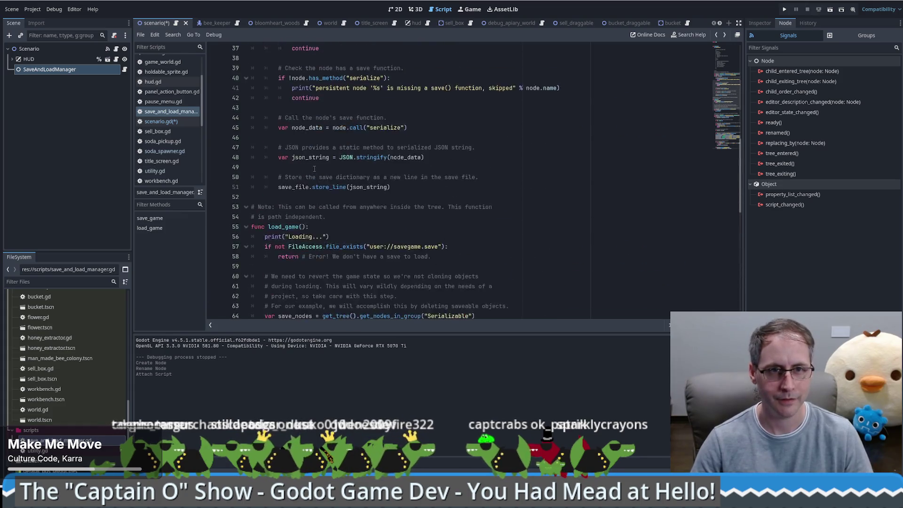
pyautogui.scroll(-3, 311, 176)
pyautogui.scroll(-2, 310, 177)
pyautogui.scroll(2, 320, 187)
pyautogui.scroll(10, 336, 205)
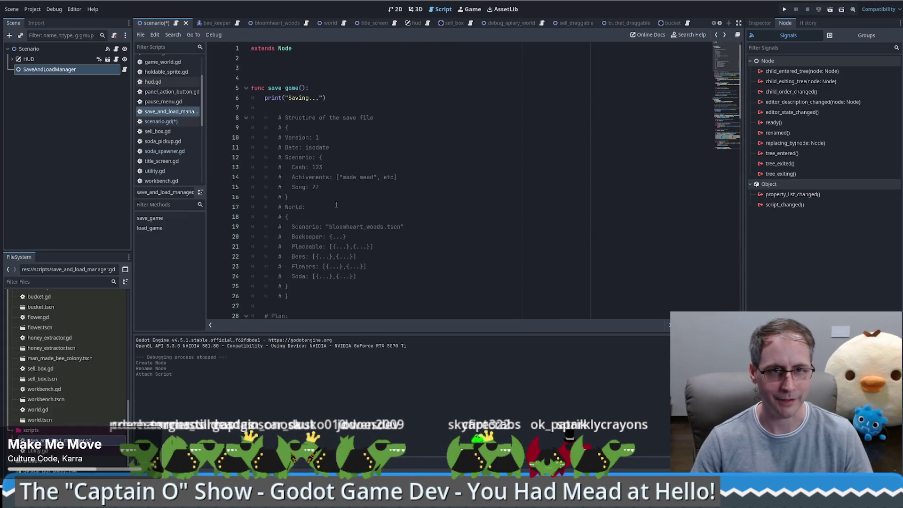
# Step: Build func _ready() in save_and_load_manager.gd holding the pasted HUD save and load connections
pyautogui.click(161, 121)
pyautogui.scroll(5, 373, 183)
pyautogui.scroll(5, 373, 184)
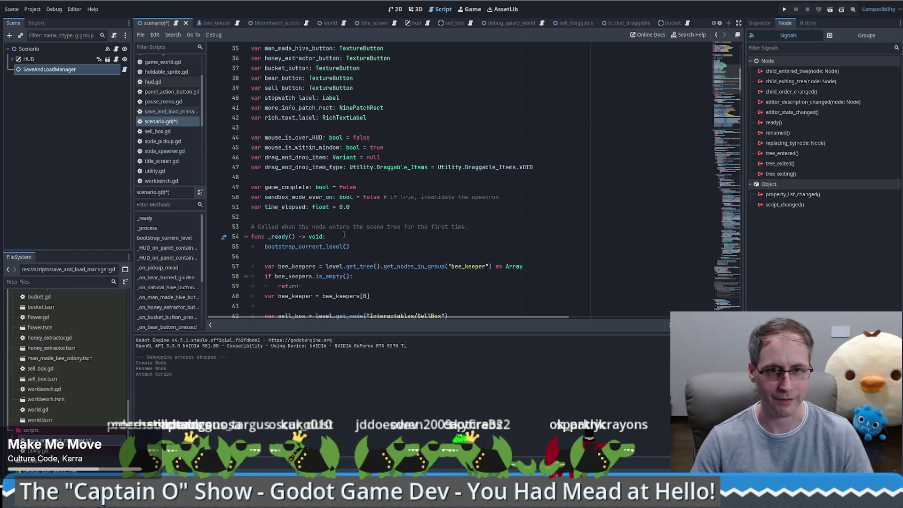
pyautogui.moveTo(343, 234); pyautogui.dragTo(471, 226)
pyautogui.hotkey('ctrl', 'c')
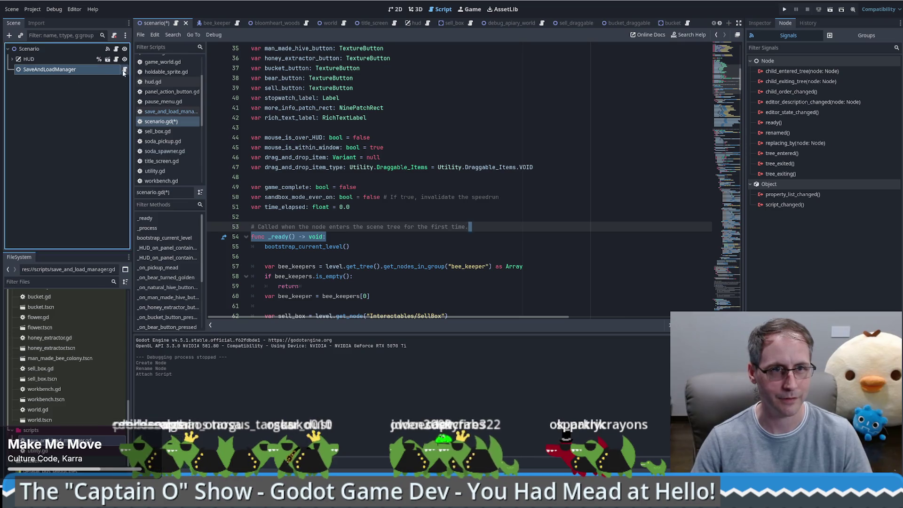
pyautogui.click(124, 71)
pyautogui.click(274, 69)
pyautogui.hotkey('ctrl', 'v')
pyautogui.press('Return')
pyautogui.hotkey('ctrl', '`')
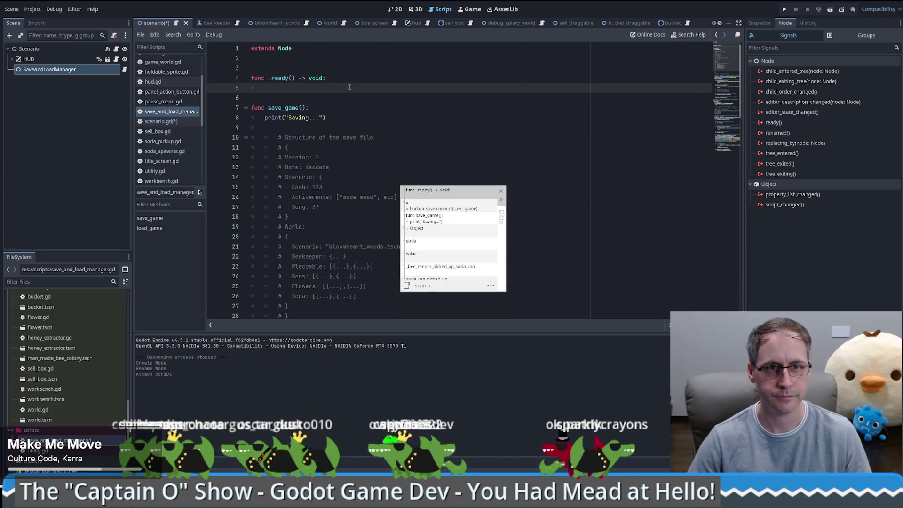
pyautogui.press('Down')
pyautogui.press('Return')
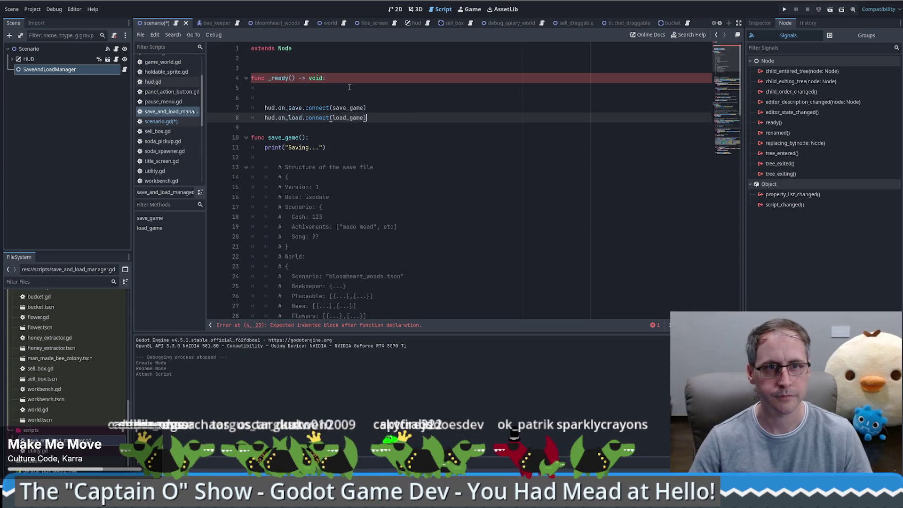
pyautogui.click(353, 79)
pyautogui.press('Delete')
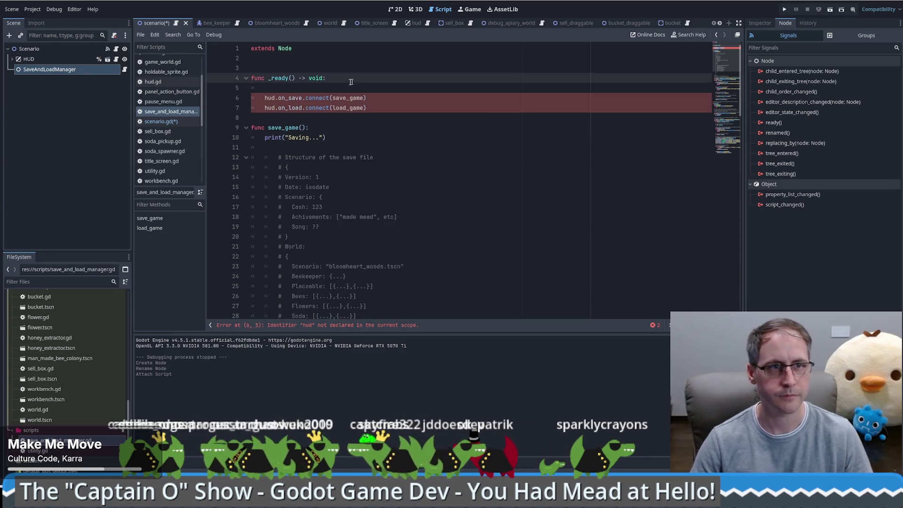
# Step: Try dragging the HUD node into line 2 as a reference, then save with Ctrl+S
pyautogui.click(40, 62)
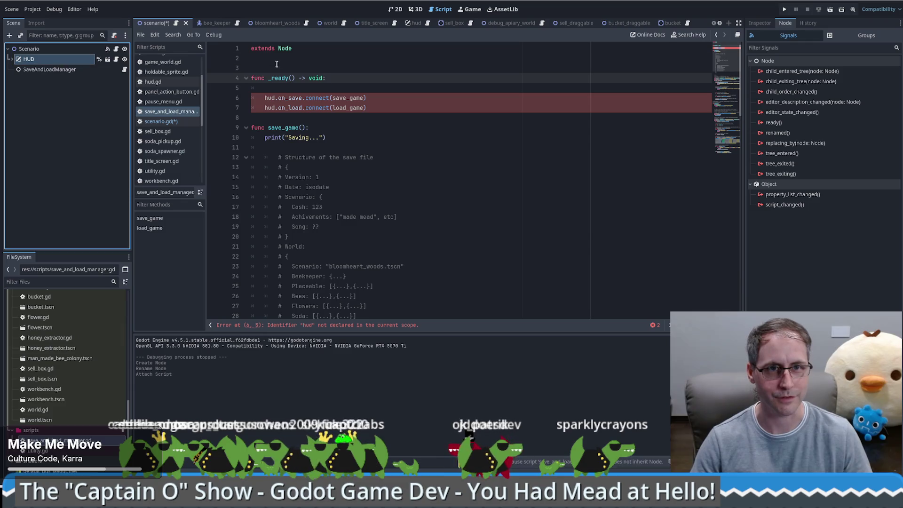
pyautogui.moveTo(60, 58); pyautogui.dragTo(294, 65)
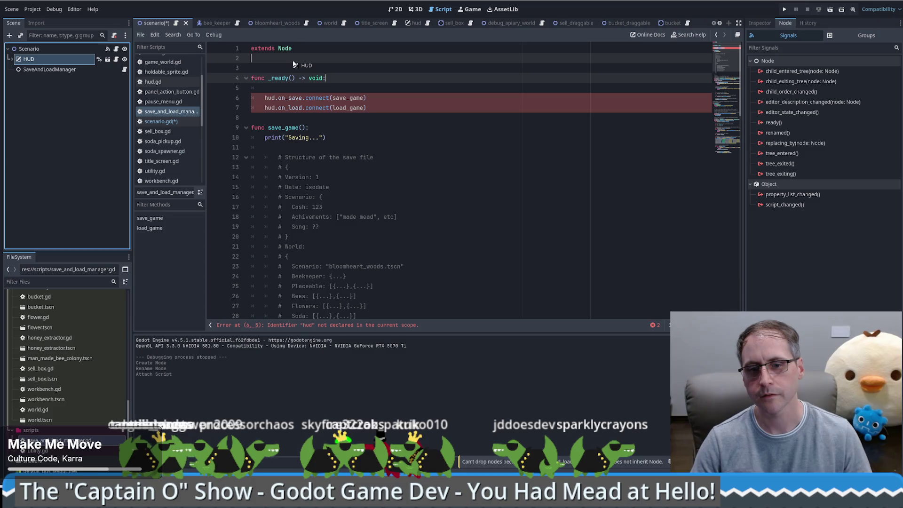
pyautogui.moveTo(294, 65); pyautogui.dragTo(292, 62)
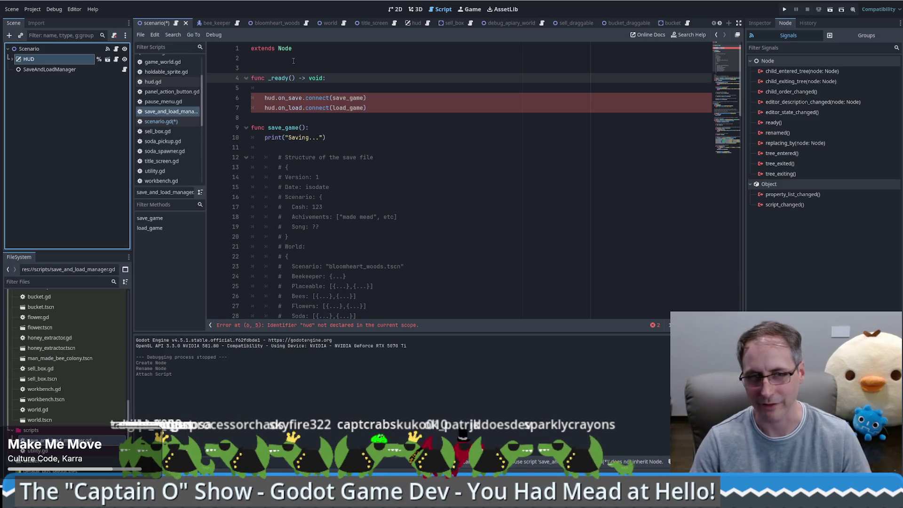
pyautogui.click(296, 60)
pyautogui.hotkey('ctrl', 's')
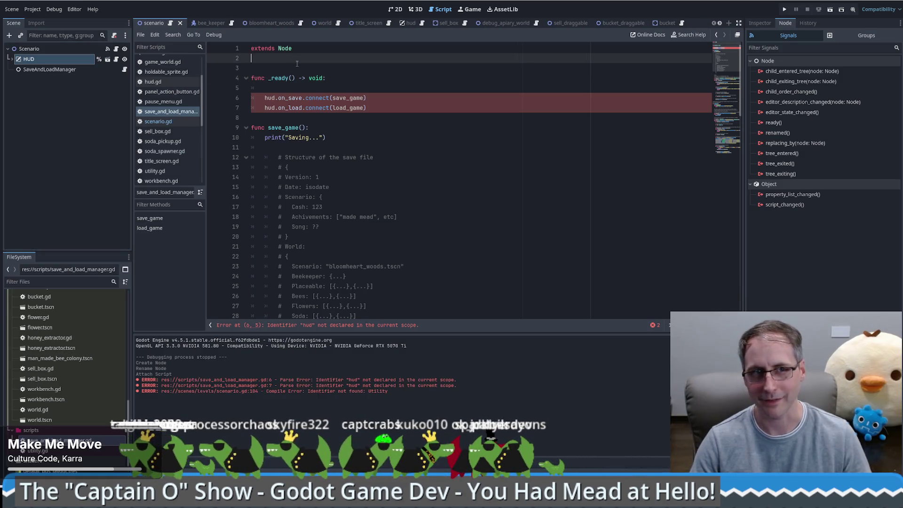
pyautogui.click(58, 62)
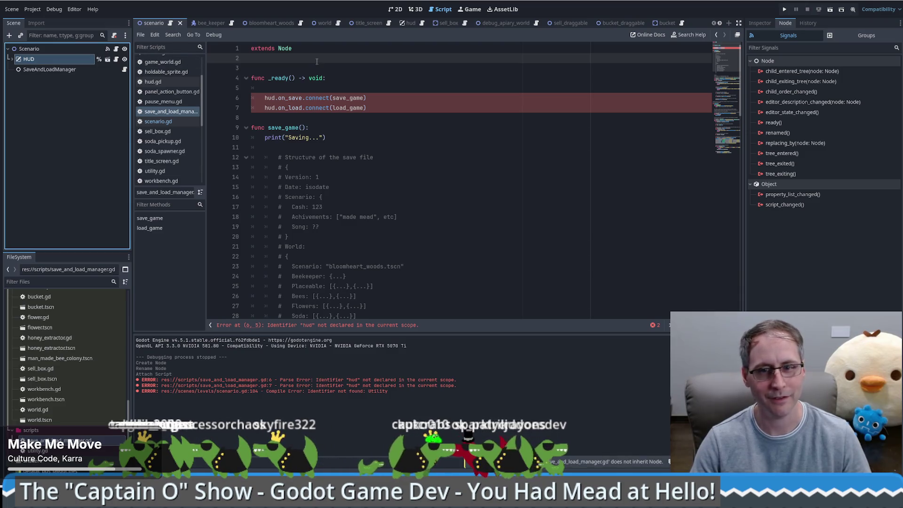